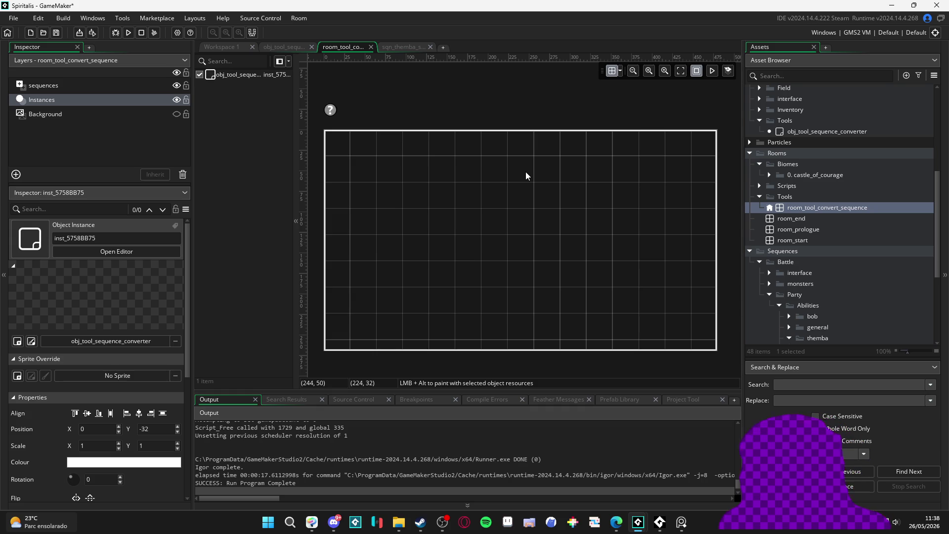
- Glance at Discord, return to GameMaker, then open the sequence_sprites folder of 2,088 exported frames
click(341, 523)
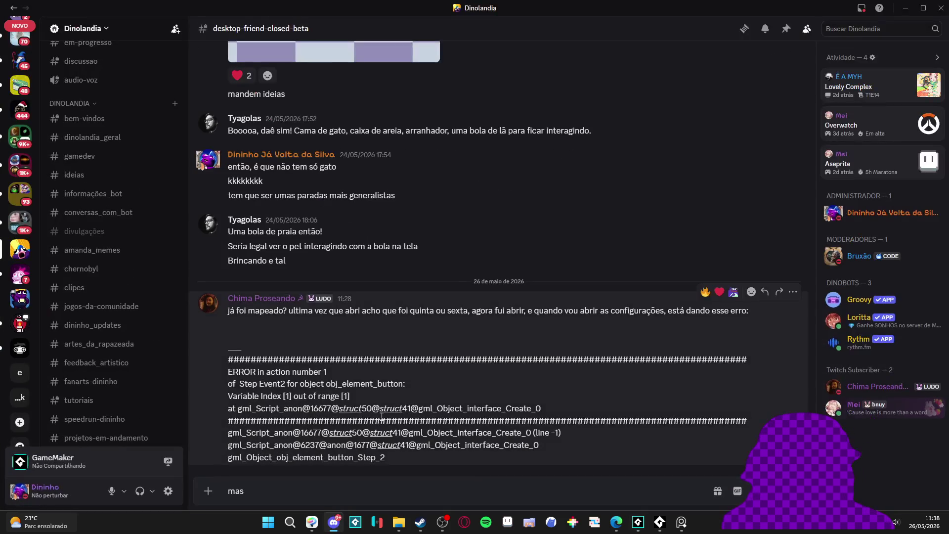
key(alt+Tab)
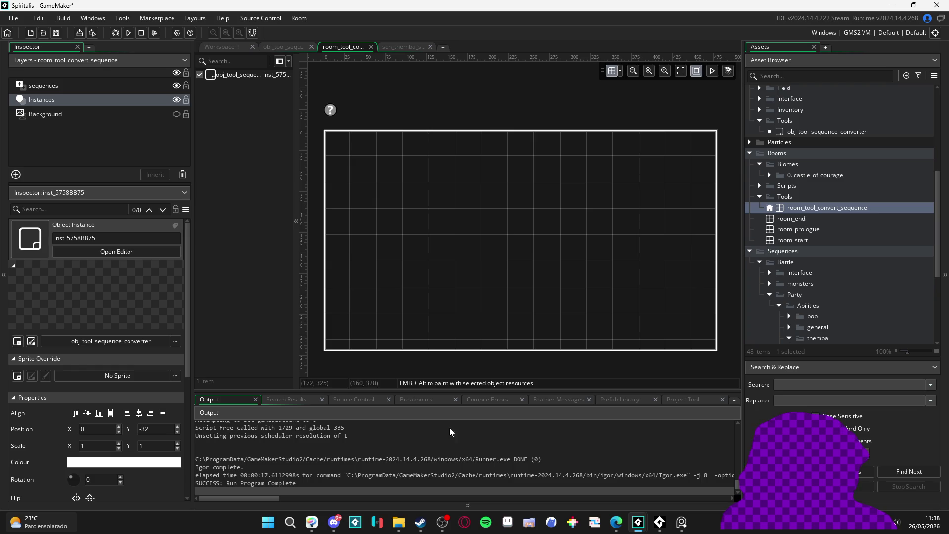
click(398, 522)
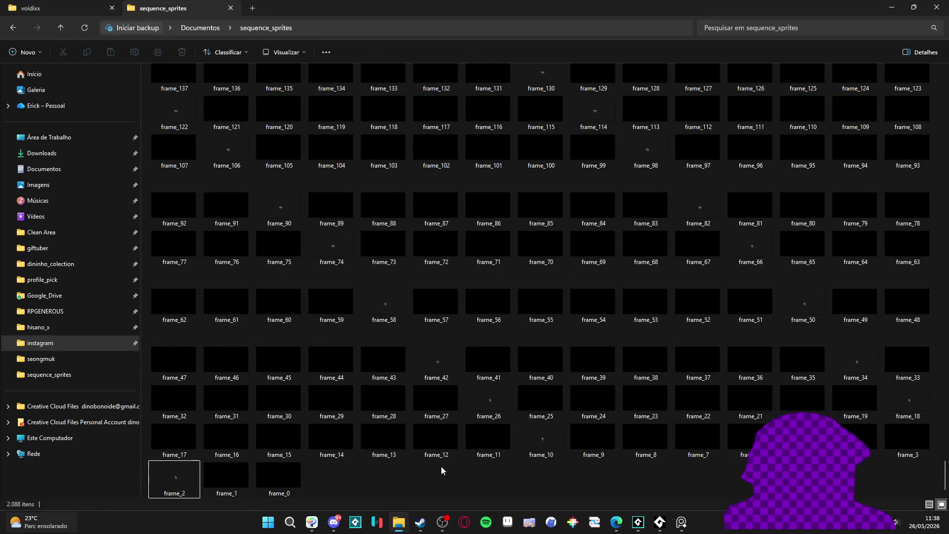
- Permanently delete all 2,088 old frame images from sequence_sprites in batches, then close the folder window
key(ctrl+a)
key(shift+Delete)
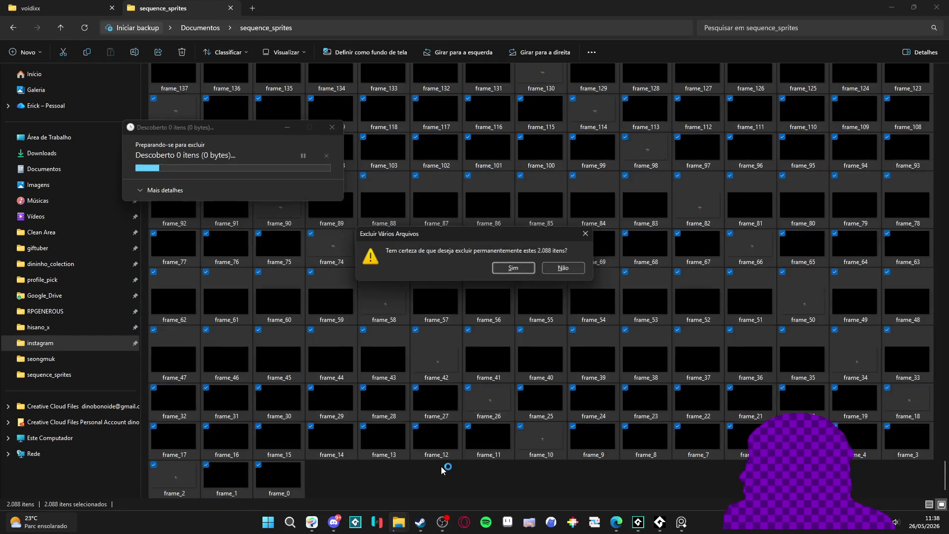
click(537, 272)
click(340, 130)
click(799, 115)
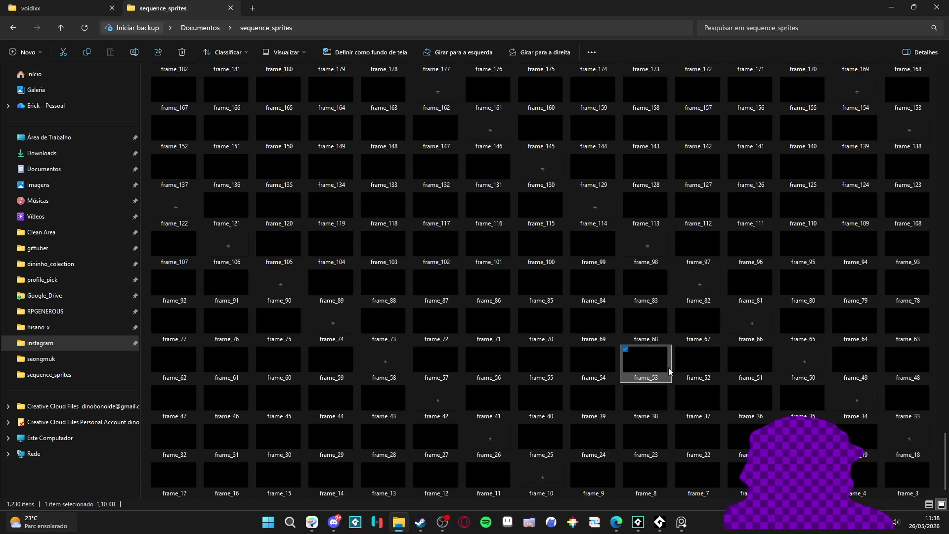
key(Delete)
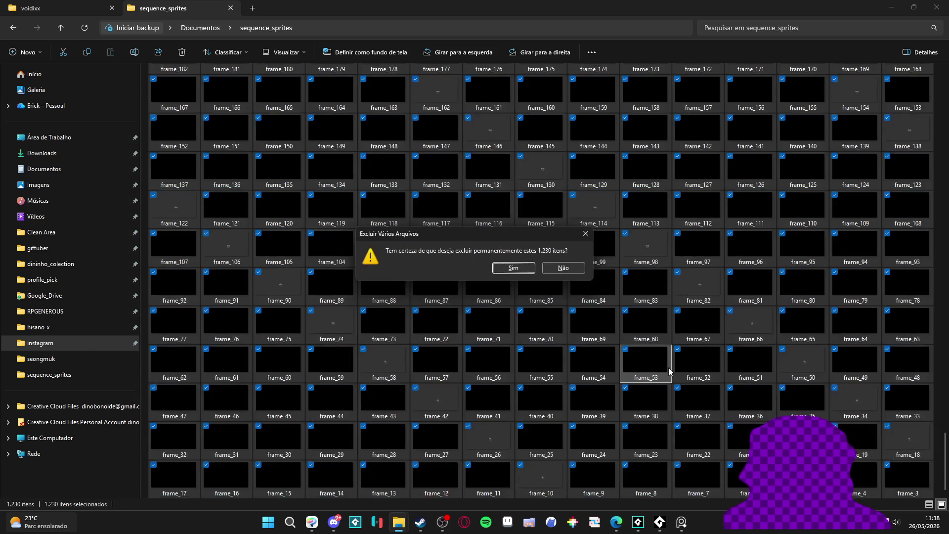
key(Escape)
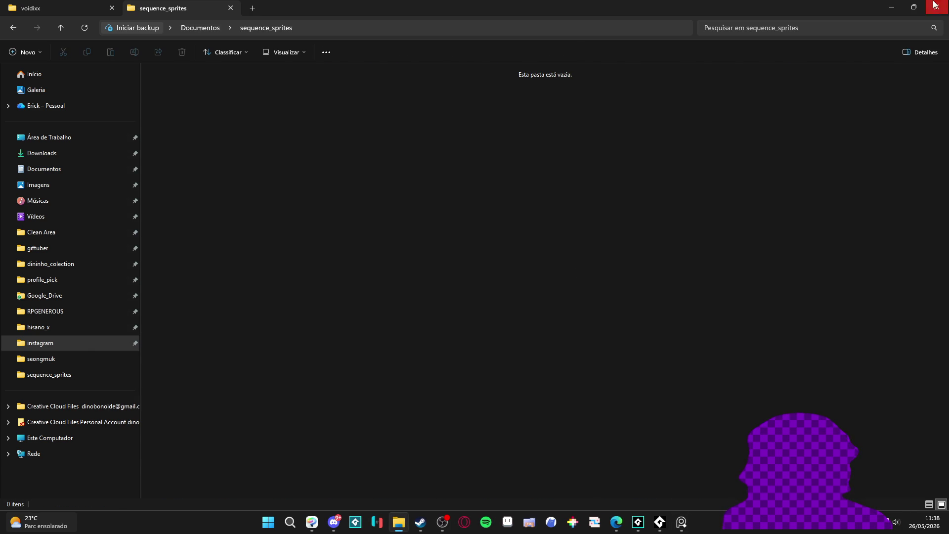
click(935, 5)
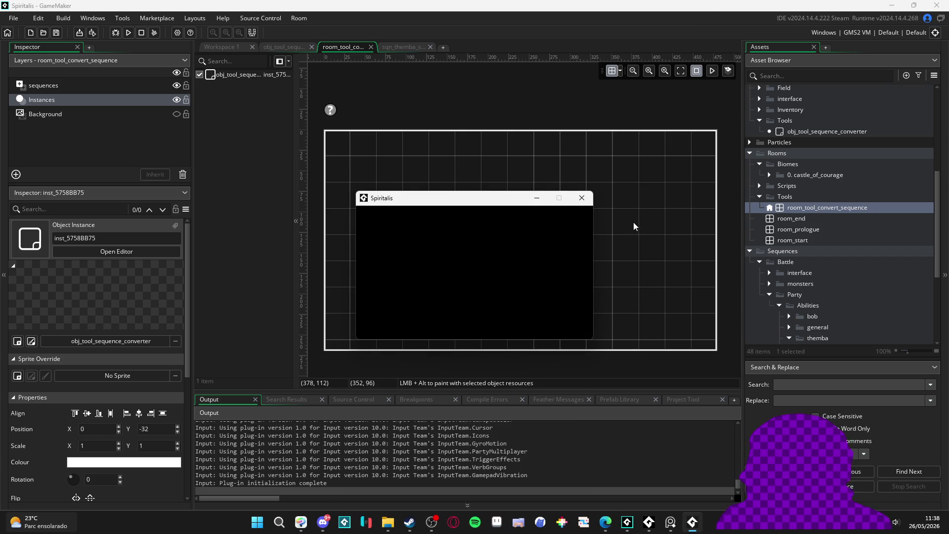
- Close the Spiritalis game window and bring up sequence_sprites with its 704 new frames
click(582, 203)
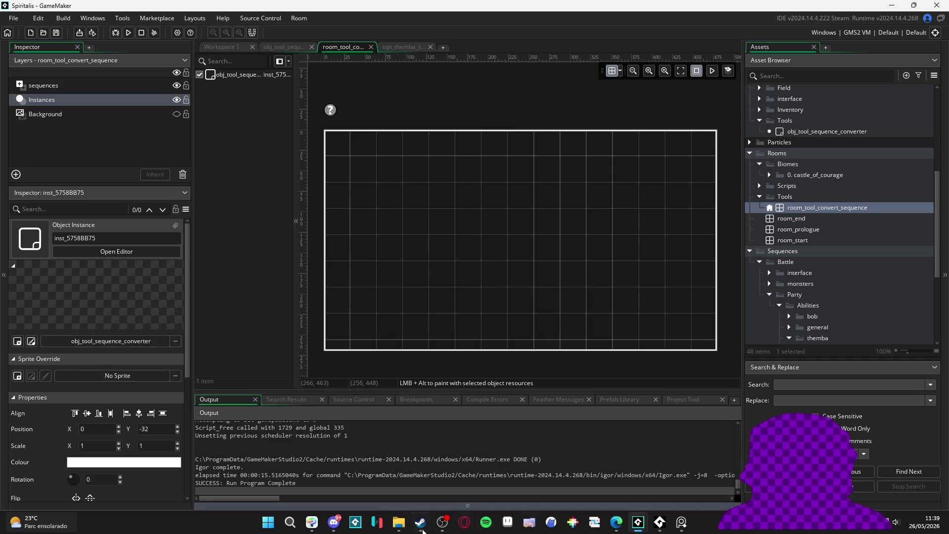
click(399, 522)
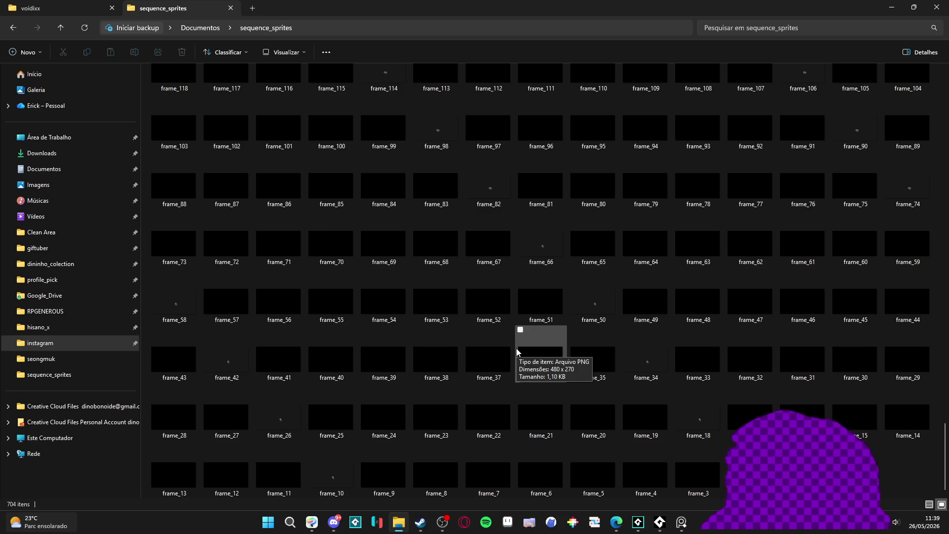
- Jump to the top of the thumbnail grid to confirm the last frame is frame_703, then return to GameMaker
scroll(516, 352, up, 1)
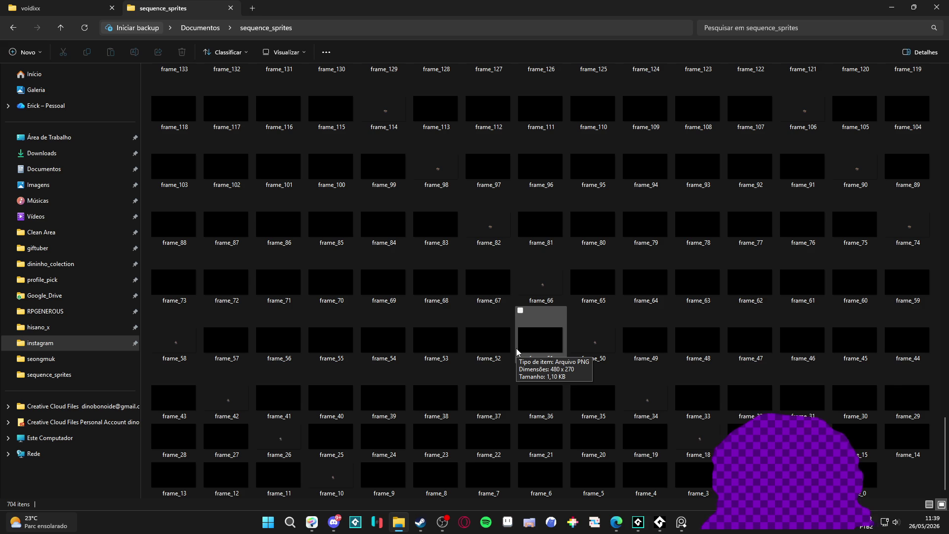
key(Home)
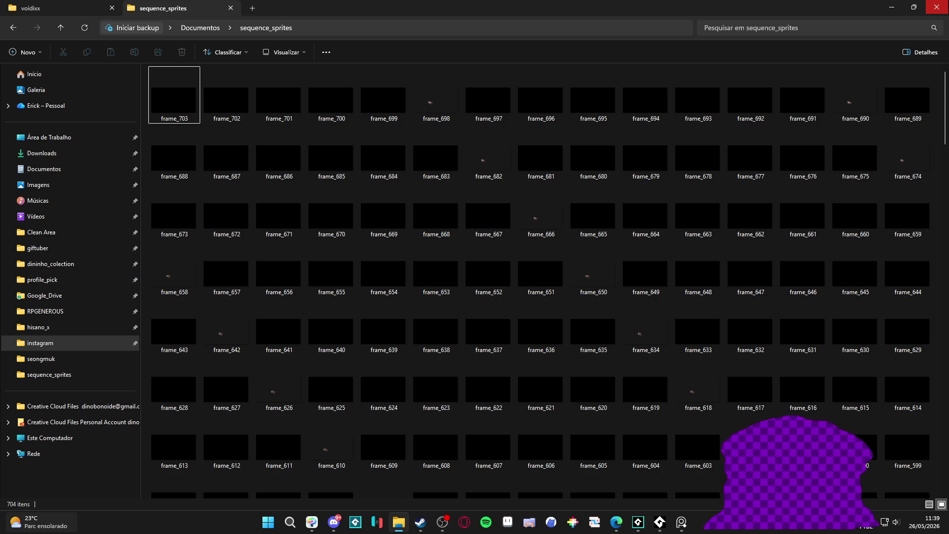
key(alt+Tab)
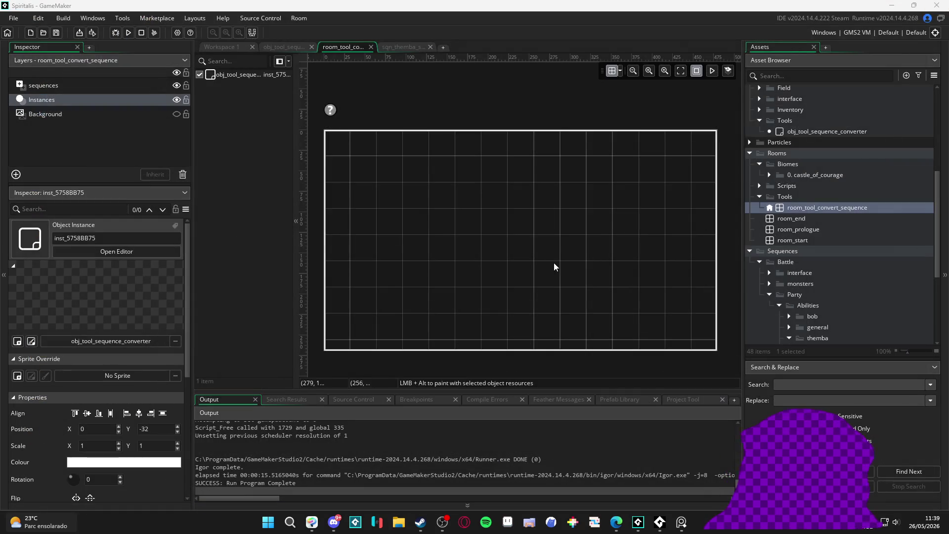
click(406, 46)
click(358, 49)
click(287, 49)
click(334, 48)
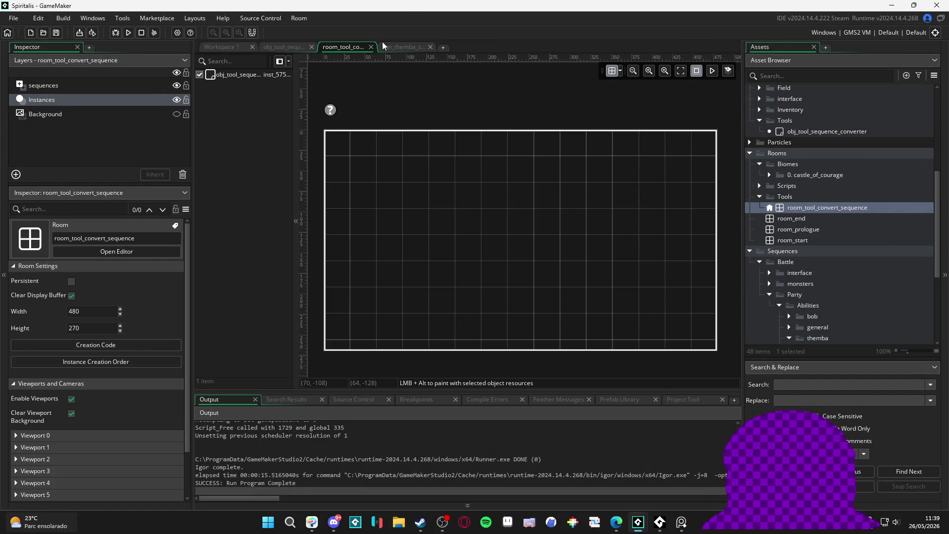
click(386, 47)
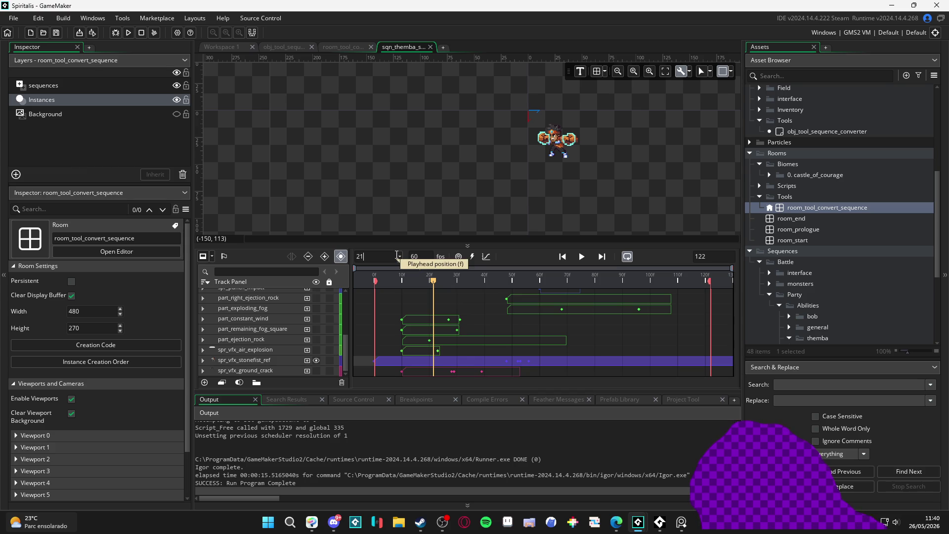
drag(412, 279, 352, 281)
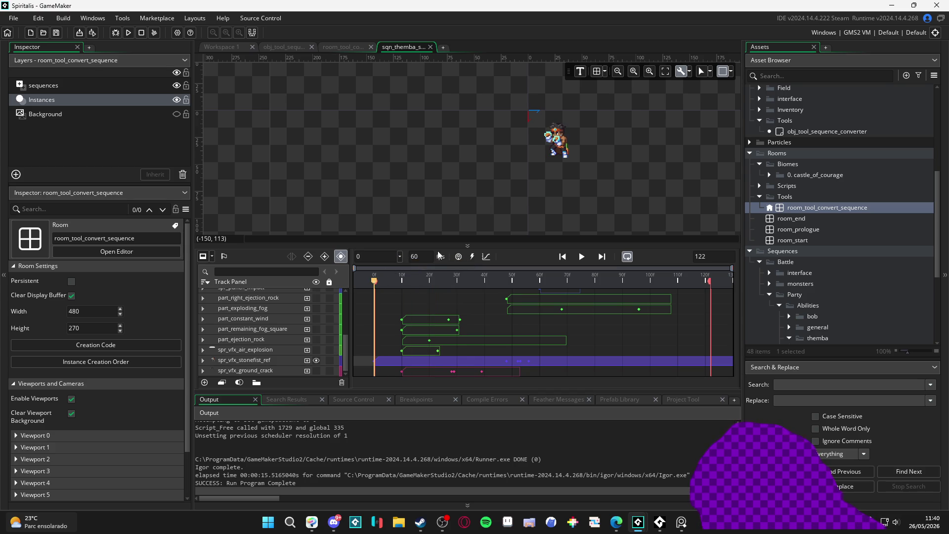
click(413, 257)
mouse_move(442, 275)
mouse_down()
mouse_move(376, 279)
mouse_move(716, 286)
mouse_up()
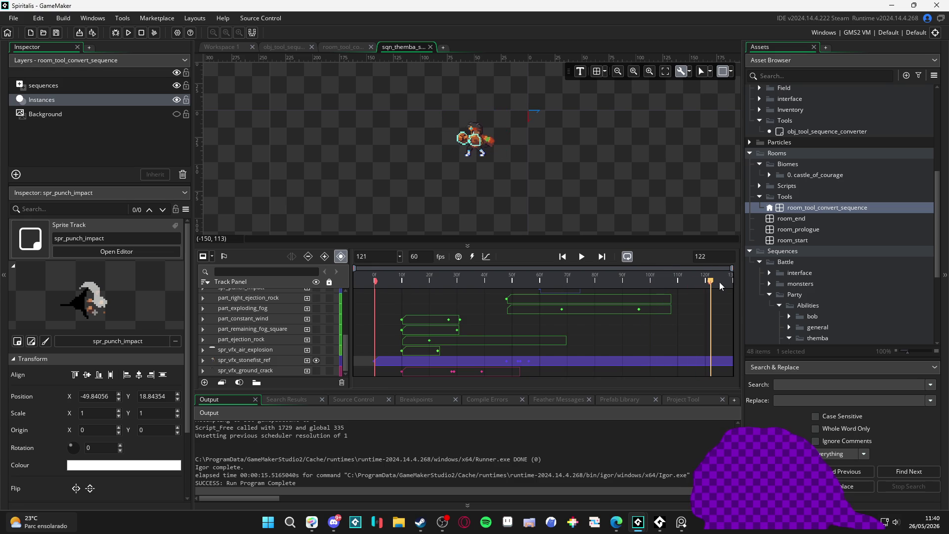
click(562, 257)
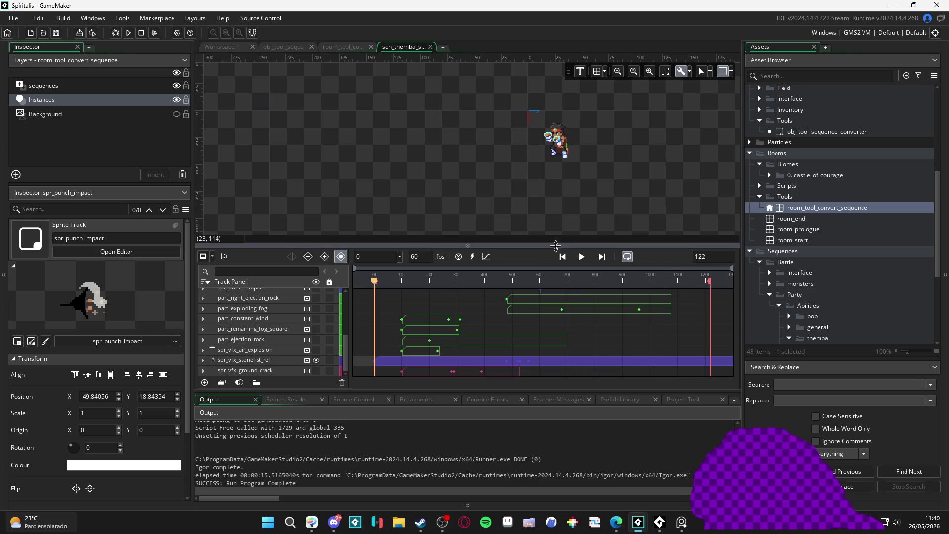
click(586, 260)
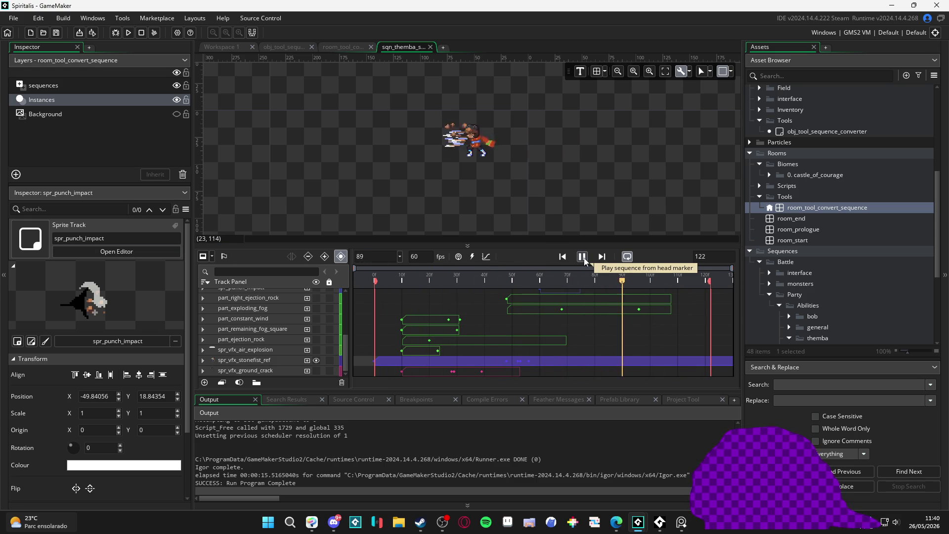
click(583, 257)
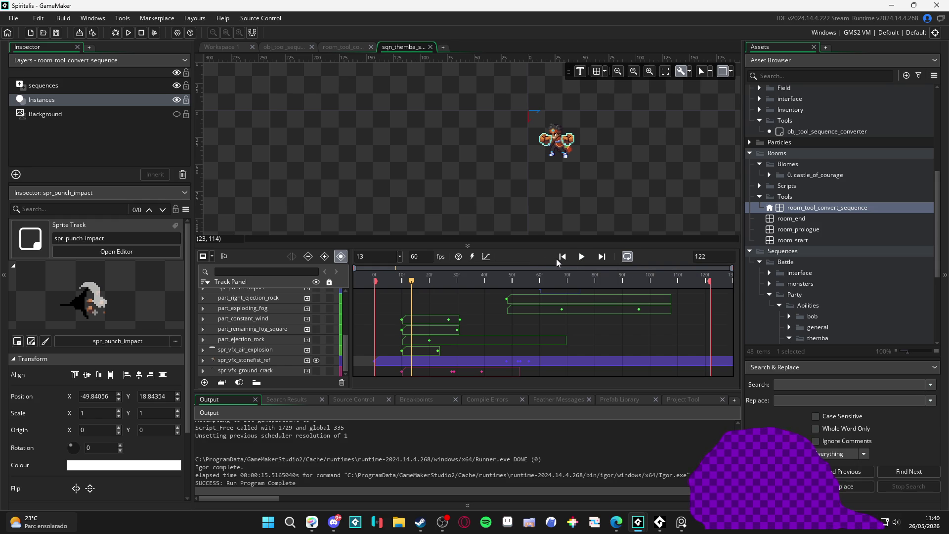
drag(686, 278, 711, 283)
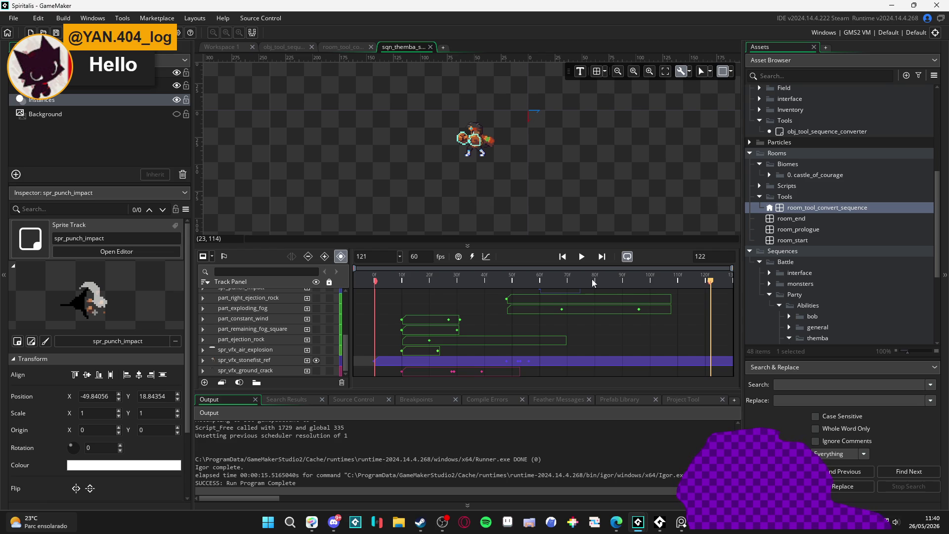
mouse_move(391, 278)
mouse_down()
mouse_move(375, 279)
mouse_move(494, 292)
mouse_move(372, 282)
mouse_up()
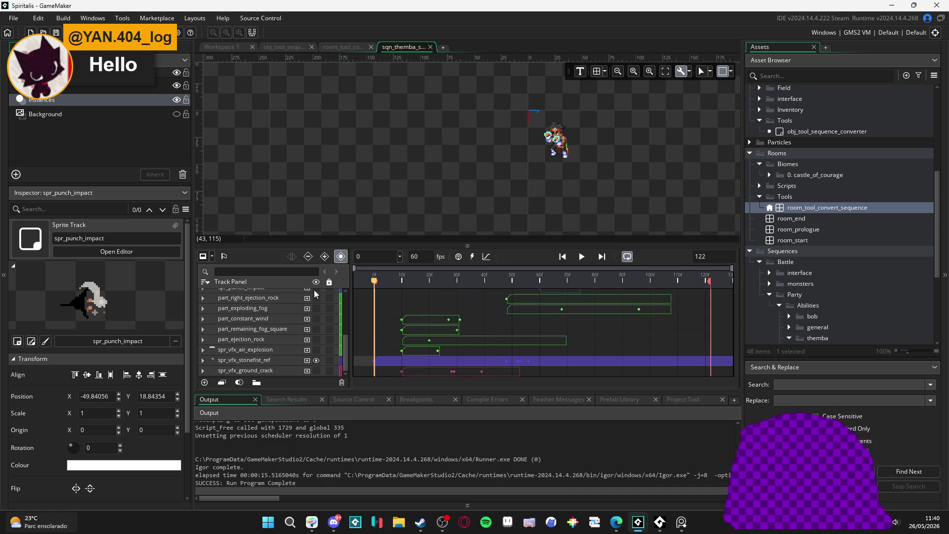
click(379, 278)
click(381, 279)
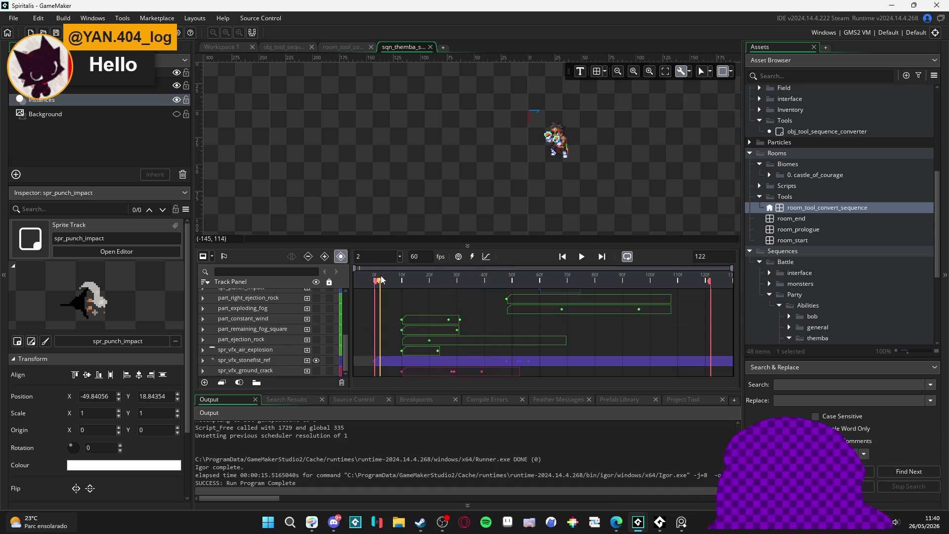
mouse_move(381, 280)
mouse_down()
mouse_move(398, 279)
mouse_move(367, 291)
mouse_up()
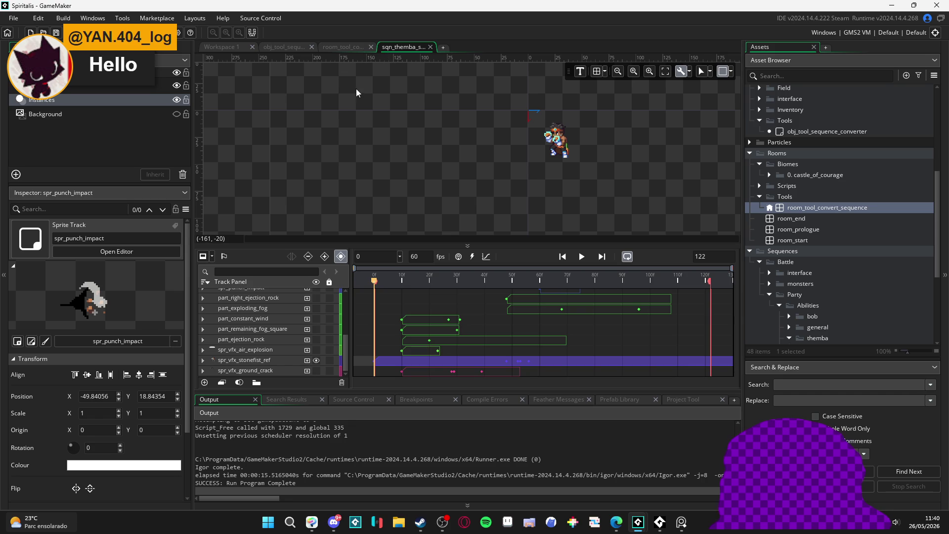
click(340, 48)
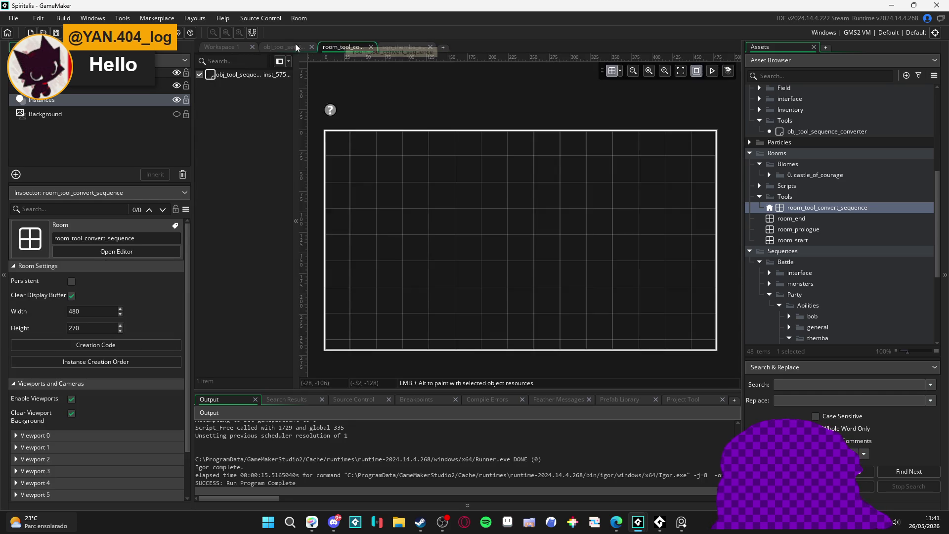
- Read through the obj_tool_sequence_converter Create event's frame-saving code, then bring up Game Options
click(279, 46)
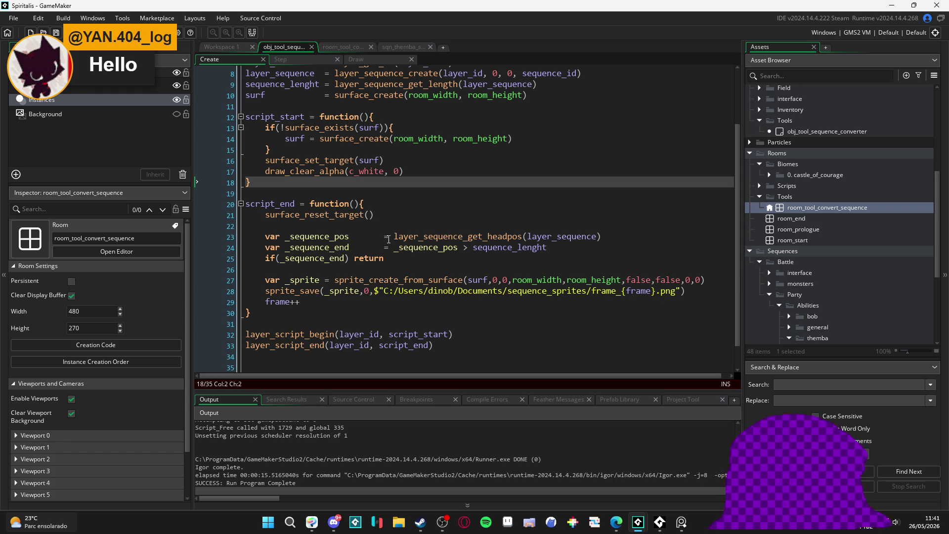
scroll(316, 124, up, 2)
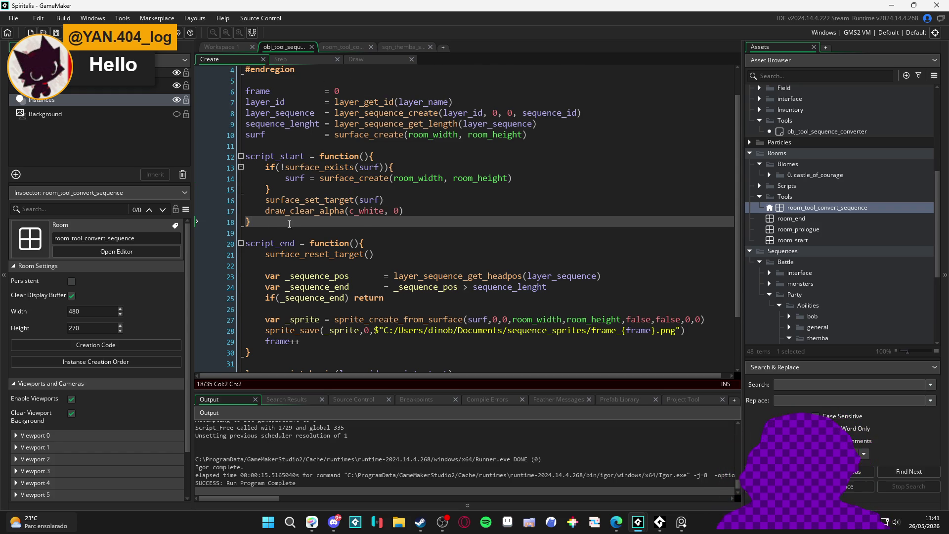
scroll(320, 90, down, 2)
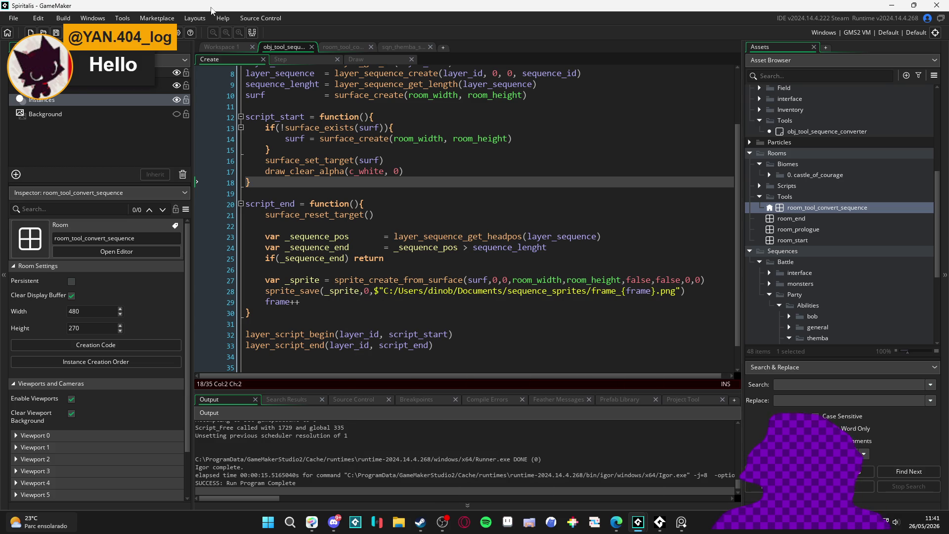
click(178, 33)
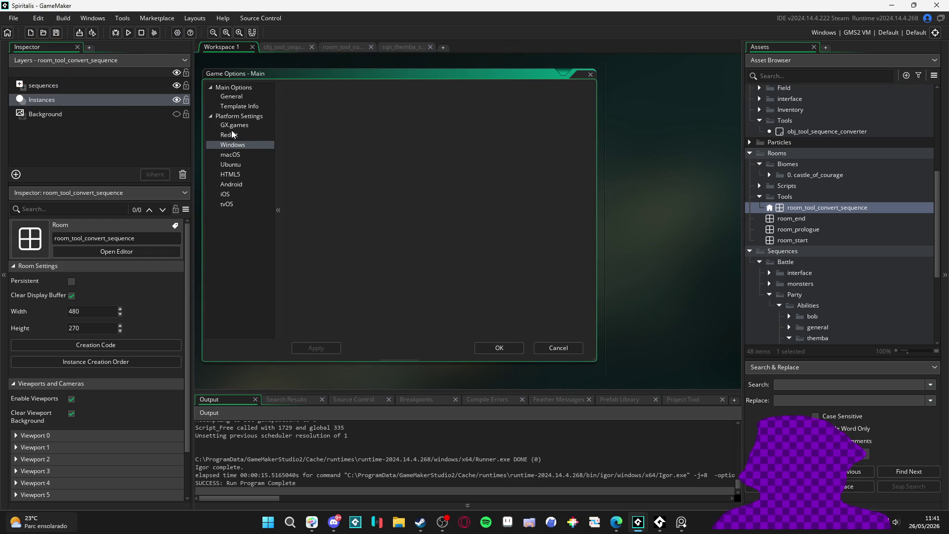
- Look through the Windows platform's general, graphics and image settings
click(240, 144)
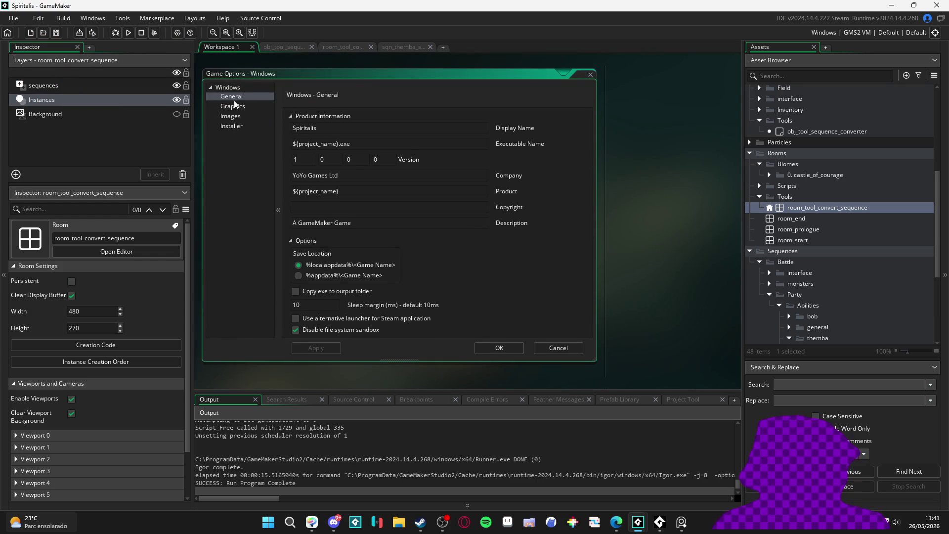
click(237, 106)
click(235, 116)
click(235, 106)
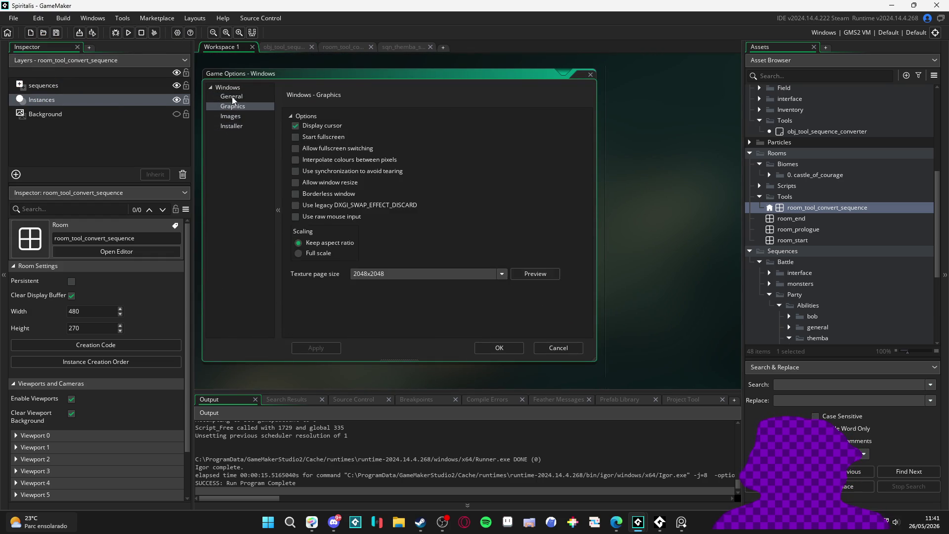
click(235, 95)
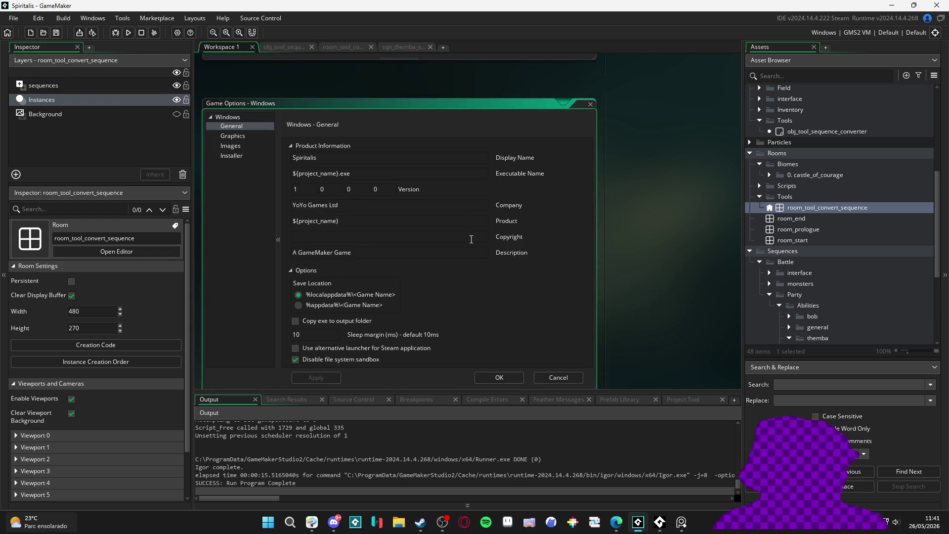
- View the General main options, close Game Options, and return to the room_tool_convert_sequence room
click(178, 32)
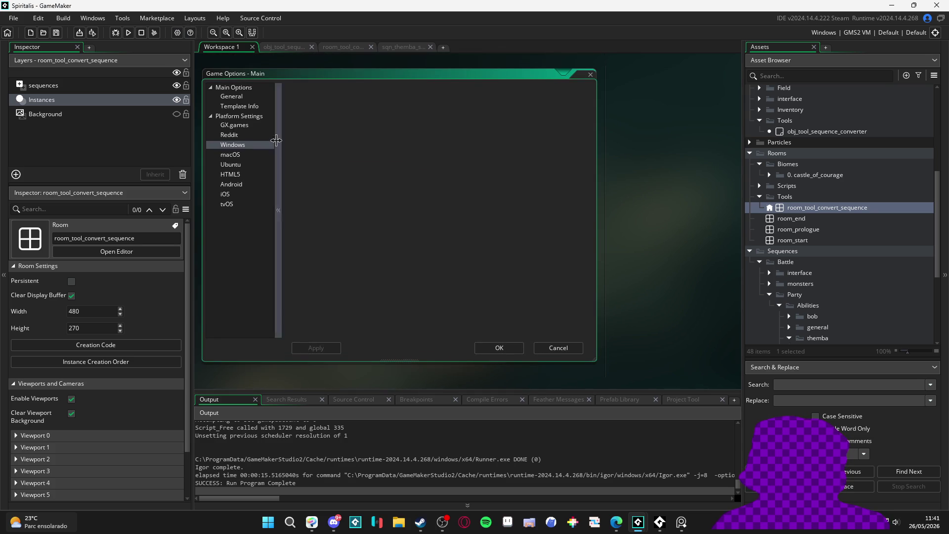
click(239, 97)
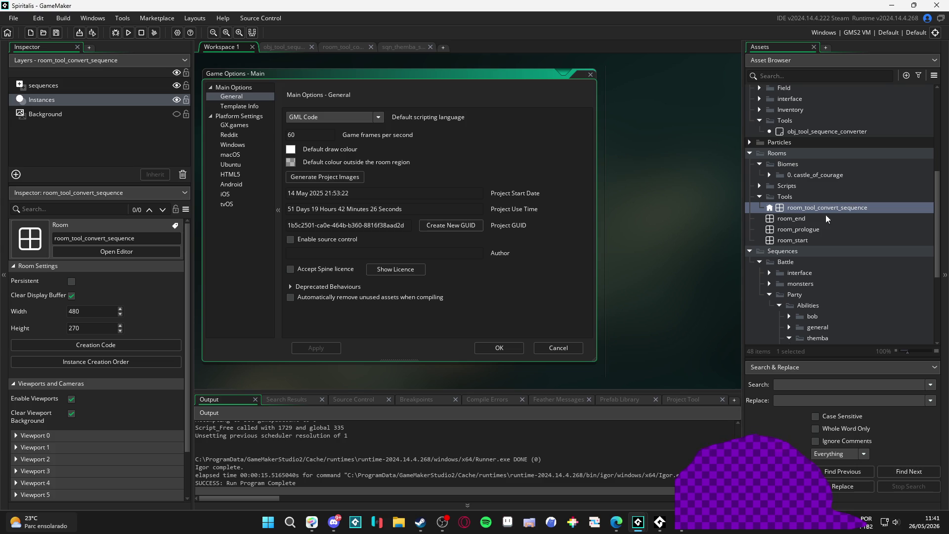
click(402, 46)
click(340, 48)
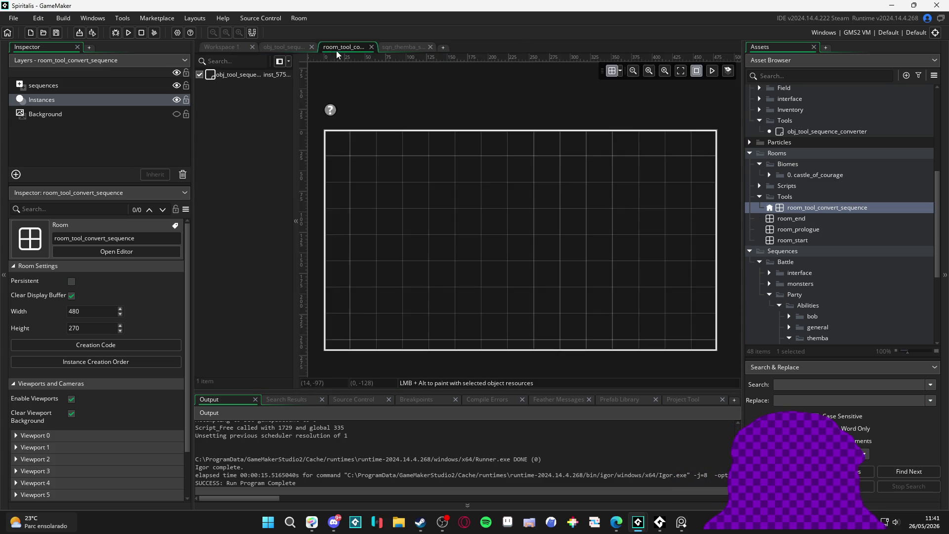
- Replace the _sequence_end check on line 25 with if(frame > 122) return, then save and run the game
click(285, 47)
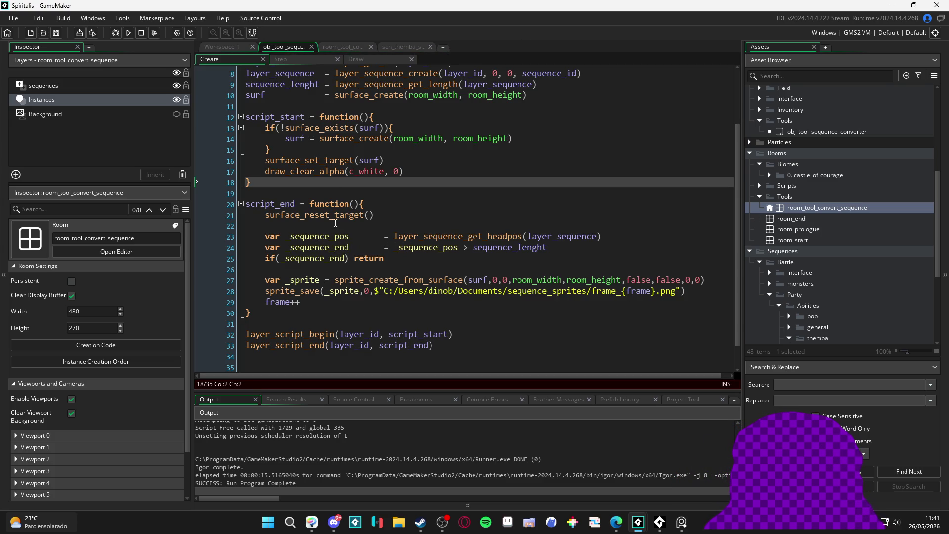
scroll(362, 227, up, 2)
scroll(346, 168, down, 2)
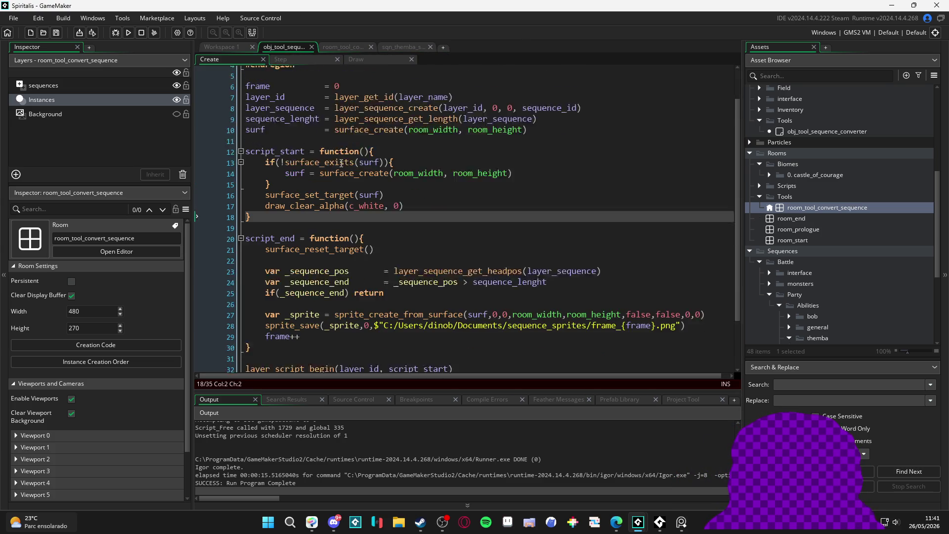
scroll(342, 163, down, 1)
click(326, 226)
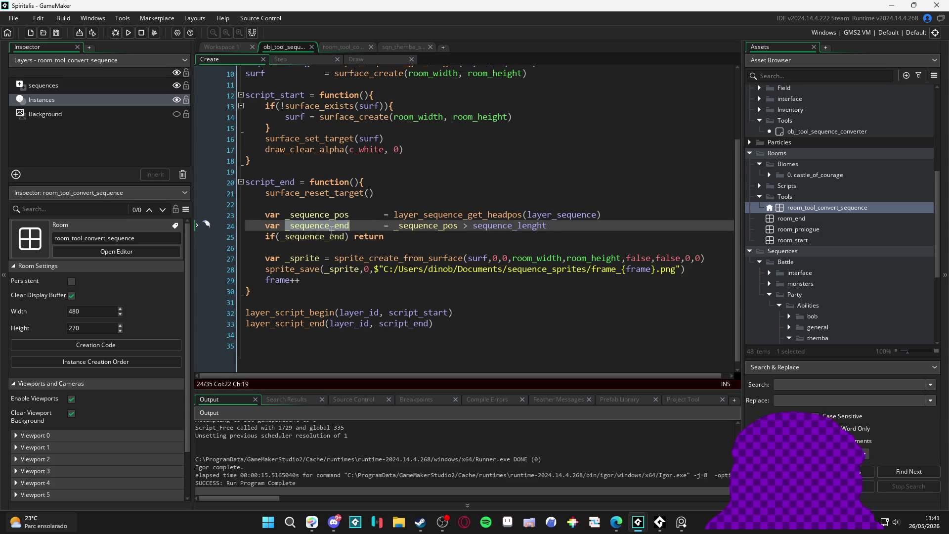
double_click(326, 236)
text(if(i)
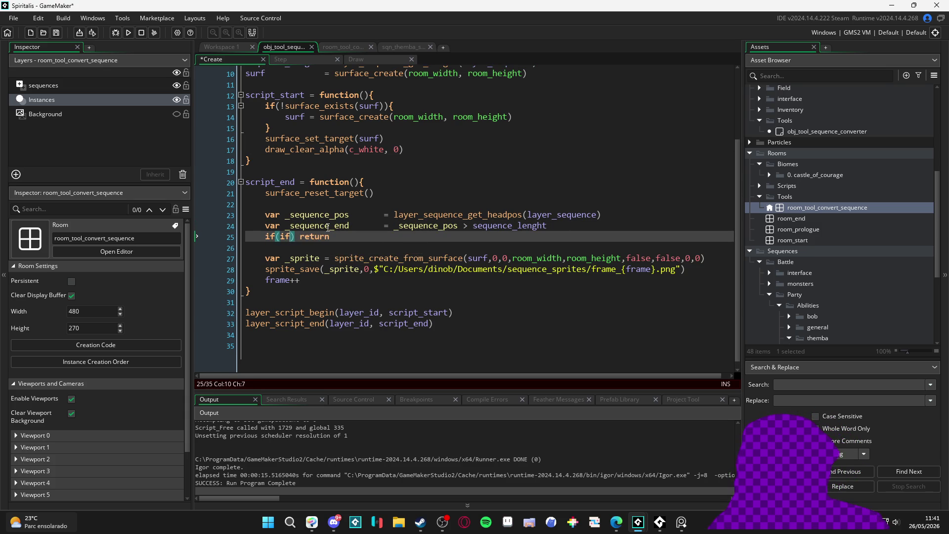
key(BackSpace)
text(frame >)
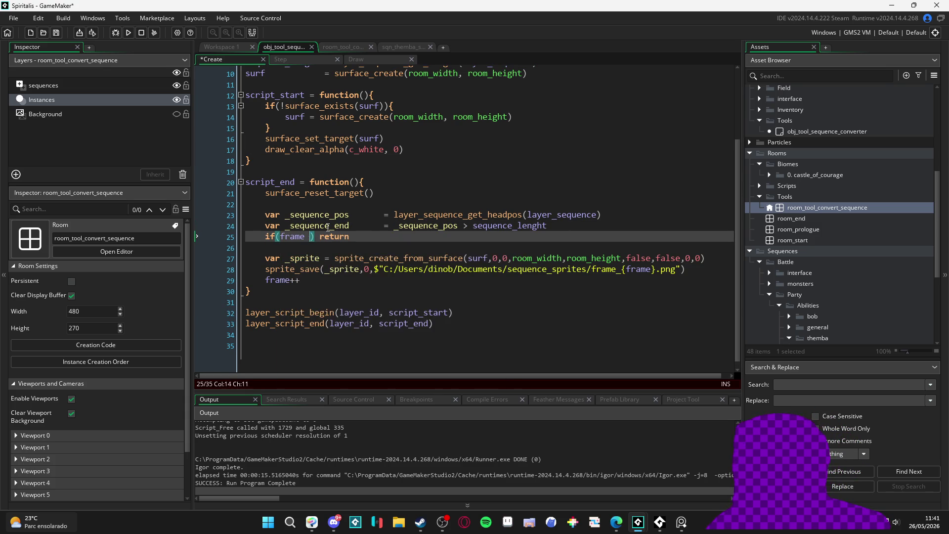
text( 122)
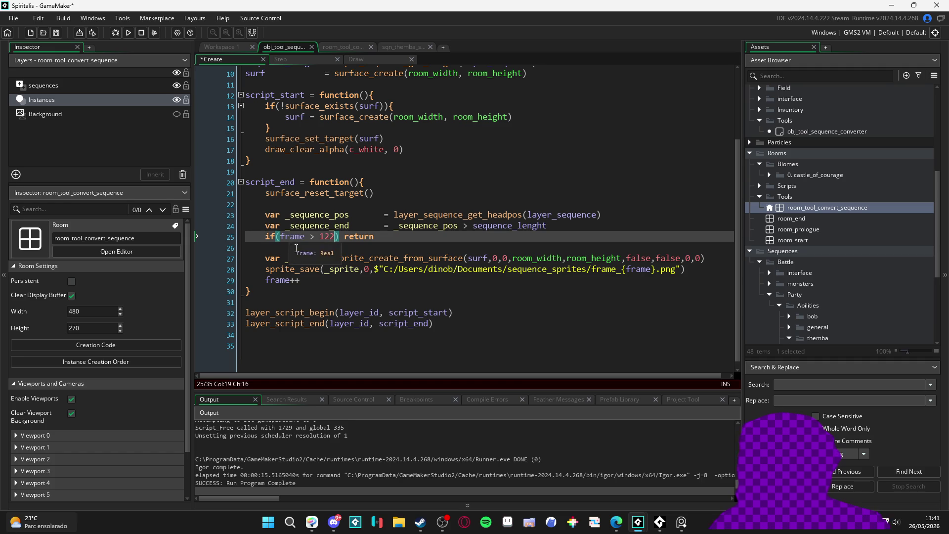
click(305, 282)
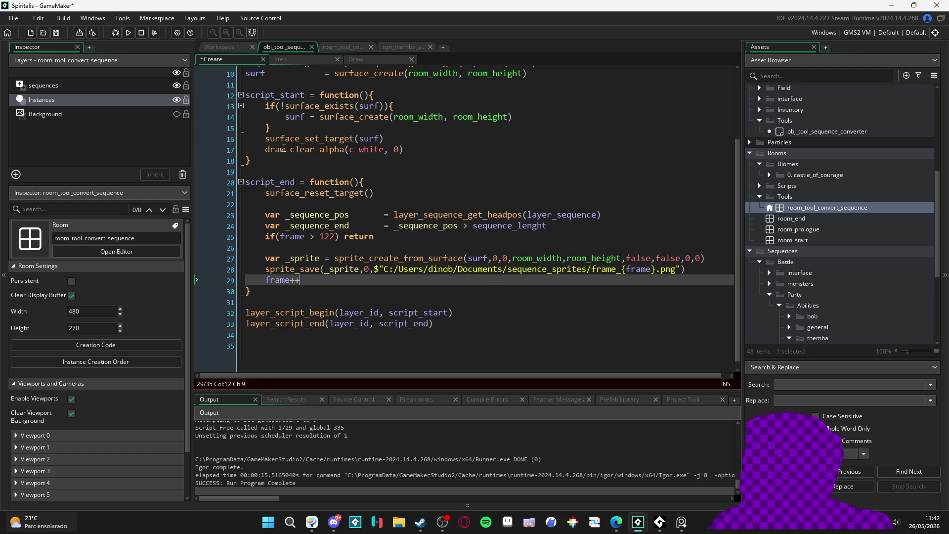
key(F5)
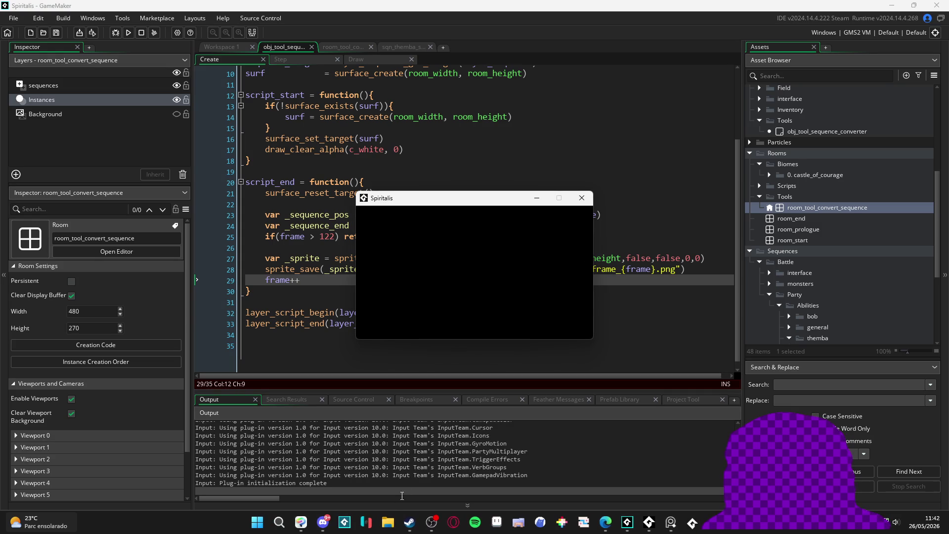
click(388, 521)
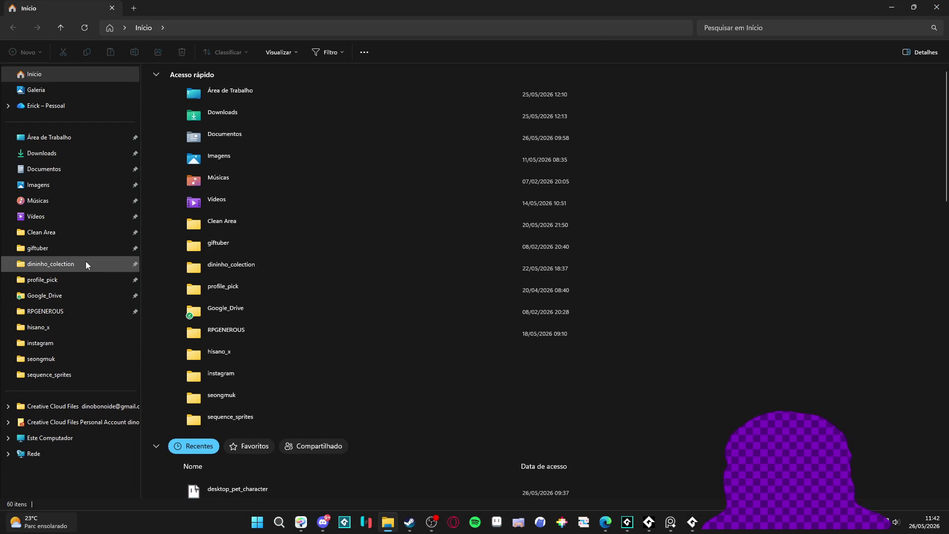
- Close the game window and permanently delete all 704 frames in Documents\sequence_sprites
click(80, 369)
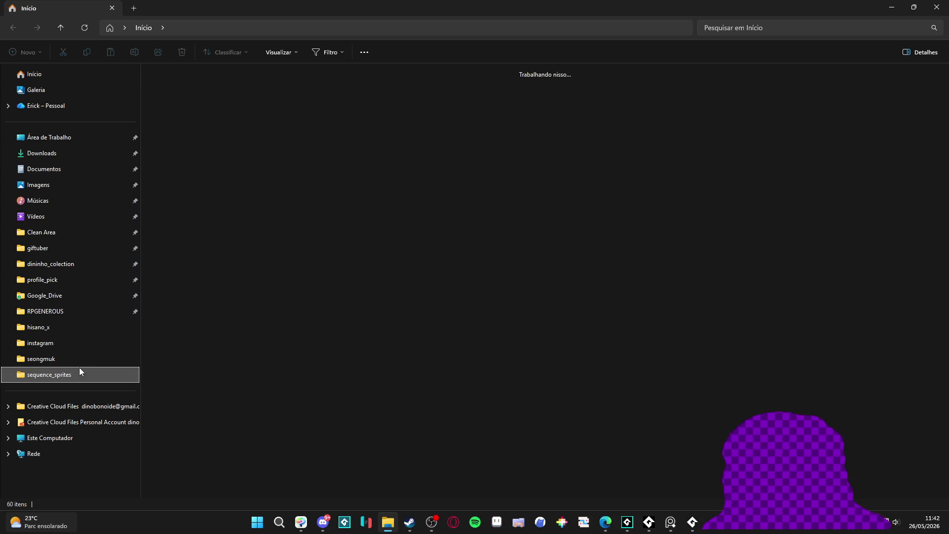
click(322, 246)
scroll(322, 247, down, 20)
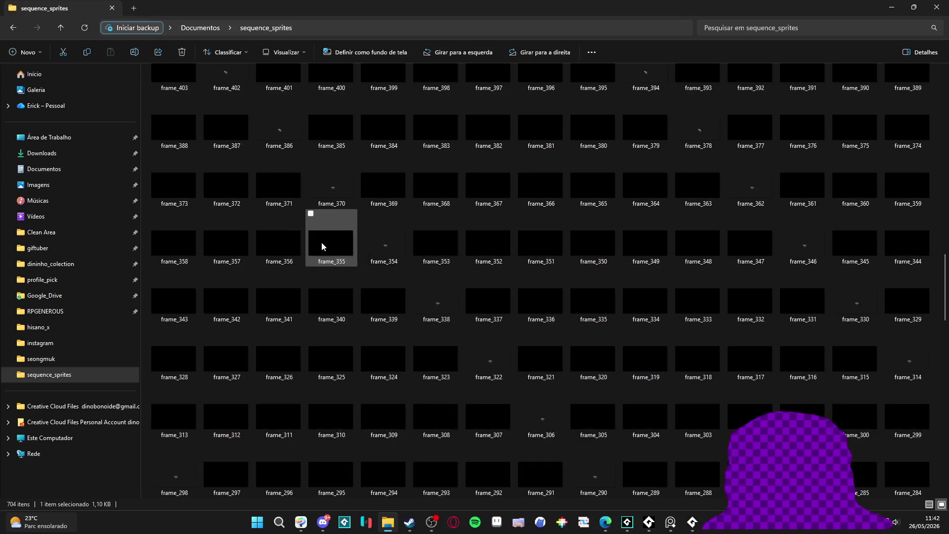
scroll(322, 246, down, 1)
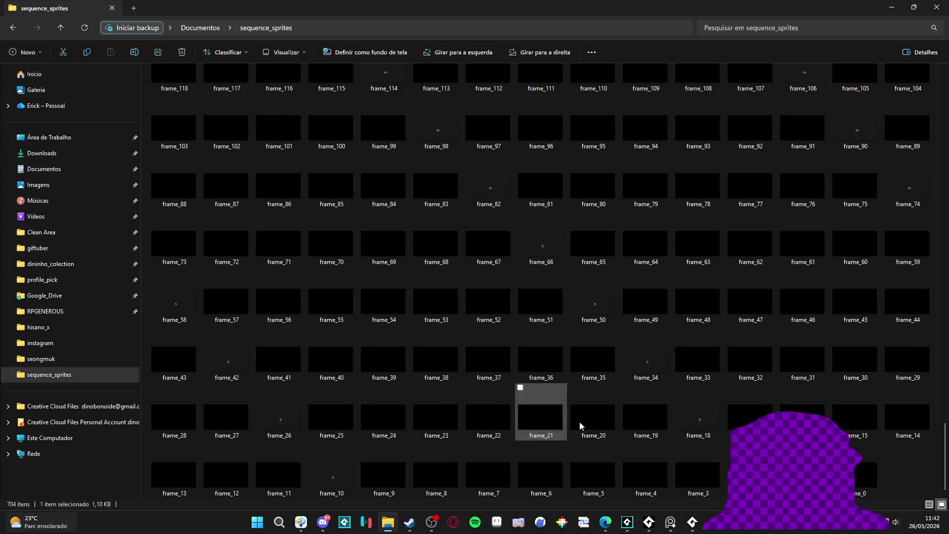
click(581, 197)
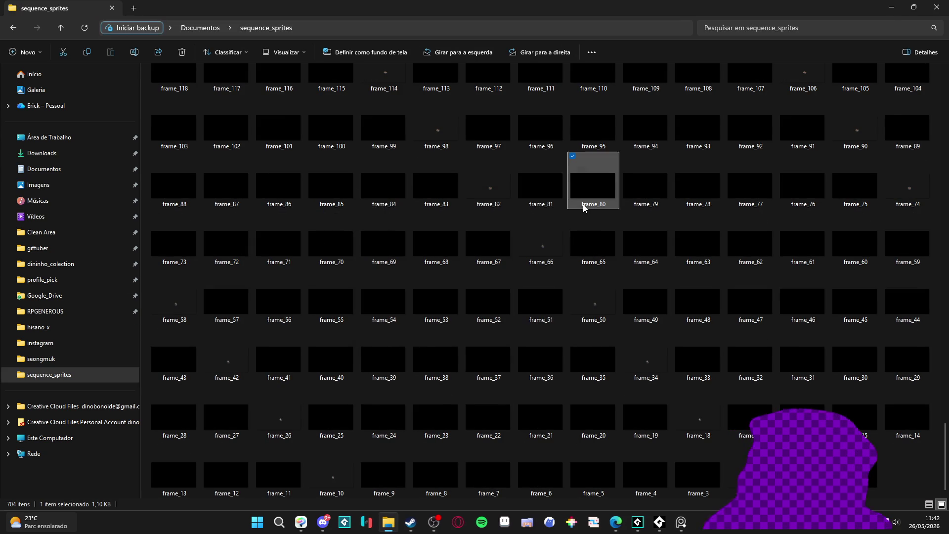
key(ctrl+a)
key(shift+Delete)
key(Return)
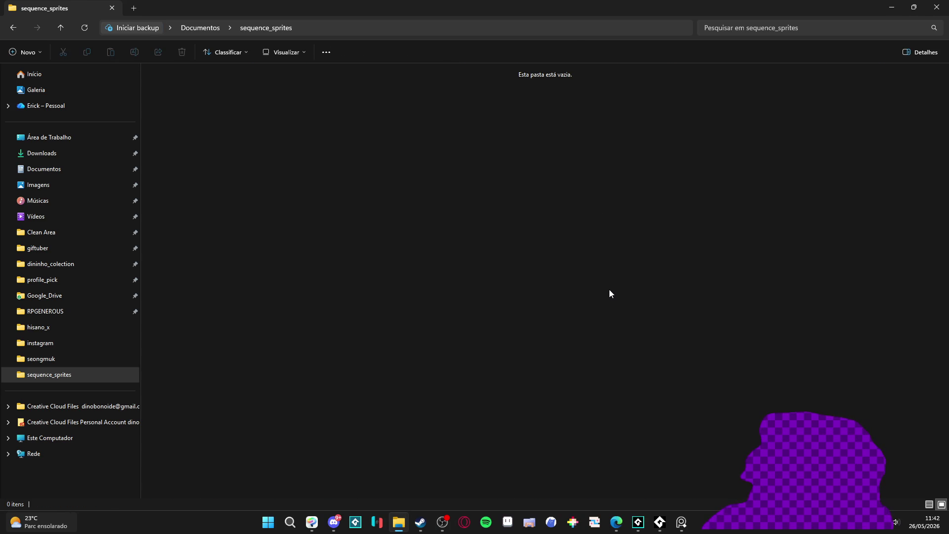
click(889, 7)
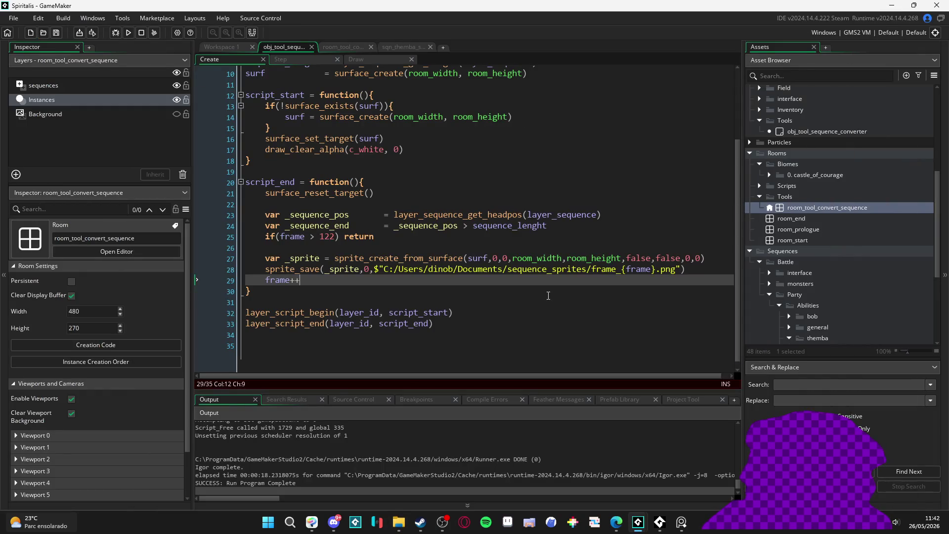
- Run the game again with F5, then view sequence_sprites holding 123 frames, frame_0 to frame_122
click(545, 299)
key(F5)
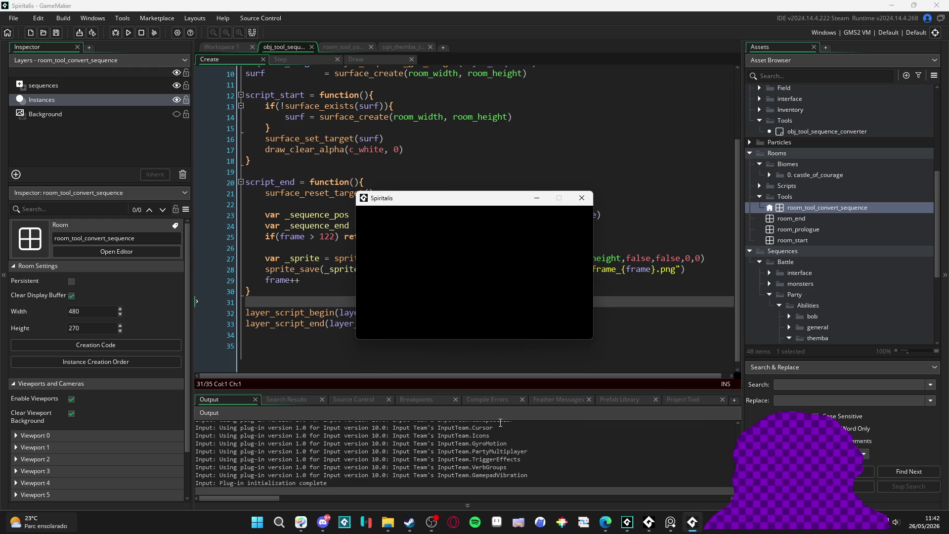
mouse_move(387, 522)
click(391, 488)
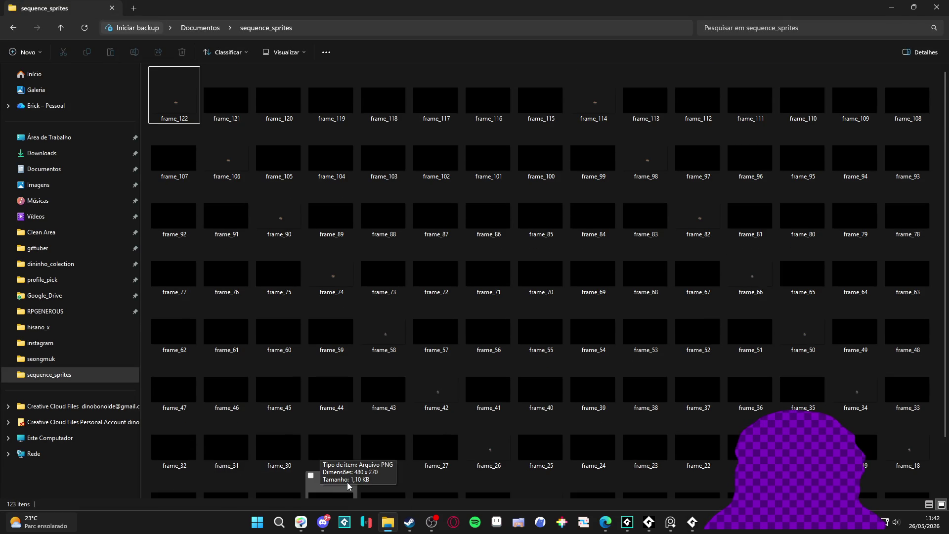
- Scroll through the 480 x 270 frames frame_0 to frame_122, then close File Explorer
scroll(346, 445, down, 2)
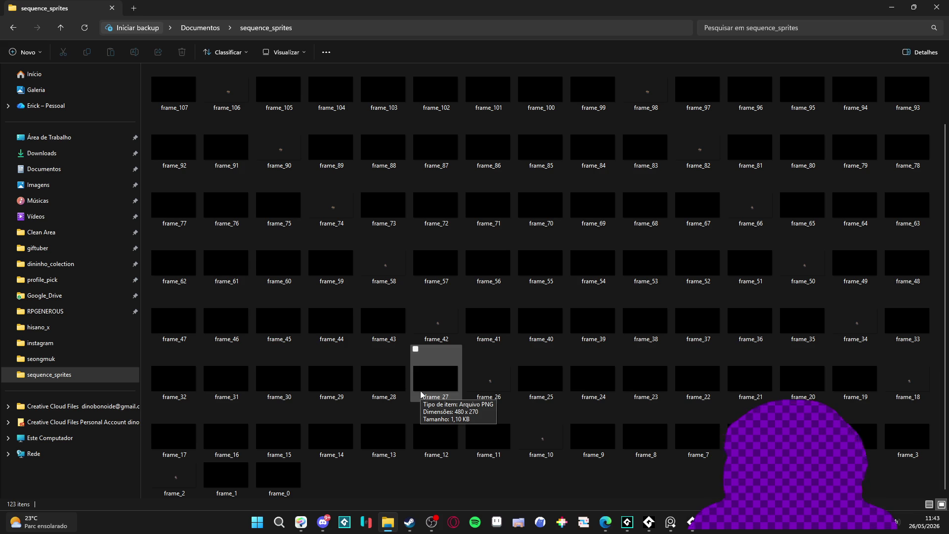
click(936, 7)
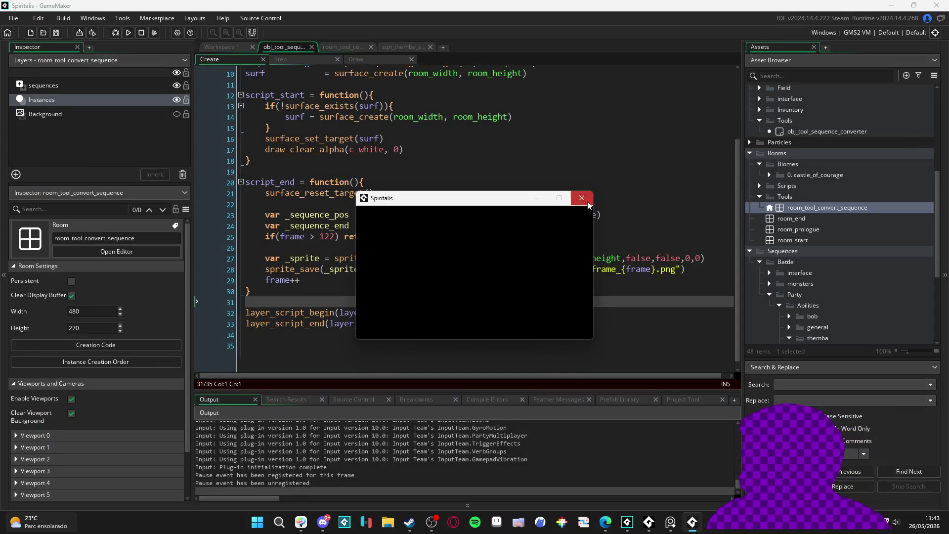
- Comment out the layer_script_begin and layer_script_end lines with // and save
click(583, 197)
key(Up)
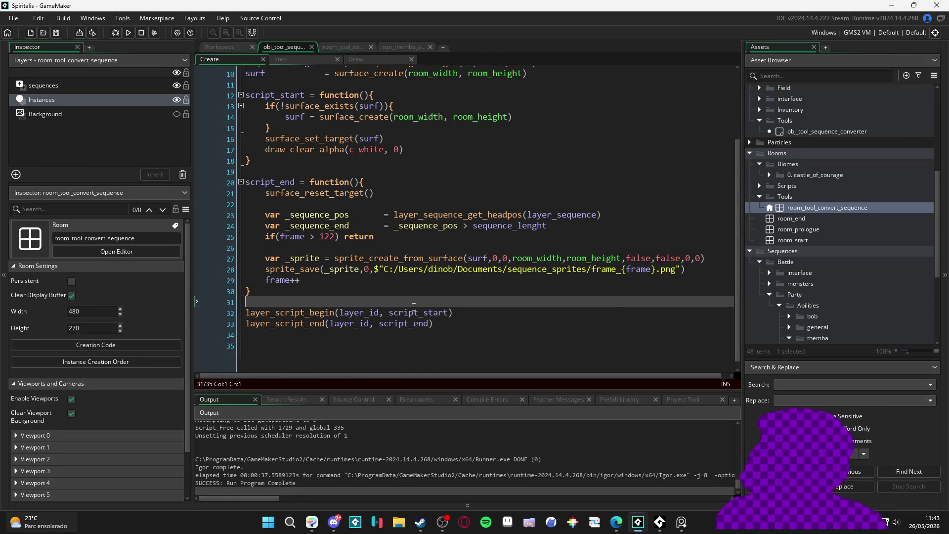
key(Down)
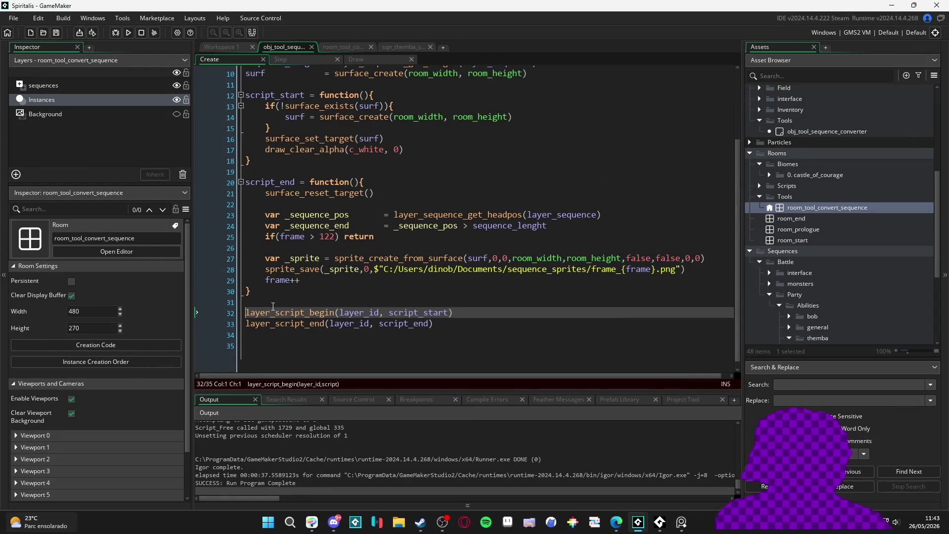
text(//)
key(Down)
text(//)
key(ctrl+s)
- Disable viewports for the converter room and add a blank line at the top of the code
scroll(256, 299, up, 3)
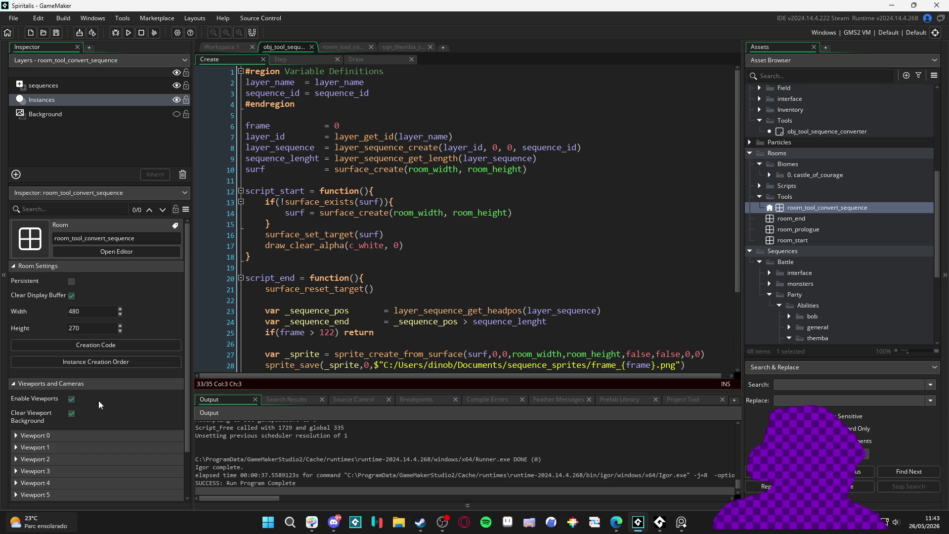
click(71, 399)
click(296, 224)
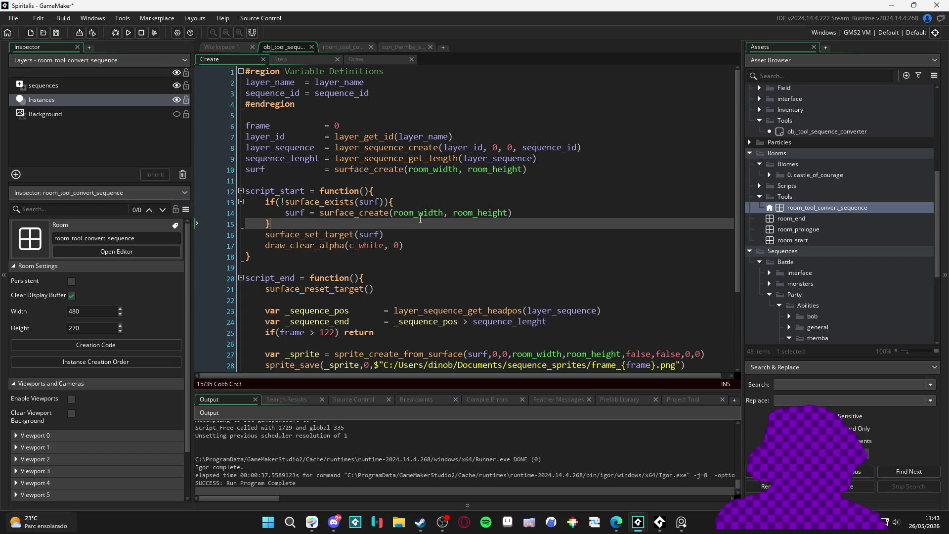
click(246, 71)
key(Return)
- Insert application_surface_draw_enable(false) as the first line of the Create code
key(Up)
key(Return)
key(Up)
text(appl)
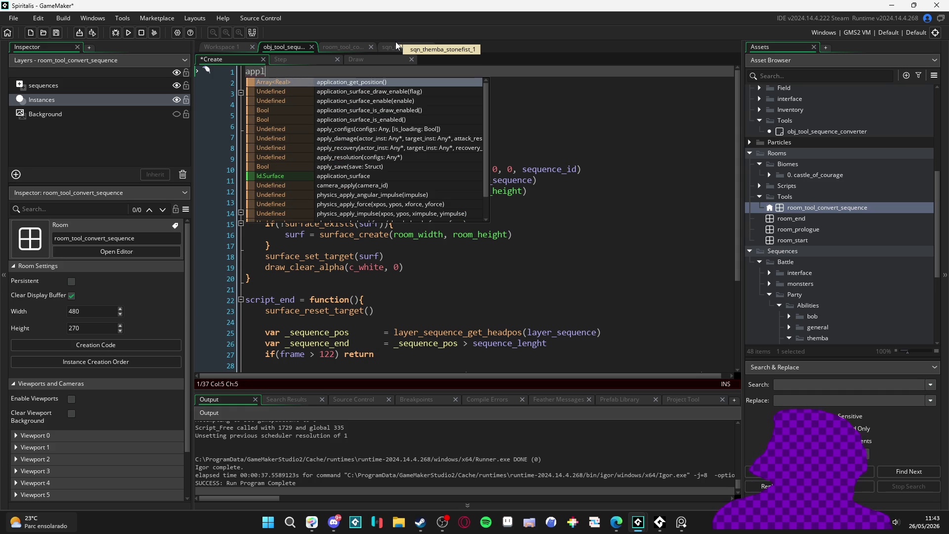
text(ication)
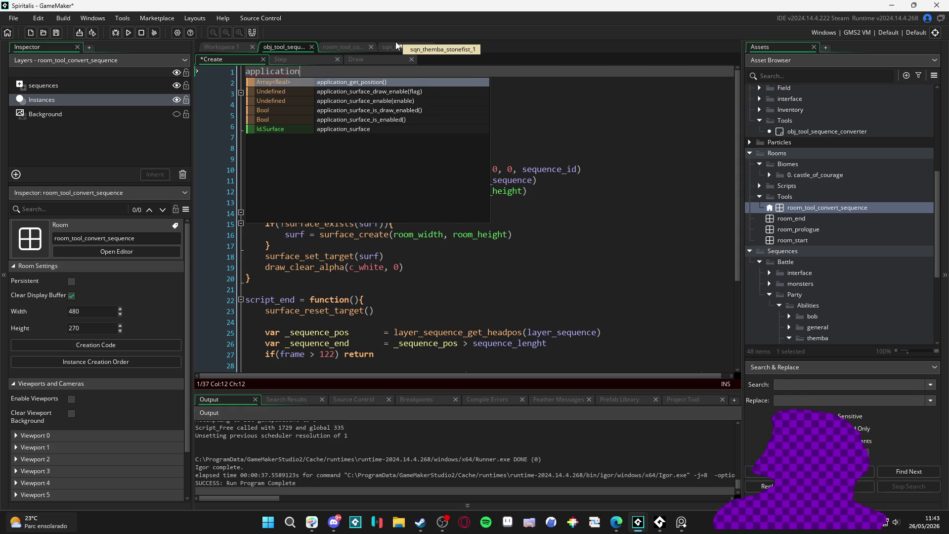
key(Down)
key(Down)
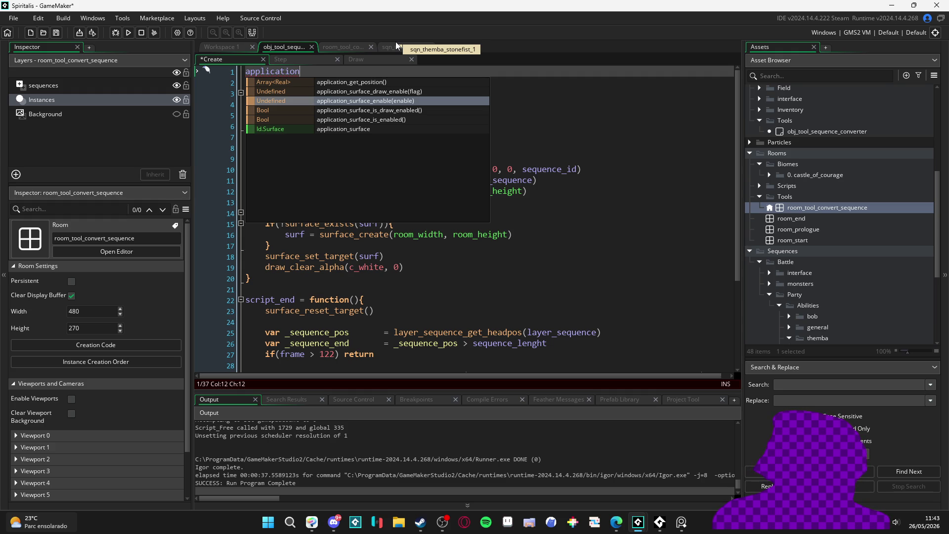
key(Up)
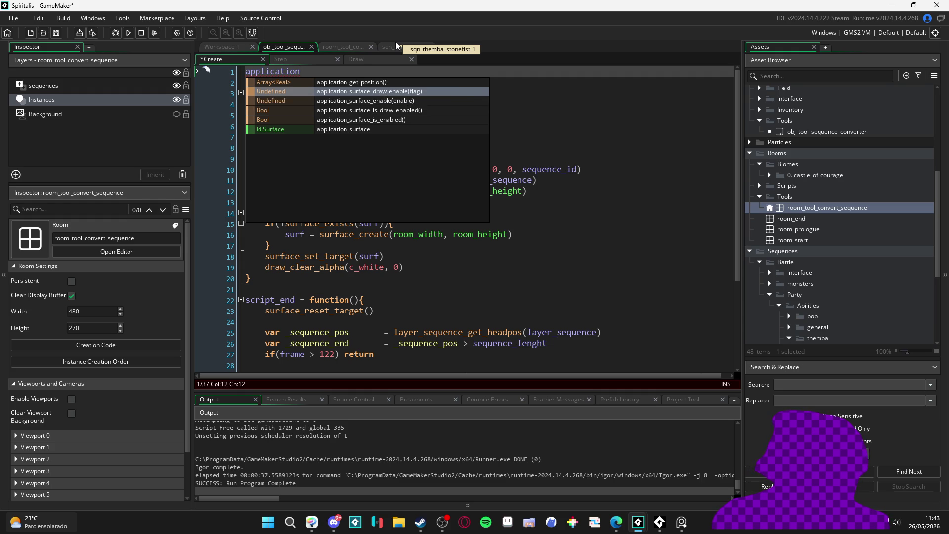
key(Return)
text(fals)
key(Return)
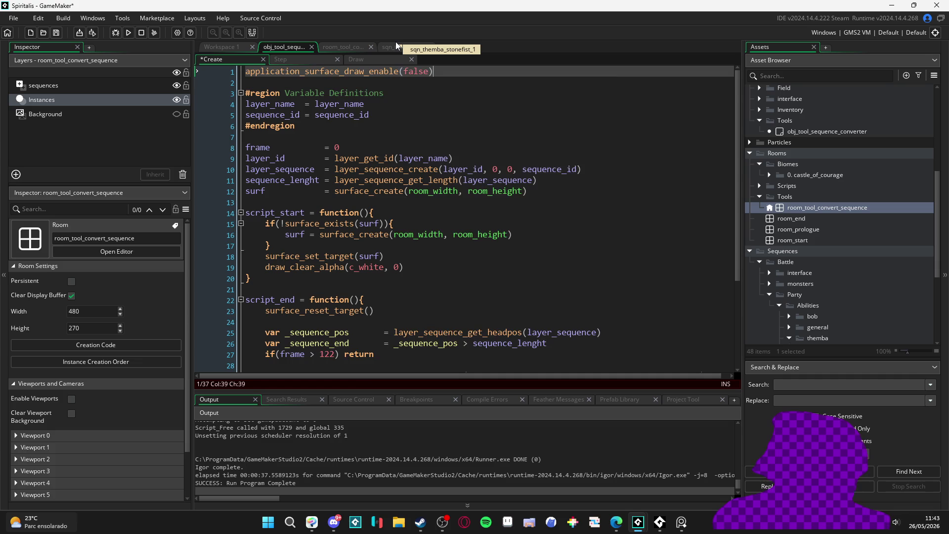
- Add application_surface_enable() on line 2, then delete it after the GM1020 error
key(End)
key(Return)
text(applic)
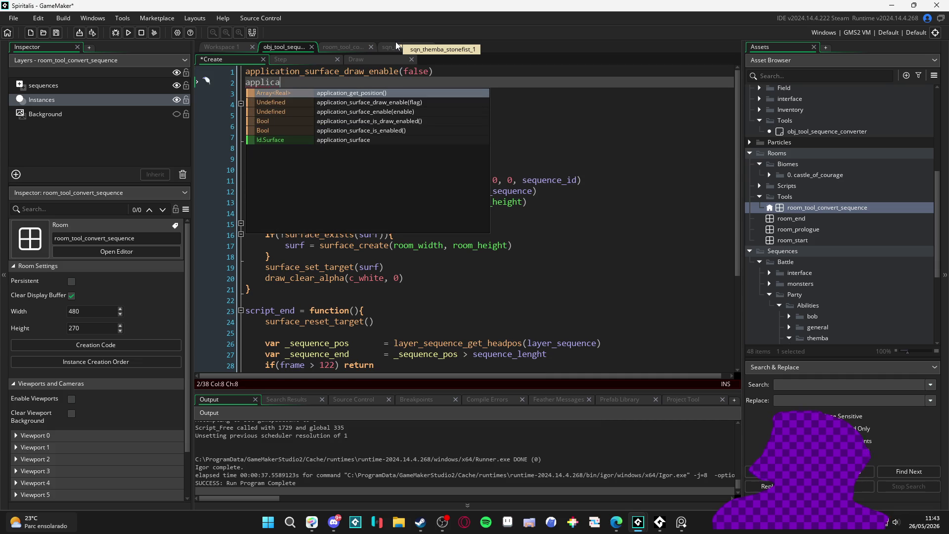
key(Down)
key(Down)
key(Return)
mouse_move(365, 83)
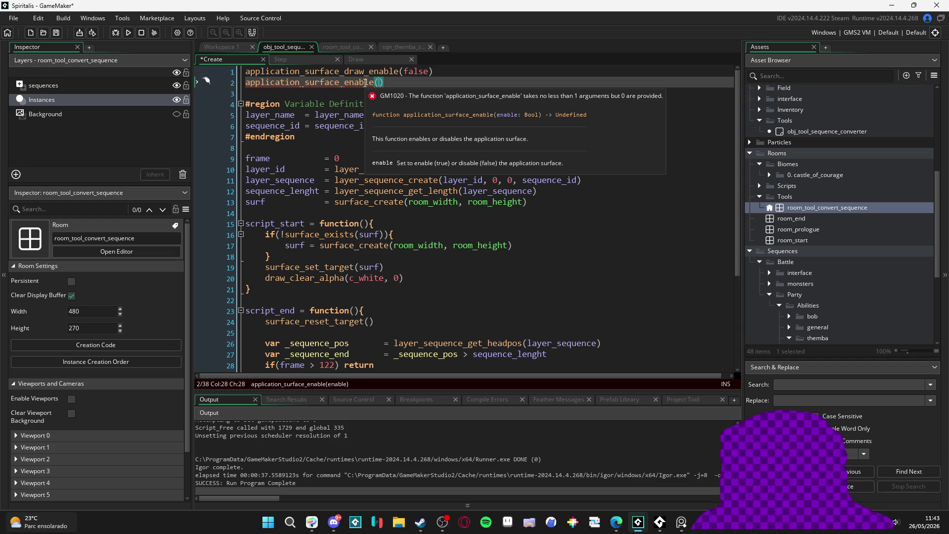
mouse_move(398, 81)
mouse_down()
mouse_move(100, 98)
mouse_move(102, 88)
mouse_up()
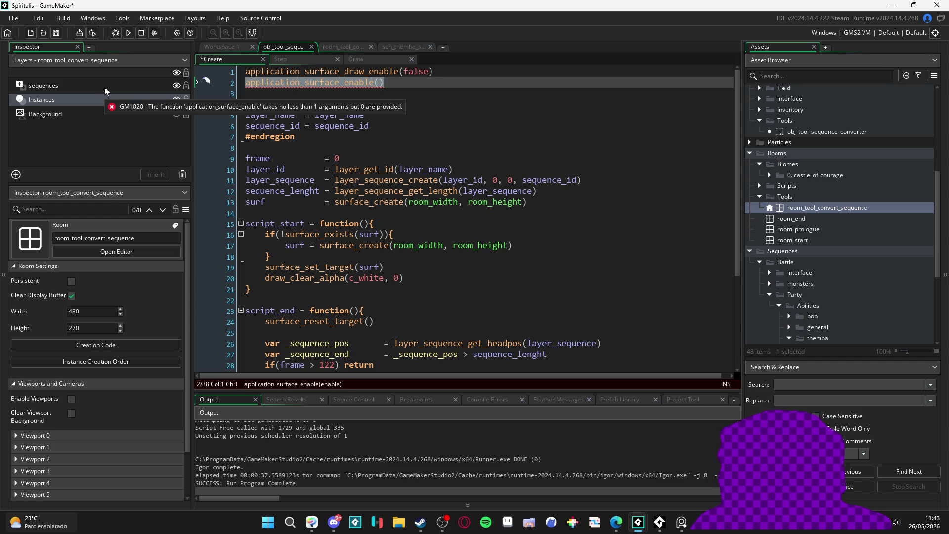
key(Delete)
- Highlight every use of script_start and go to the end of the script_end header line
scroll(330, 90, down, 2)
scroll(330, 90, down, 4)
scroll(281, 179, up, 1)
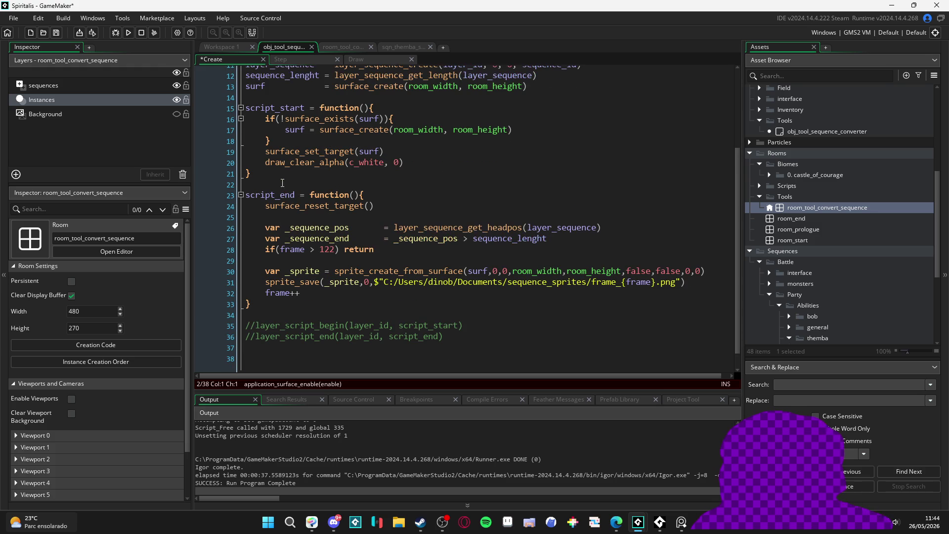
mouse_move(337, 151)
double_click(272, 107)
click(383, 196)
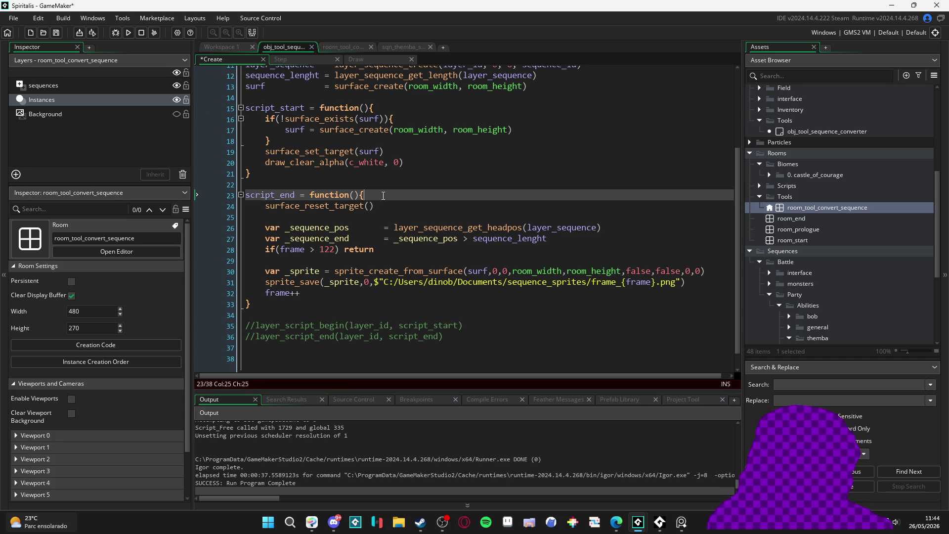
- Add script_start() as the first line of script_end and save
key(Return)
key(Return)
key(Up)
text(script_start())
key(ctrl+s)
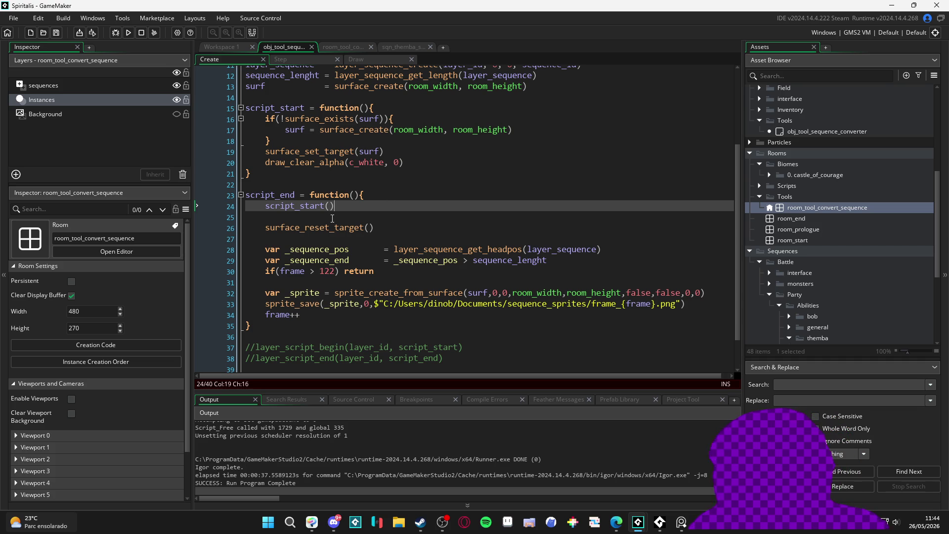
- Give obj_tool_sequence_converter a Step event that calls script_end, and save it
double_click(274, 195)
key(ctrl+c)
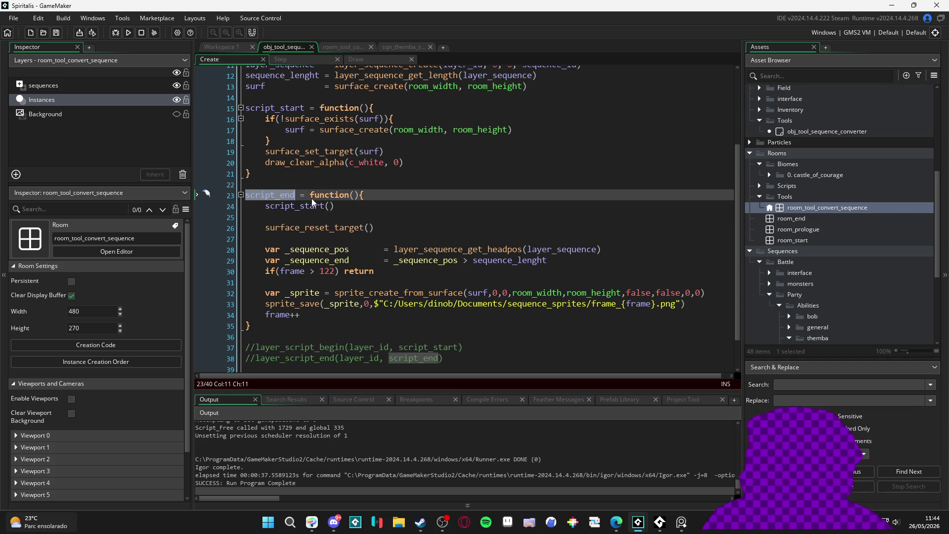
double_click(819, 132)
click(285, 47)
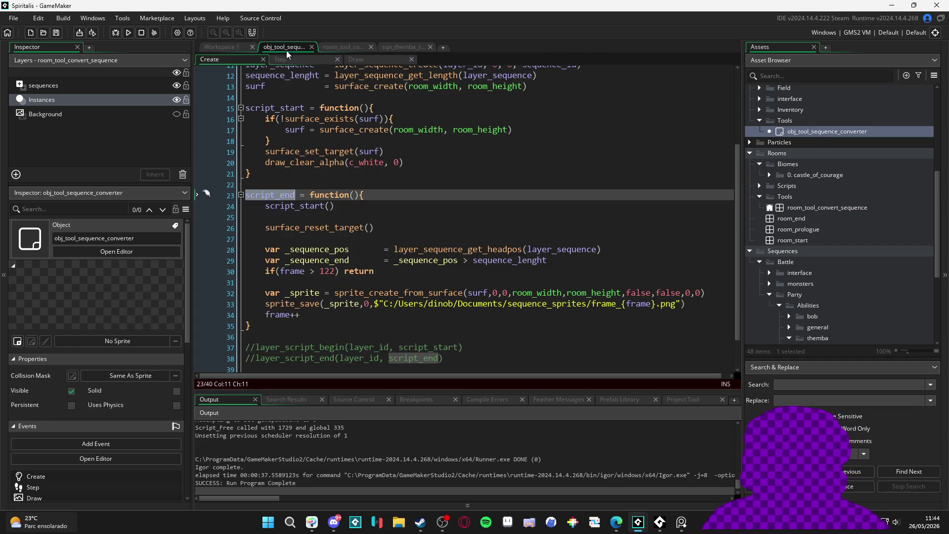
click(297, 61)
key(ctrl+v)
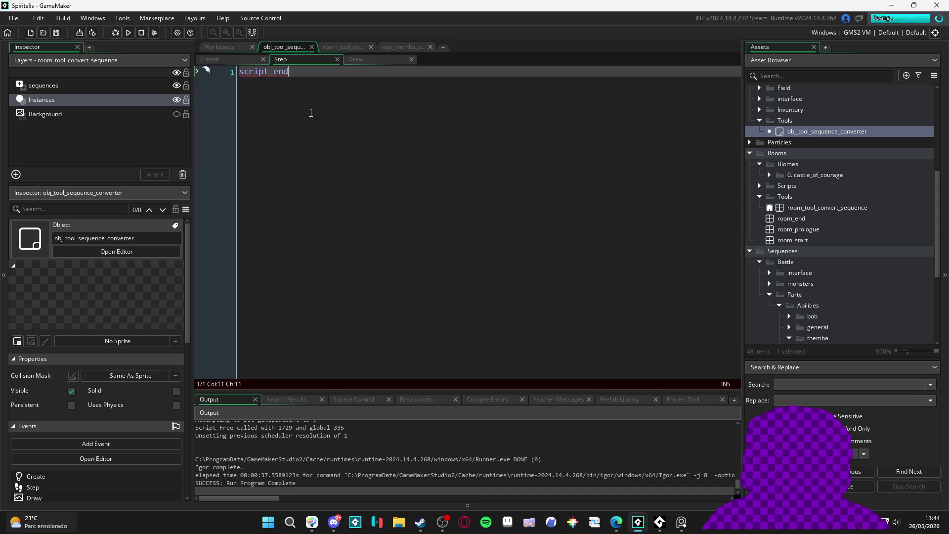
text(())
key(ctrl+s)
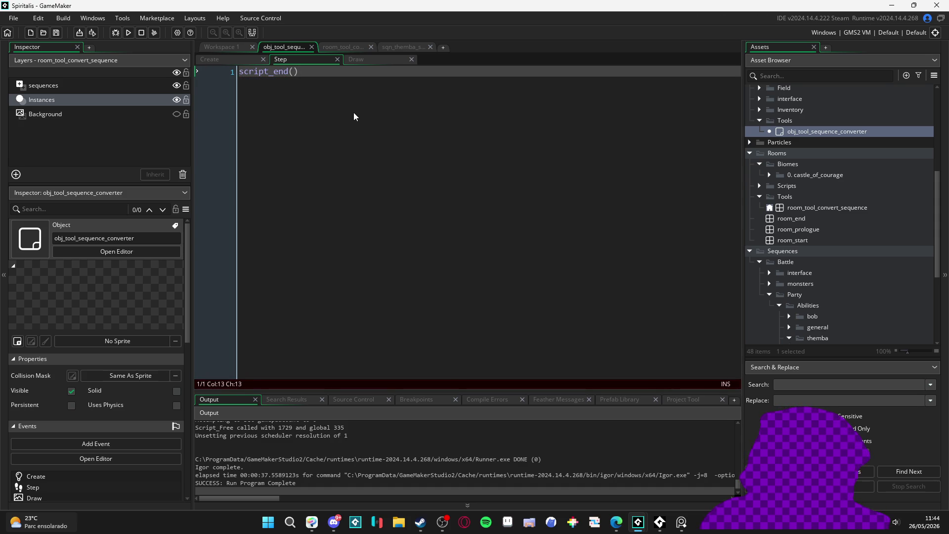
click(399, 523)
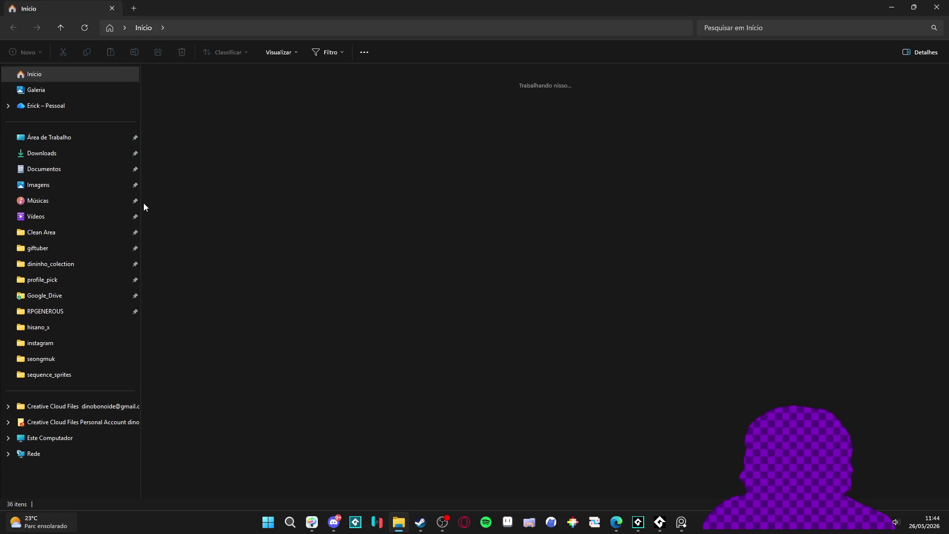
- Permanently delete all exported frames in Documents > sequence_sprites
click(90, 373)
click(391, 273)
key(ctrl+a)
key(shift+Delete)
key(Return)
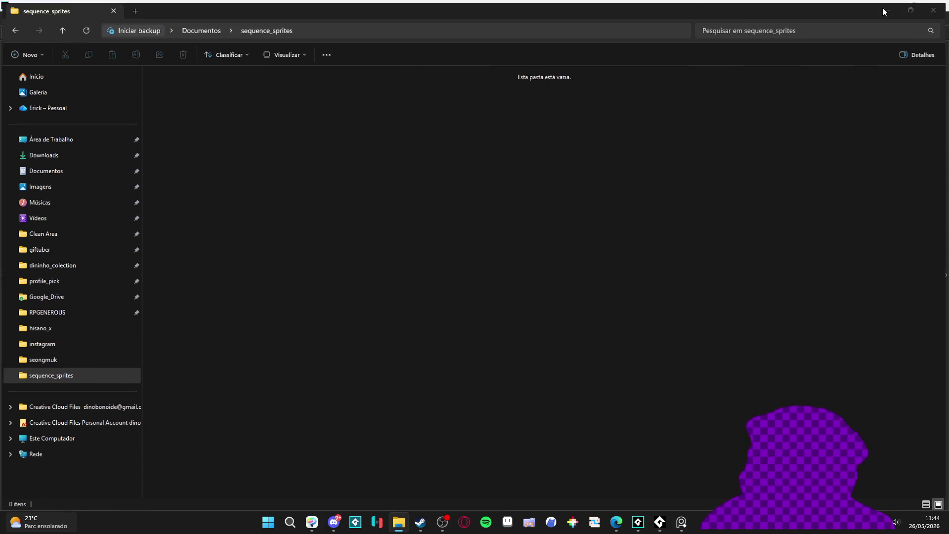
click(892, 7)
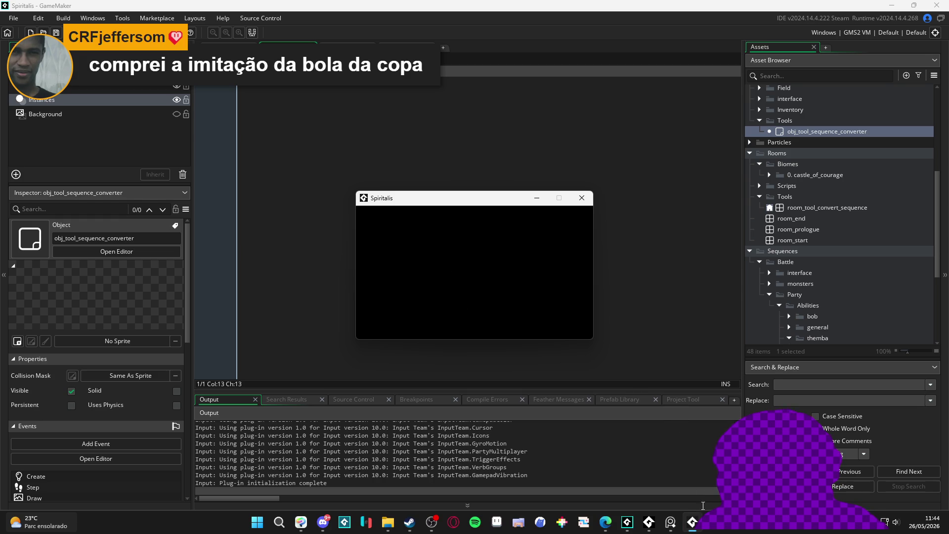
- After closing the game, permanently delete the 123 newly exported frames and close File Explorer
click(582, 196)
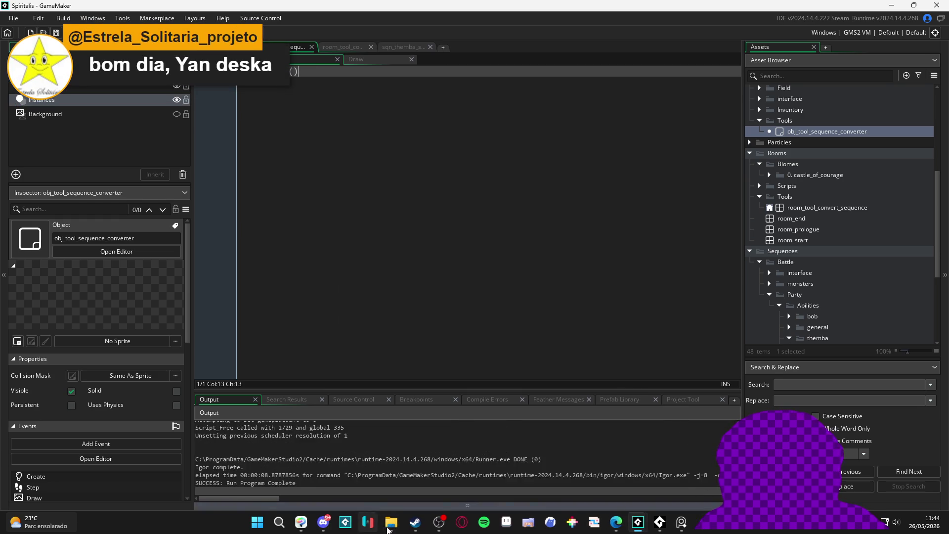
click(388, 530)
scroll(391, 417, down, 1)
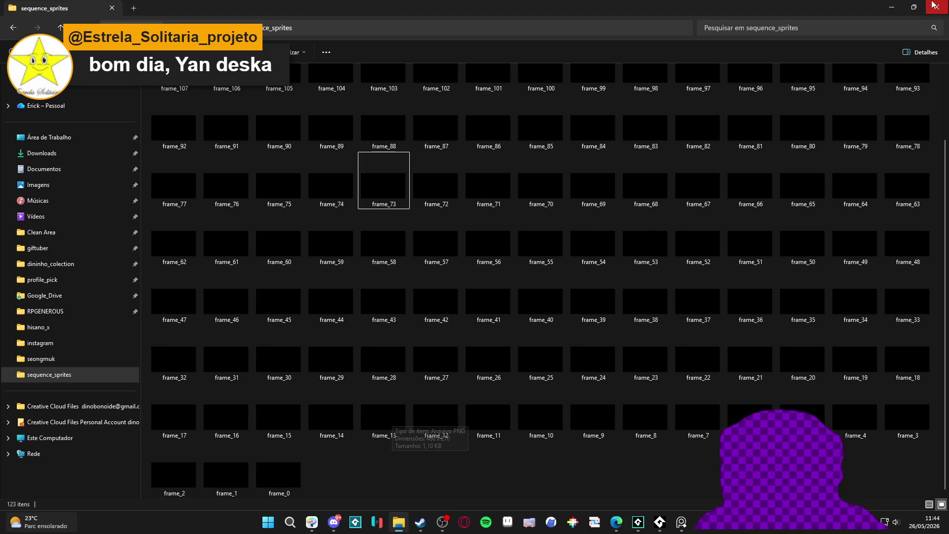
click(479, 300)
key(ctrl+a)
key(shift+Delete)
key(Return)
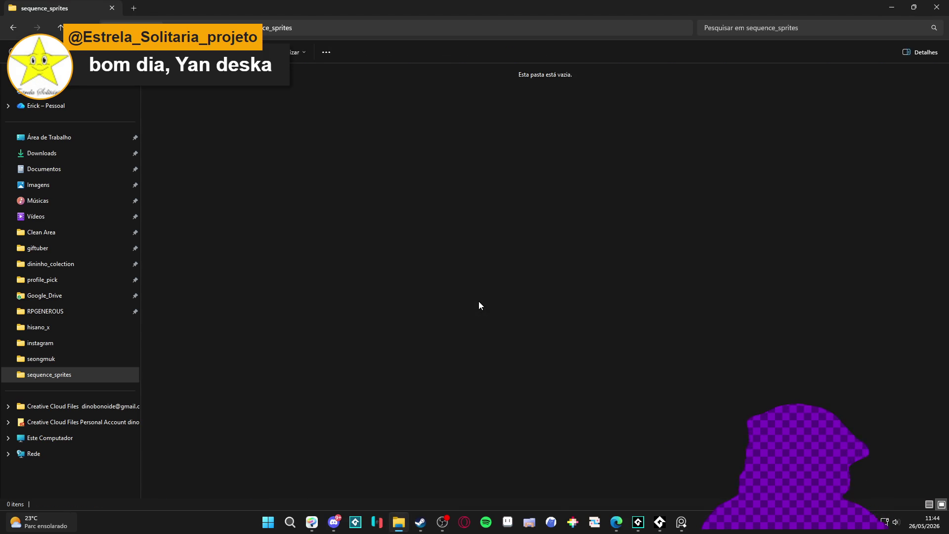
click(937, 8)
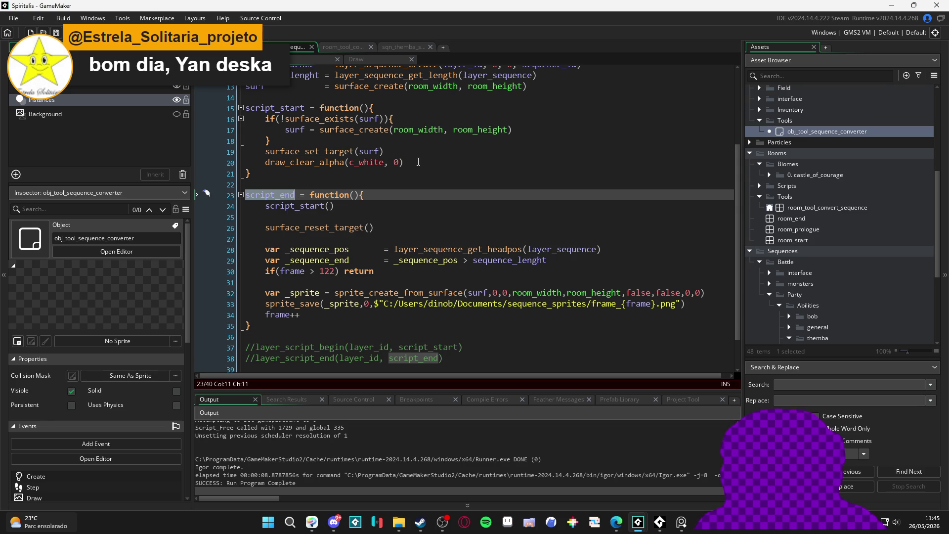
- Keep surf as the surface_set_target argument on line 19
double_click(370, 151)
text(app)
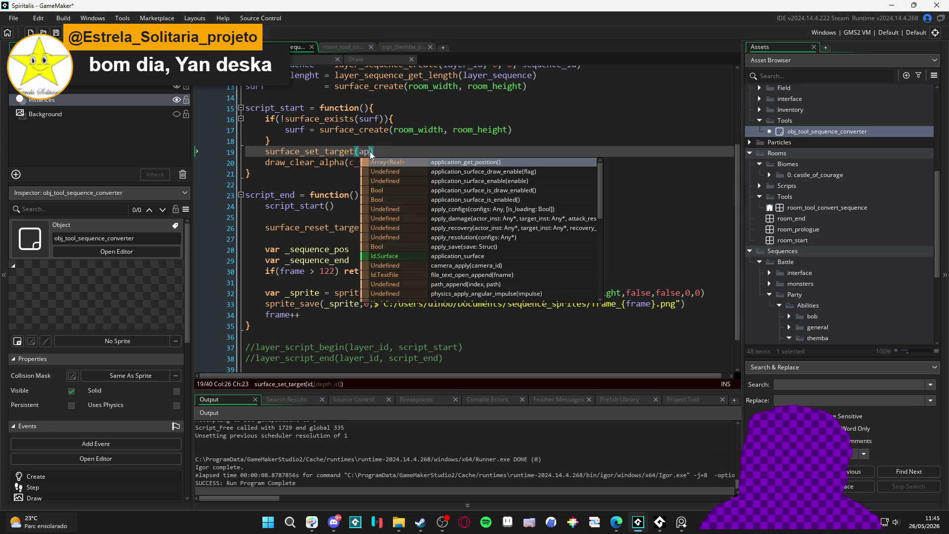
text(l)
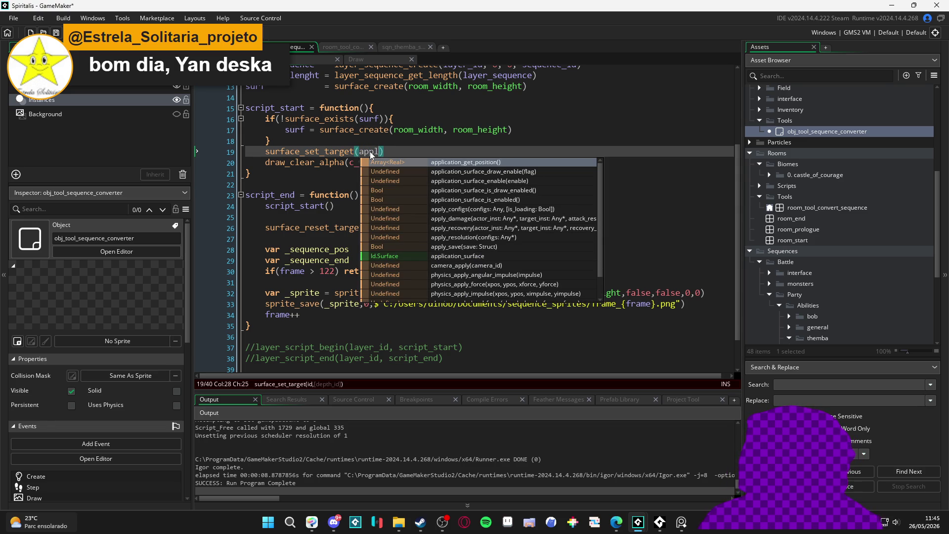
key(BackSpace)
key(BackSpace)
key(BackSpace)
text(surf)
click(371, 149)
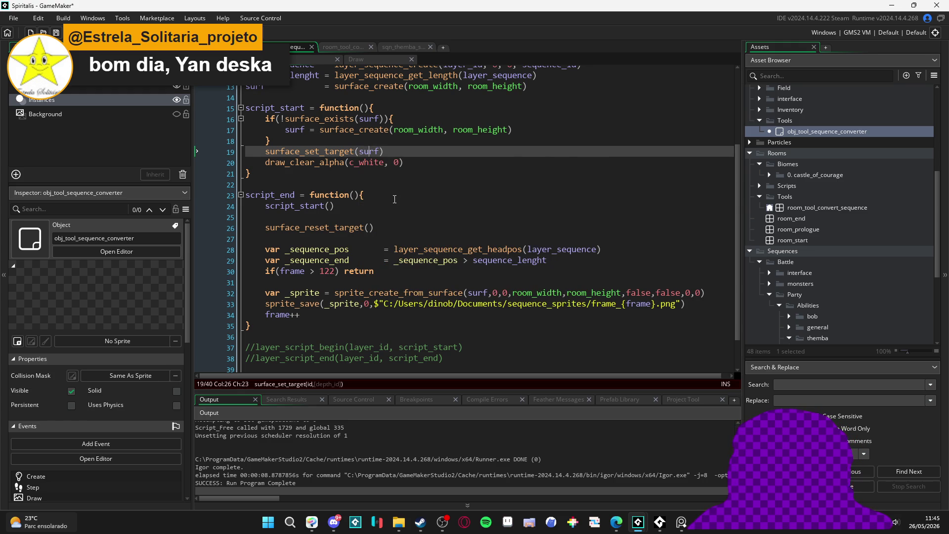
- Add draw_surface(application_surface, 0, 0) on a new line after draw_clear_alpha
click(418, 164)
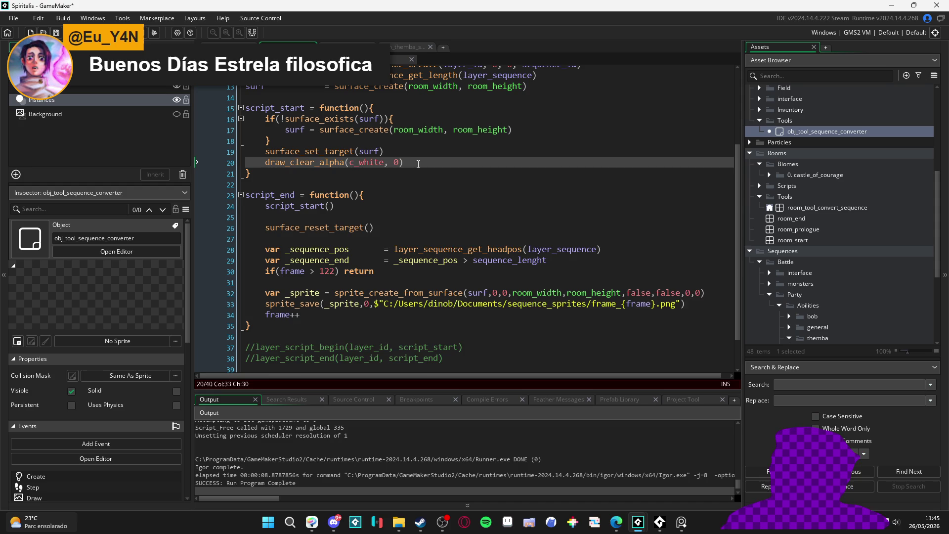
key(Return)
key(BackSpace)
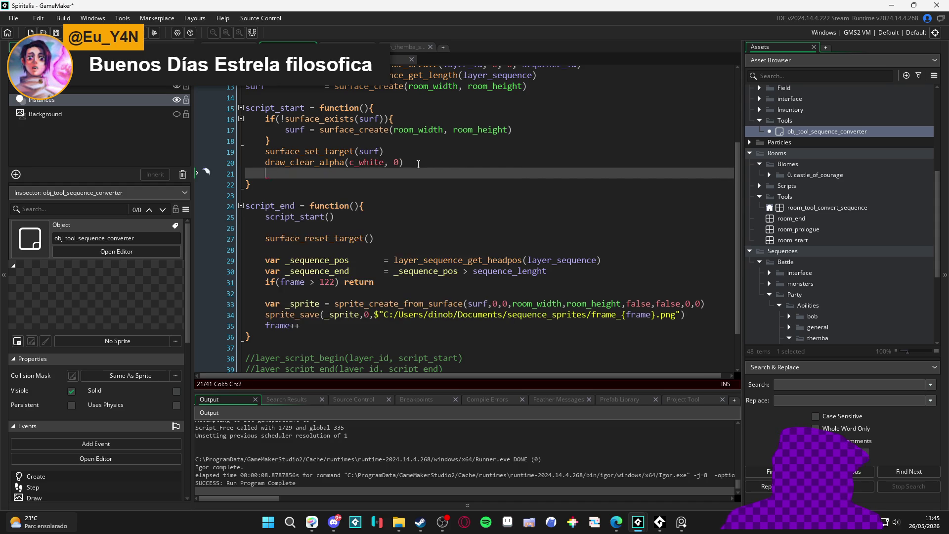
text(draw_su)
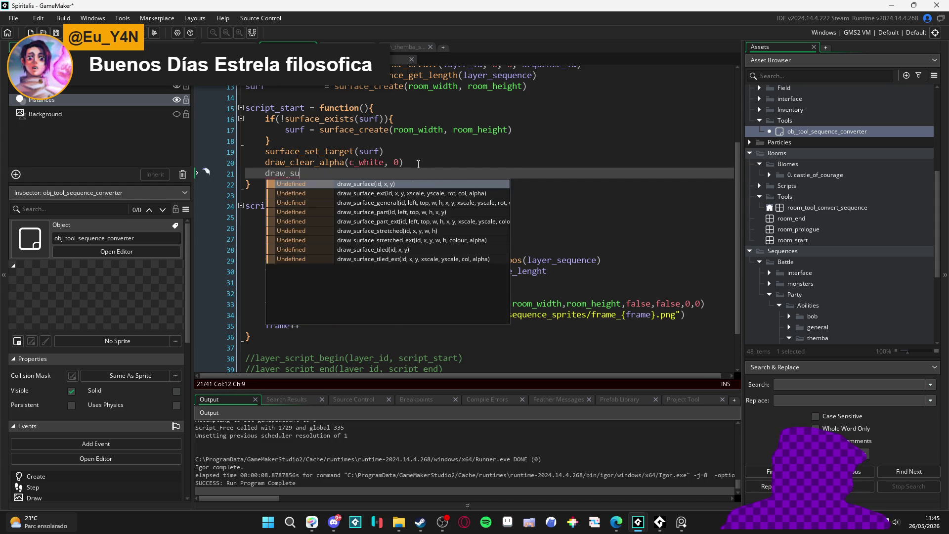
key(Return)
text(applic)
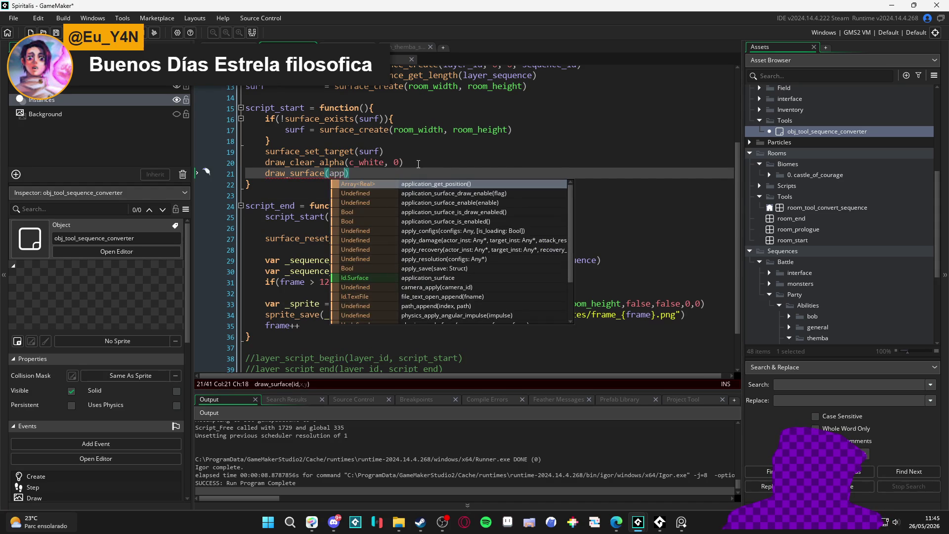
text(ation_s)
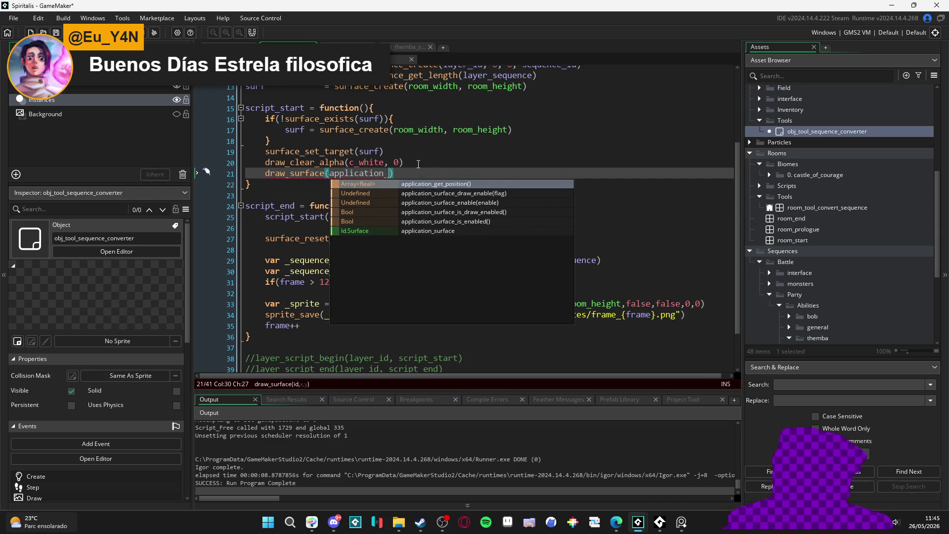
key(Down)
key(Down)
key(Down)
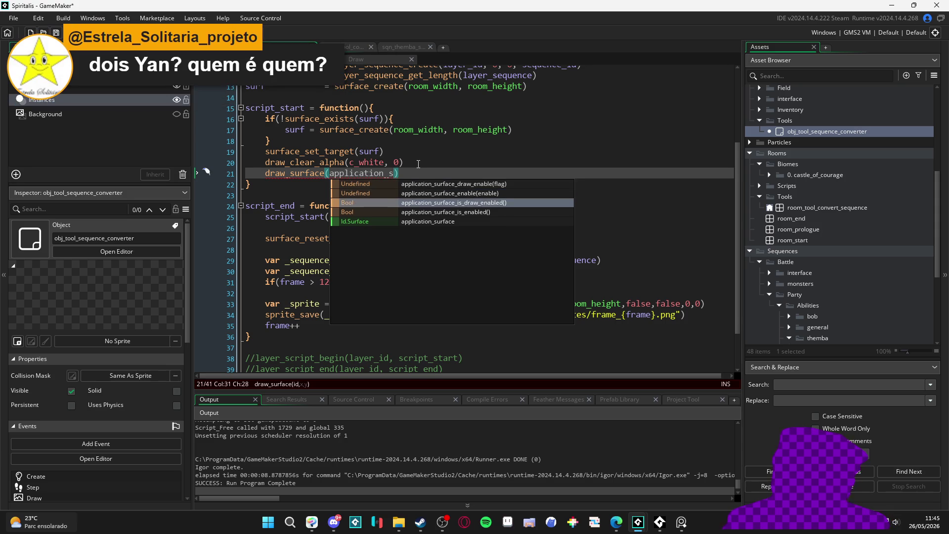
key(Return)
text(,)
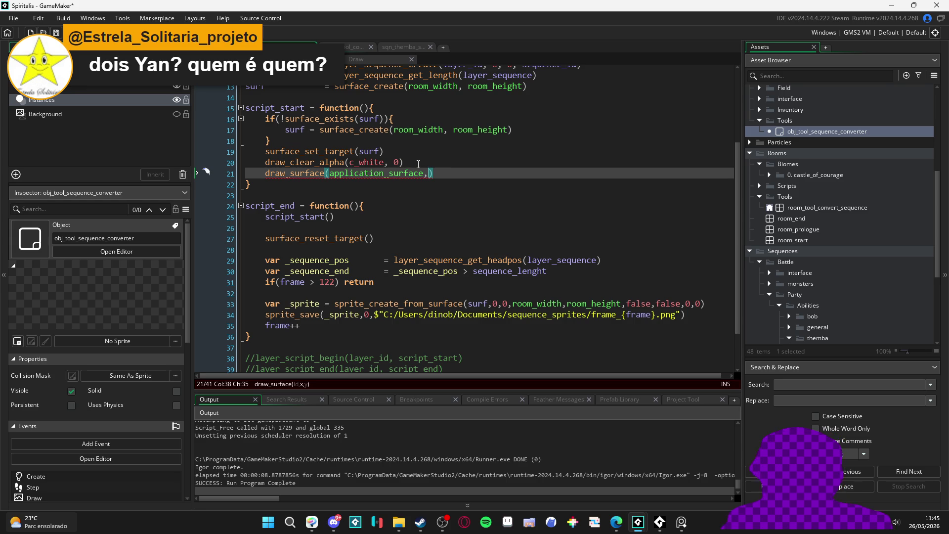
text(0, 0)
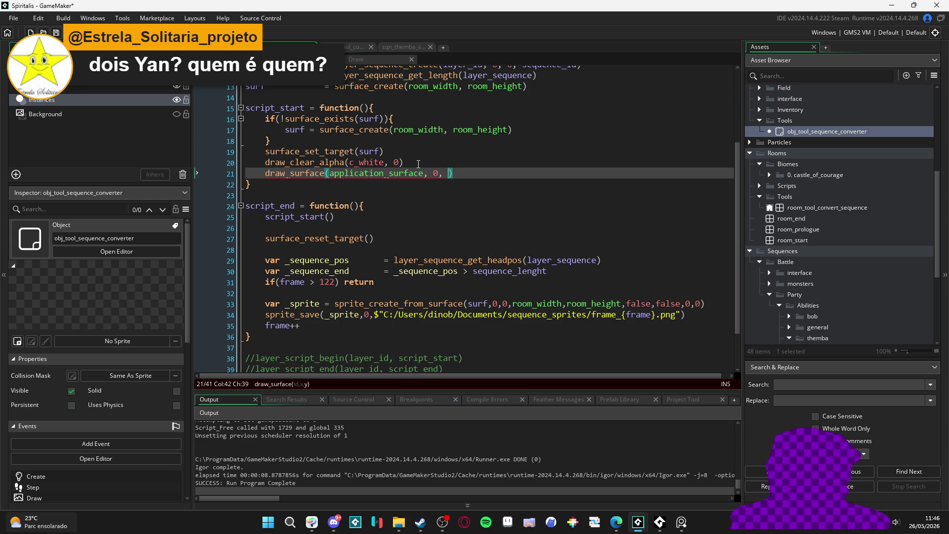
- Test-run the project and abort on the non-existing surface error
key(F5)
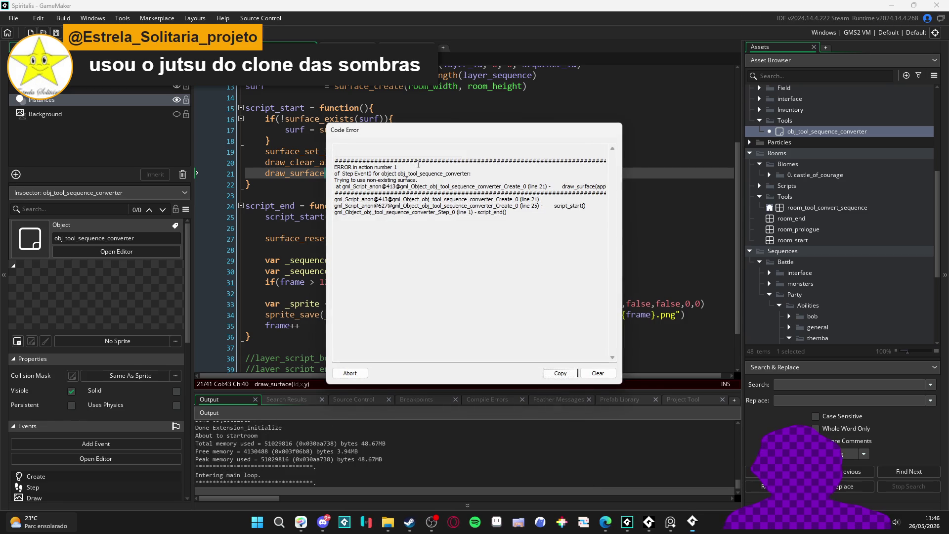
click(349, 373)
scroll(393, 292, up, 3)
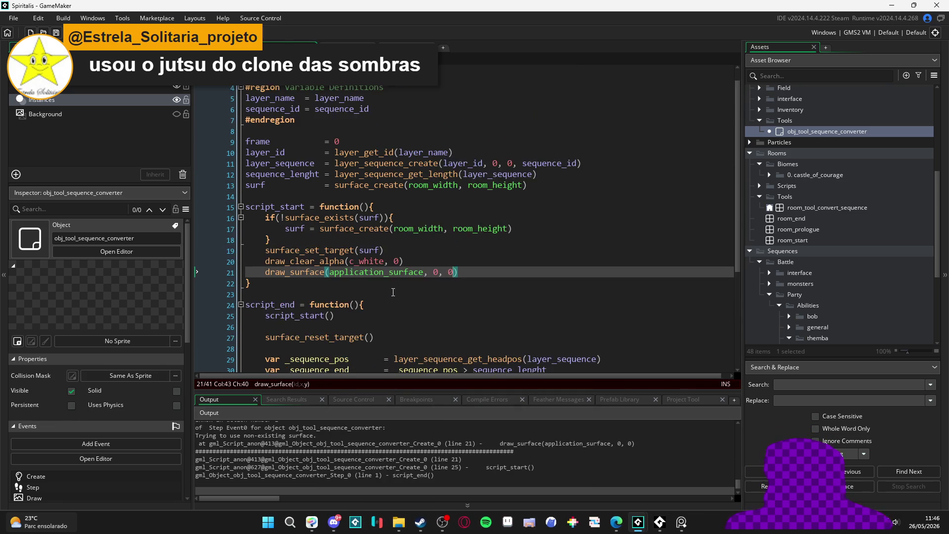
scroll(393, 293, up, 1)
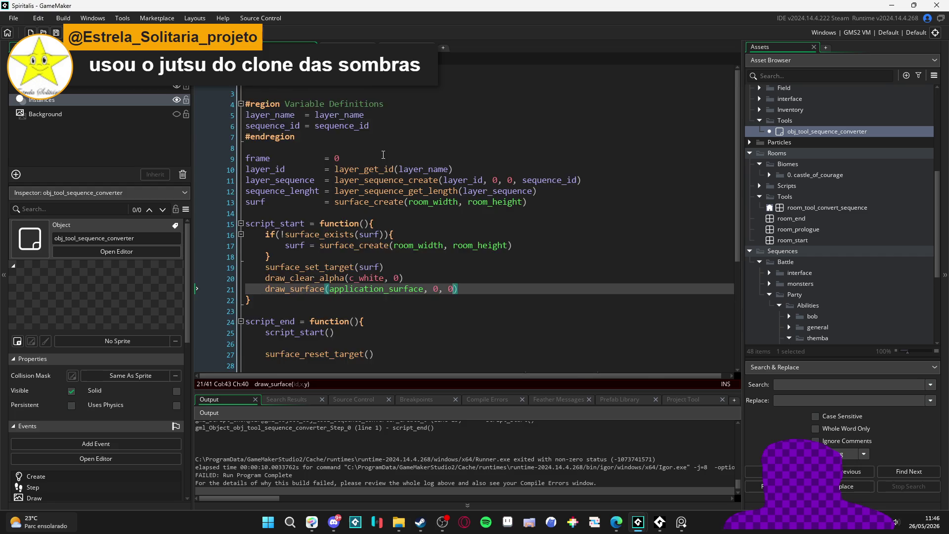
- Review the draw_surface line 21 in the Create code, then rerun the converter with F5
scroll(383, 155, down, 2)
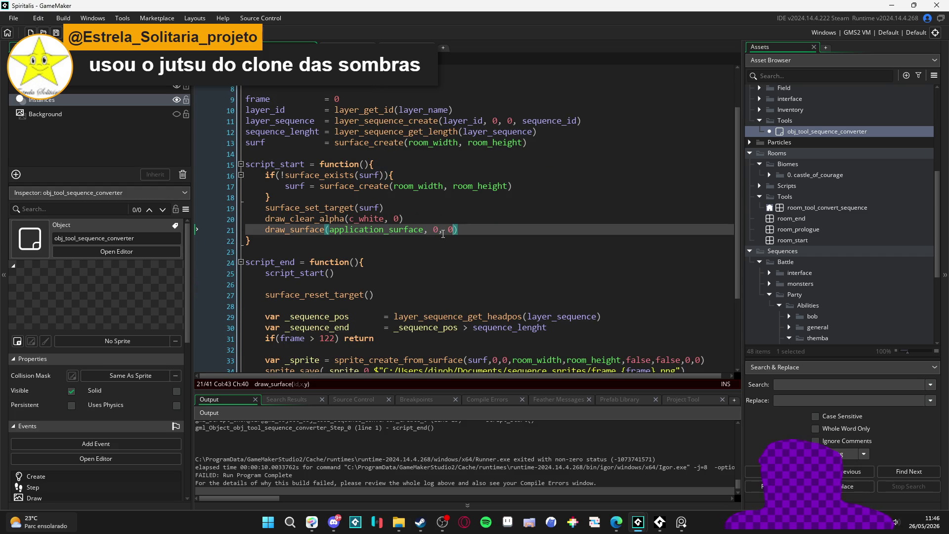
click(419, 230)
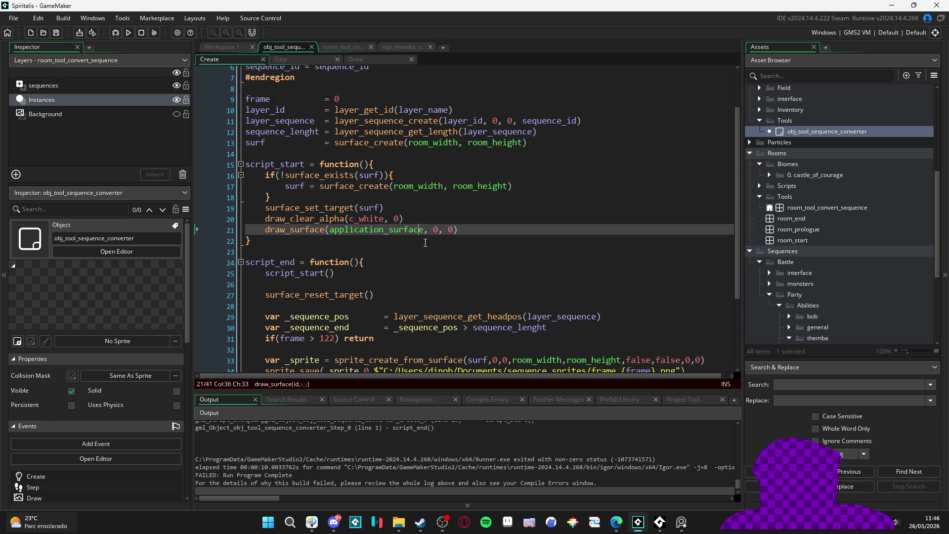
scroll(425, 243, down, 3)
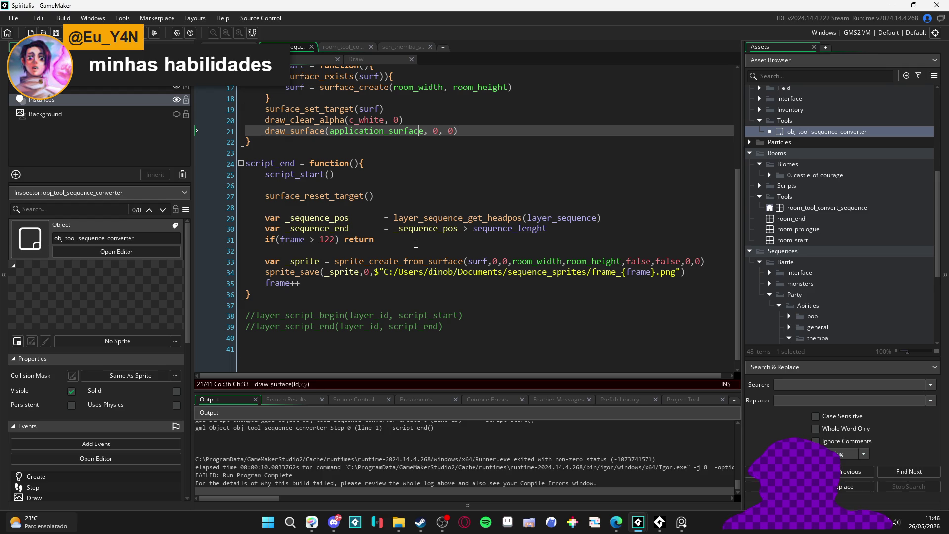
scroll(415, 244, up, 2)
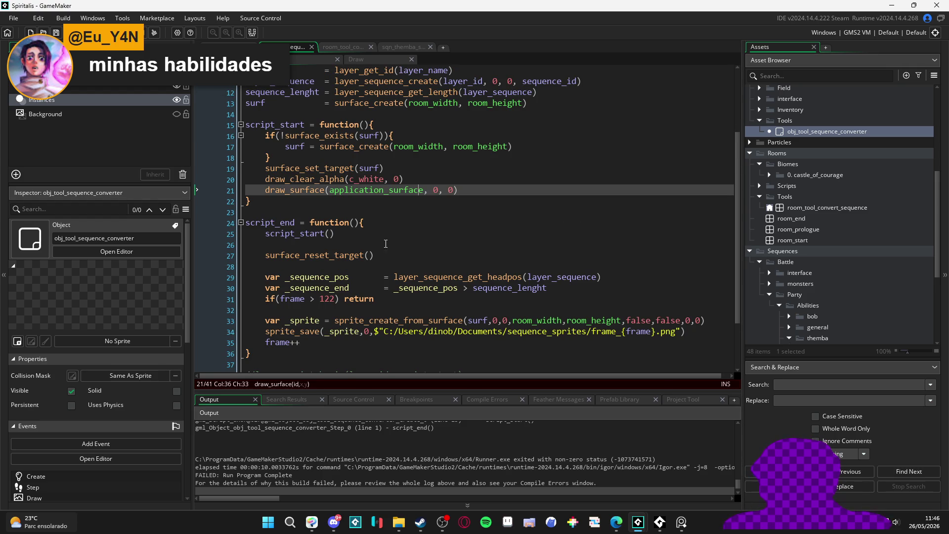
scroll(349, 195, up, 4)
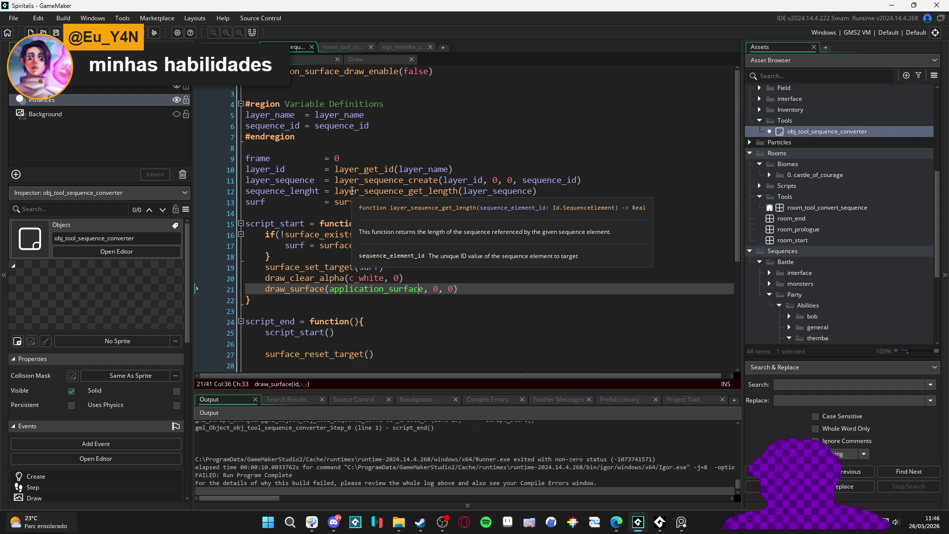
scroll(352, 190, down, 2)
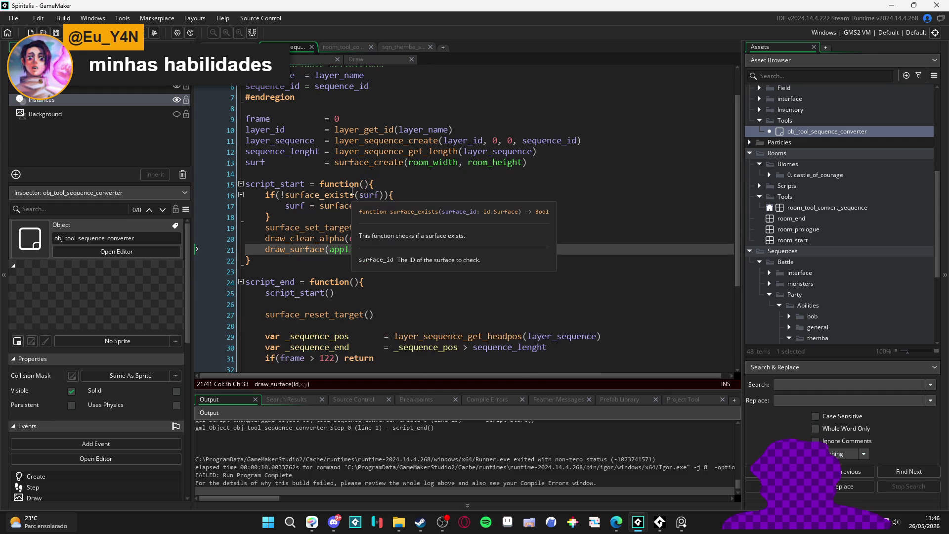
key(F5)
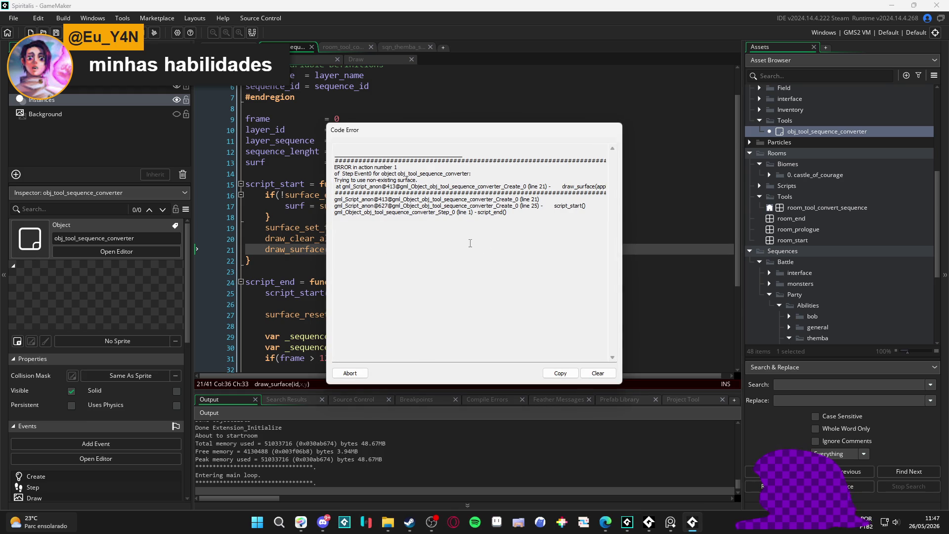
- Add application_surface_enable(true) at the top of the Create code, save, and rerun
mouse_move(467, 188)
mouse_down()
mouse_move(606, 194)
mouse_move(611, 184)
mouse_up()
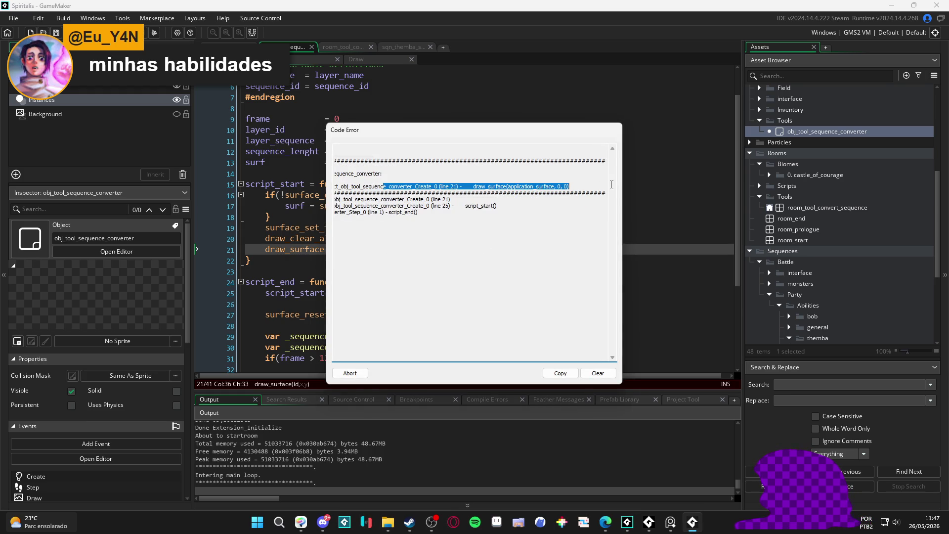
click(350, 373)
scroll(394, 86, up, 2)
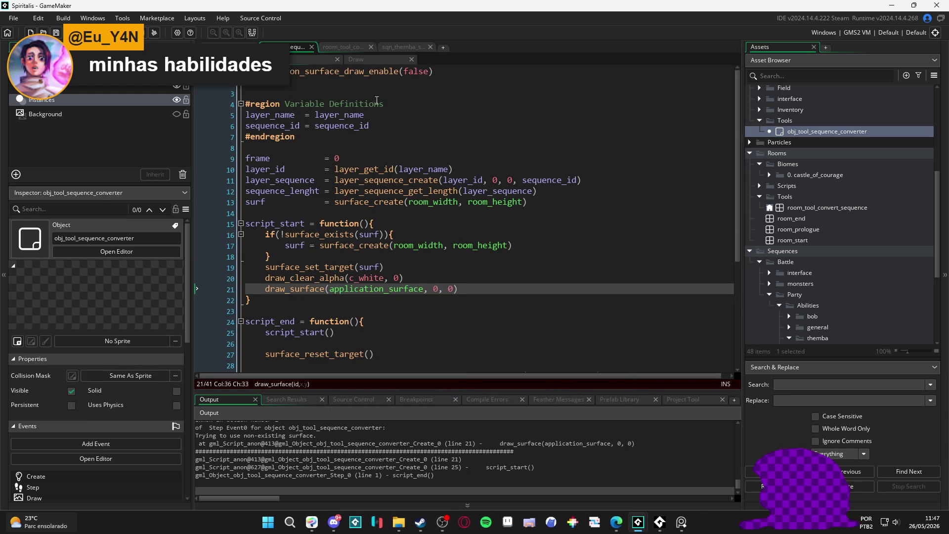
click(393, 85)
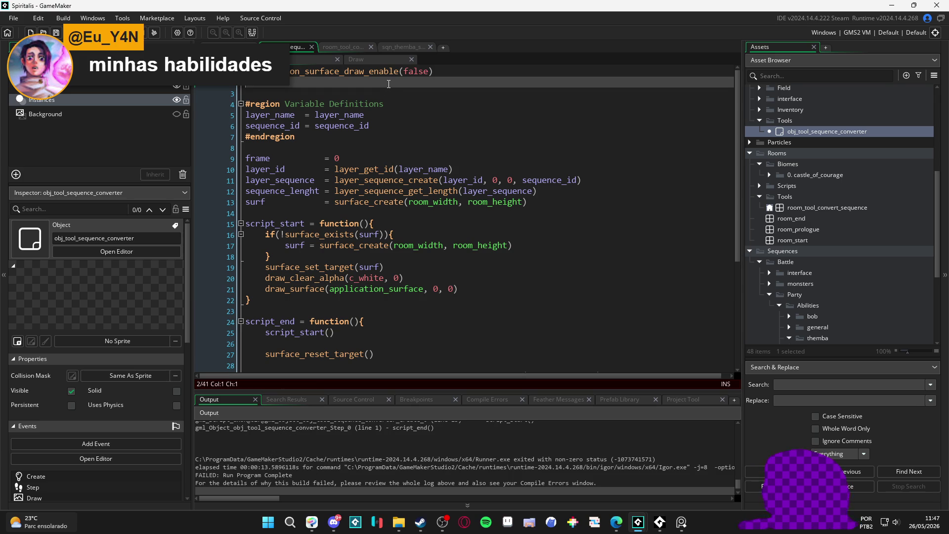
text(applica)
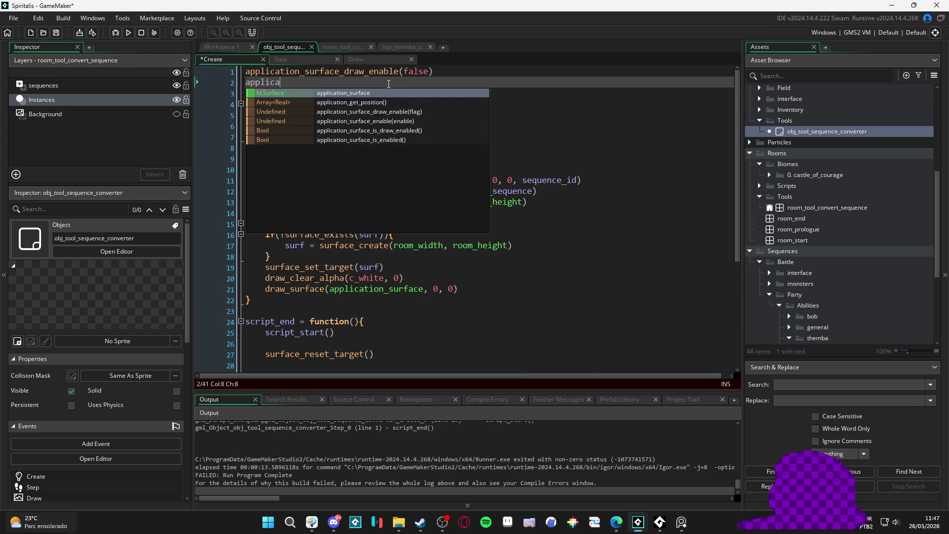
key(Down)
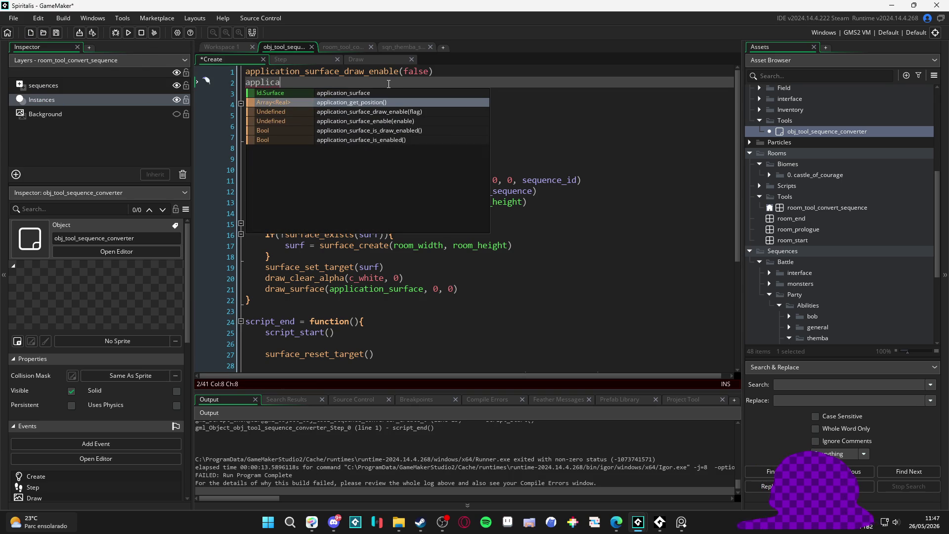
key(Down)
key(Down)
key(Return)
text(true)
key(ctrl+s)
key(F5)
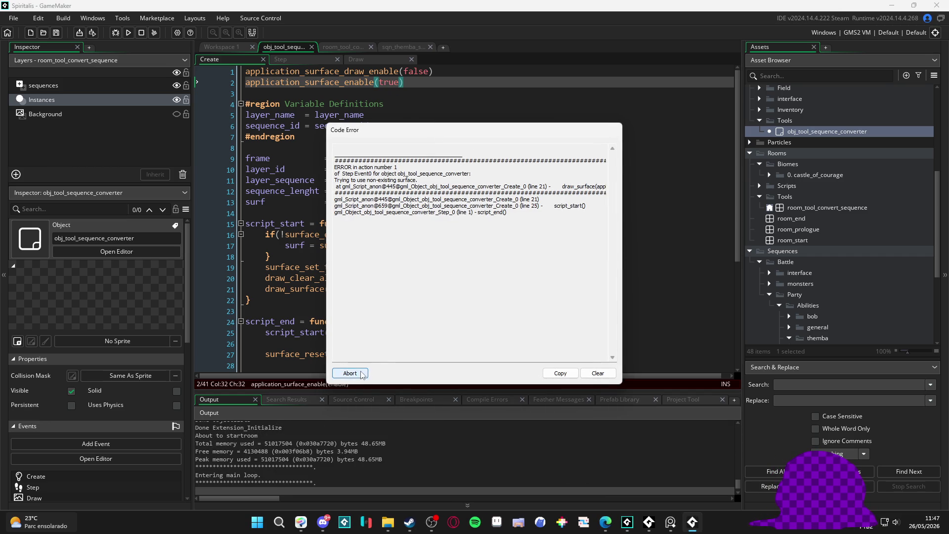
- Comment out the first two application-surface lines with Ctrl+K and rerun, which still fails
click(363, 374)
key(ctrl+shift+Home)
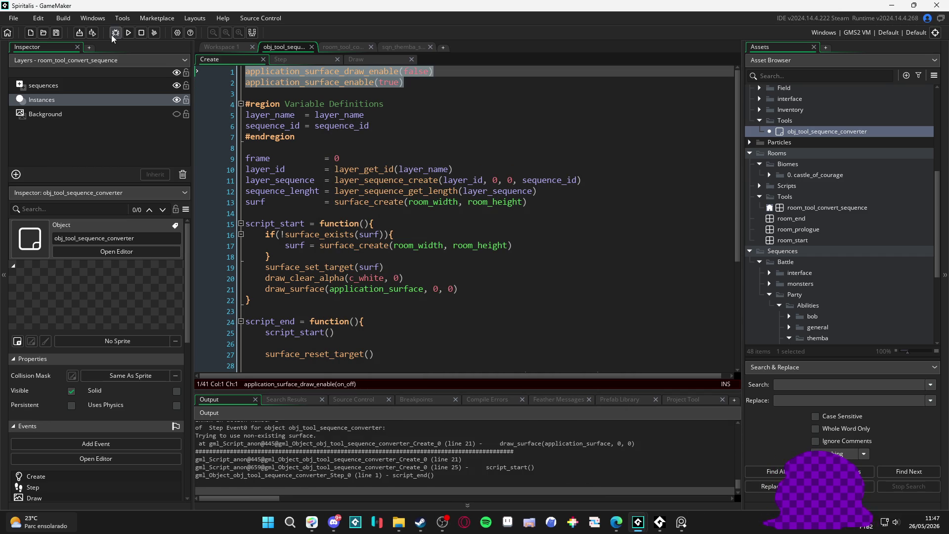
key(ctrl+k)
click(113, 37)
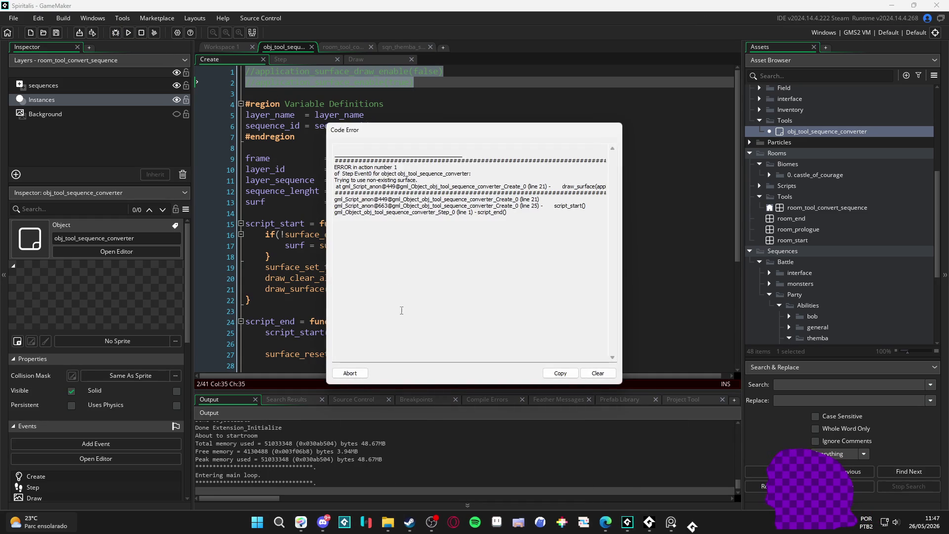
click(350, 373)
scroll(439, 229, down, 4)
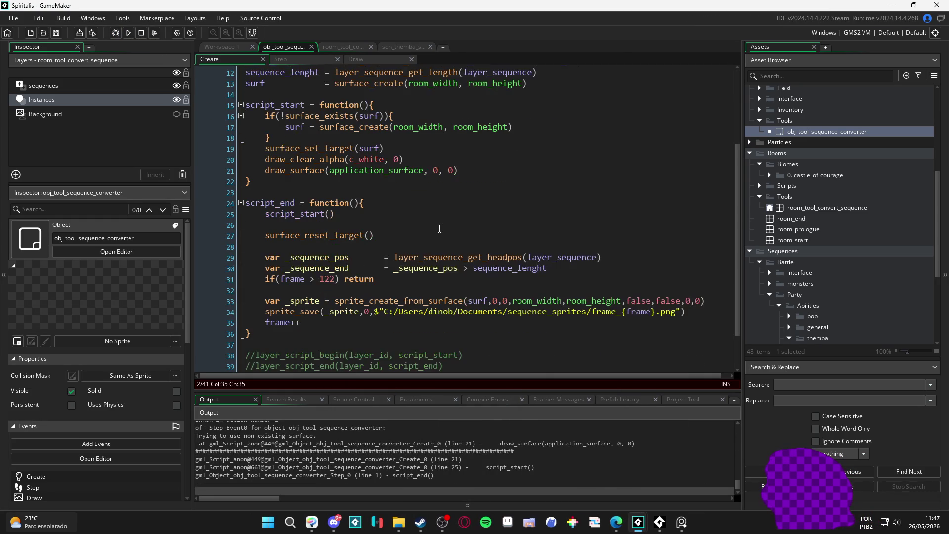
- Comment out draw_surface(application_surface, 0, 0) on line 21 and run the game
scroll(440, 229, up, 1)
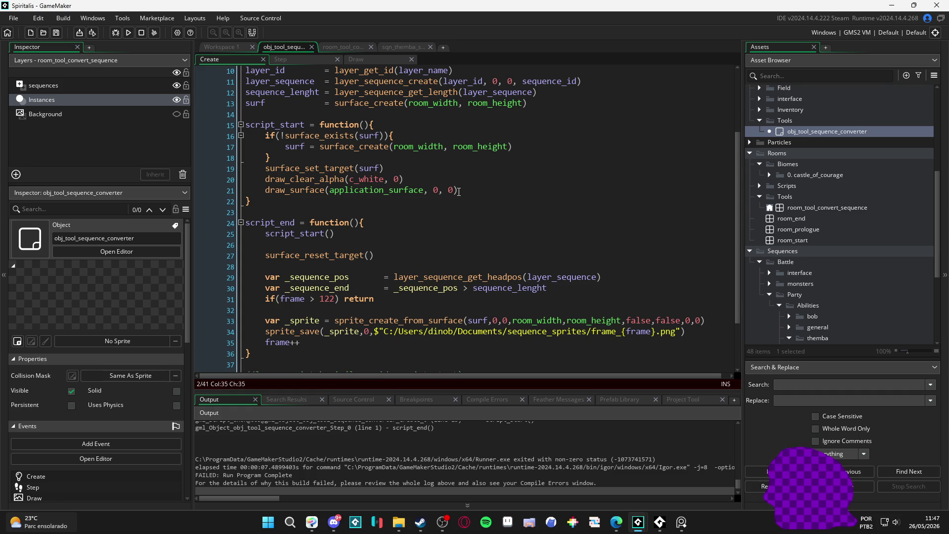
scroll(479, 465, up, 1)
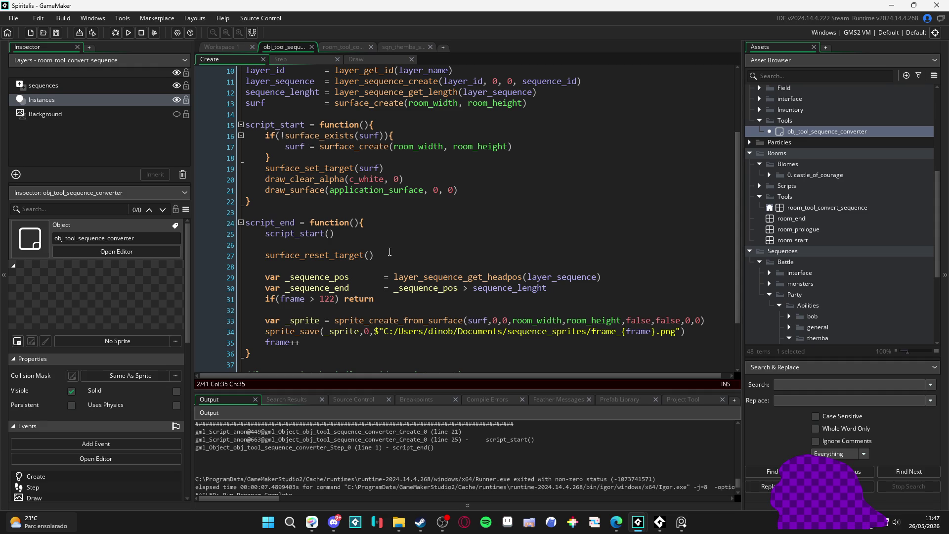
scroll(390, 252, up, 2)
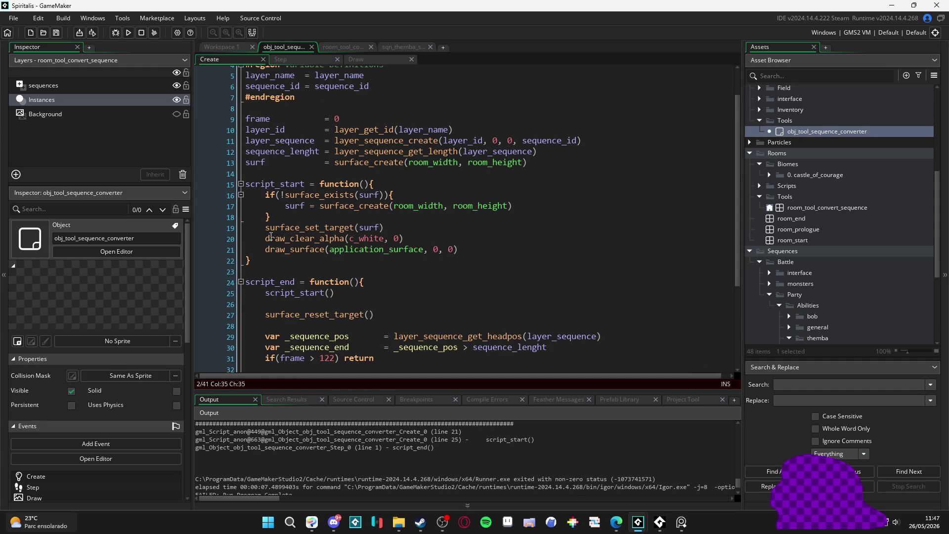
click(265, 250)
text(//)
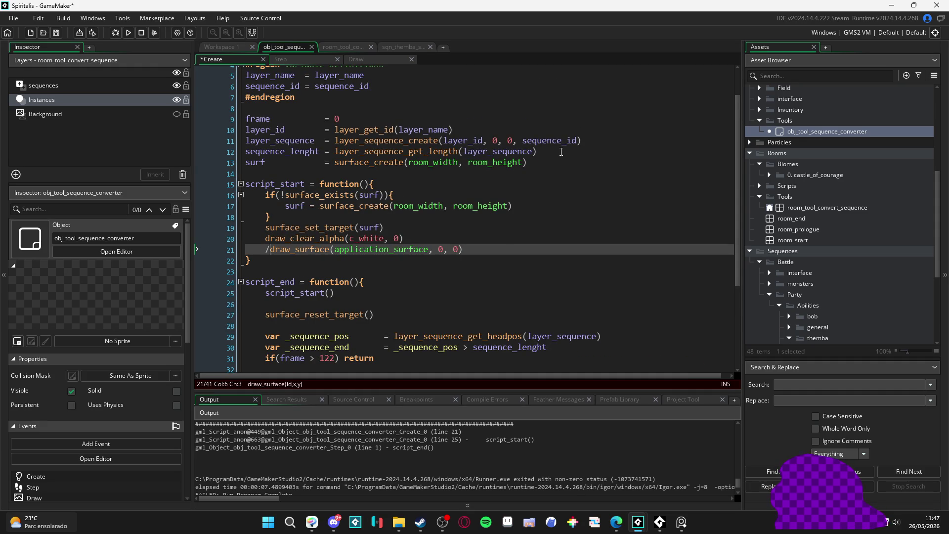
scroll(566, 176, up, 1)
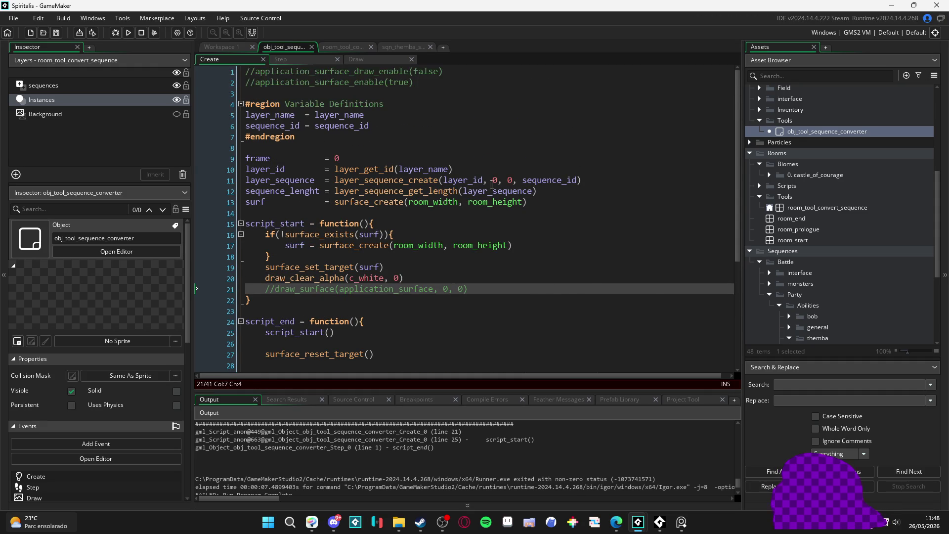
scroll(494, 208, down, 4)
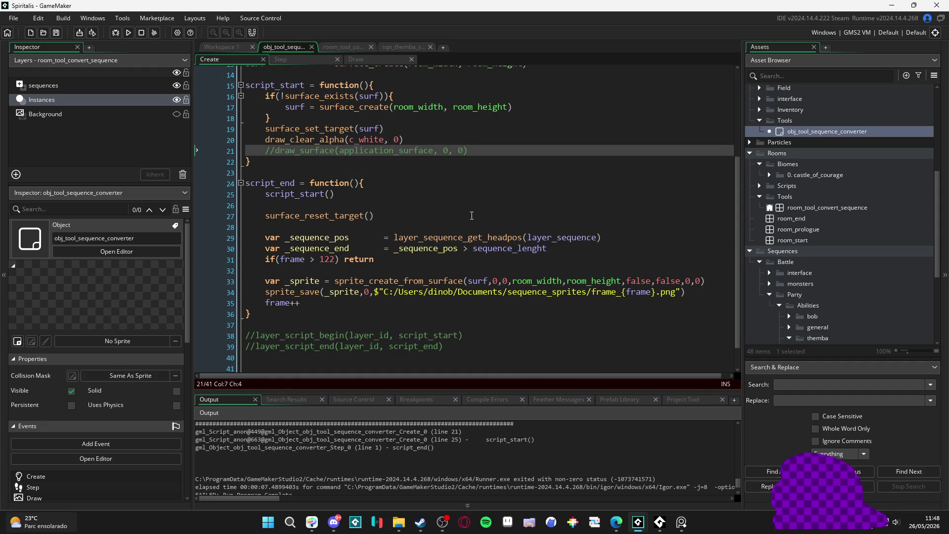
key(F5)
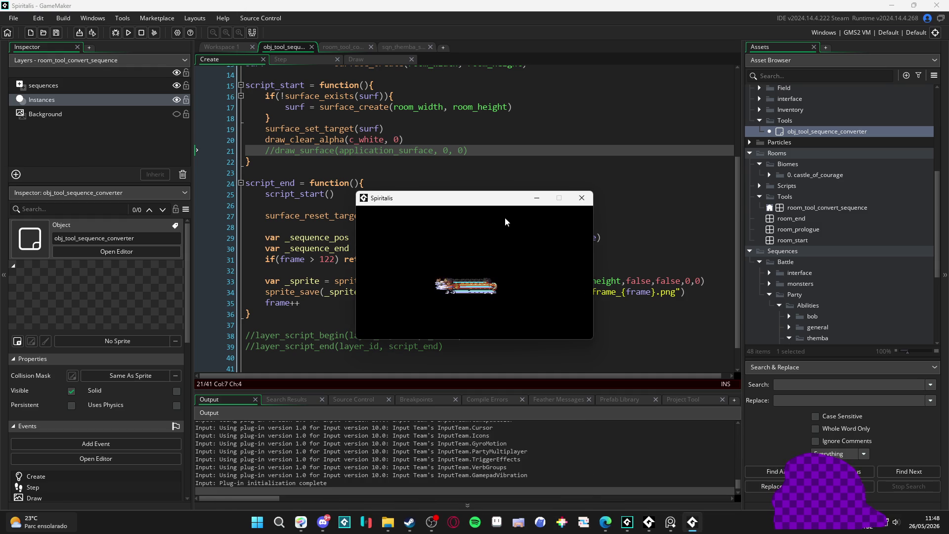
- Close the game and permanently delete all 123 exported frames from sequence_sprites
click(582, 198)
click(390, 522)
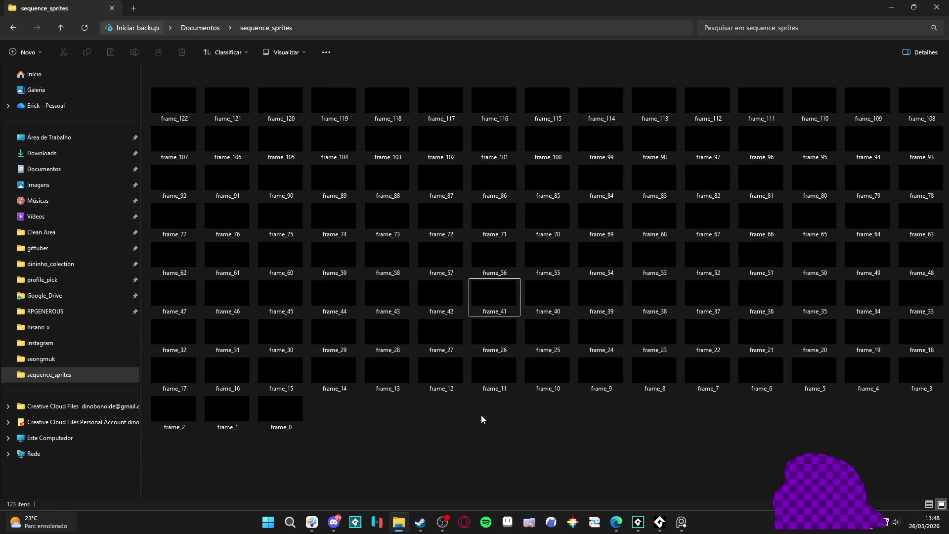
key(ctrl+a)
key(shift+Delete)
key(Return)
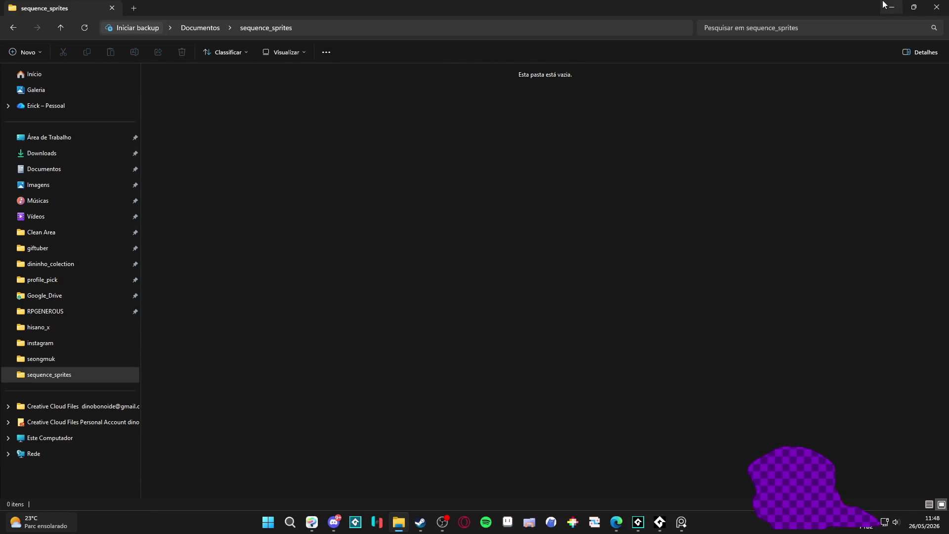
key(alt+Tab)
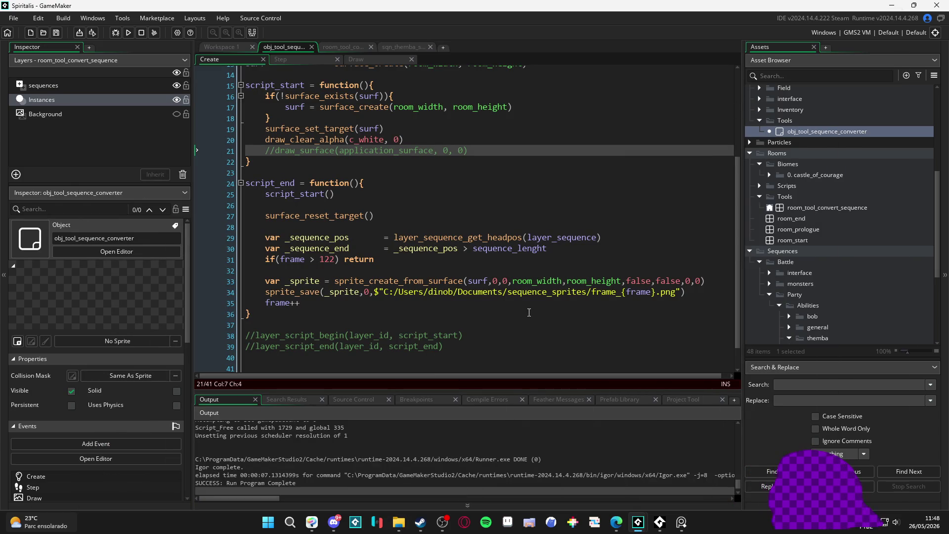
- Swap surf for application_surface in sprite_create_from_surface on line 33, save, and rerun the exporter
double_click(471, 282)
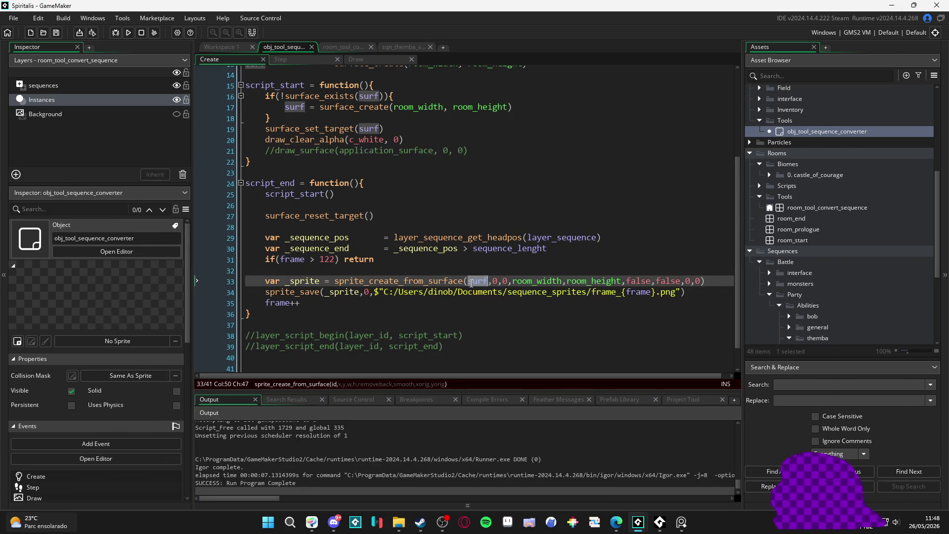
text(app)
key(Return)
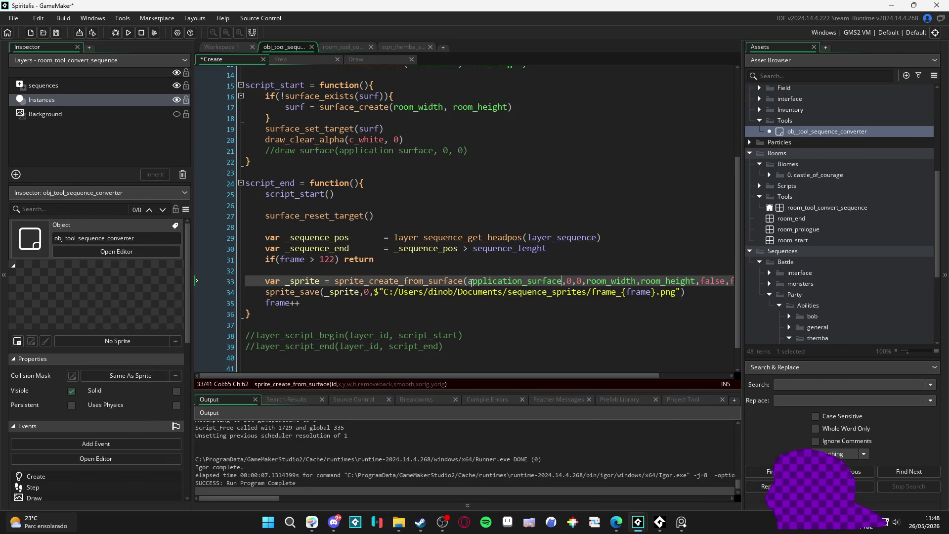
key(ctrl+s)
key(F5)
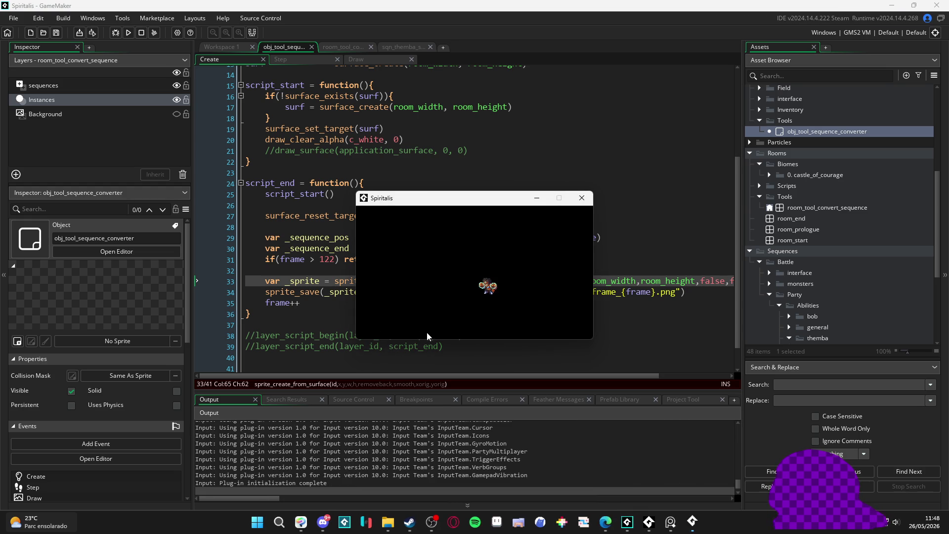
click(582, 199)
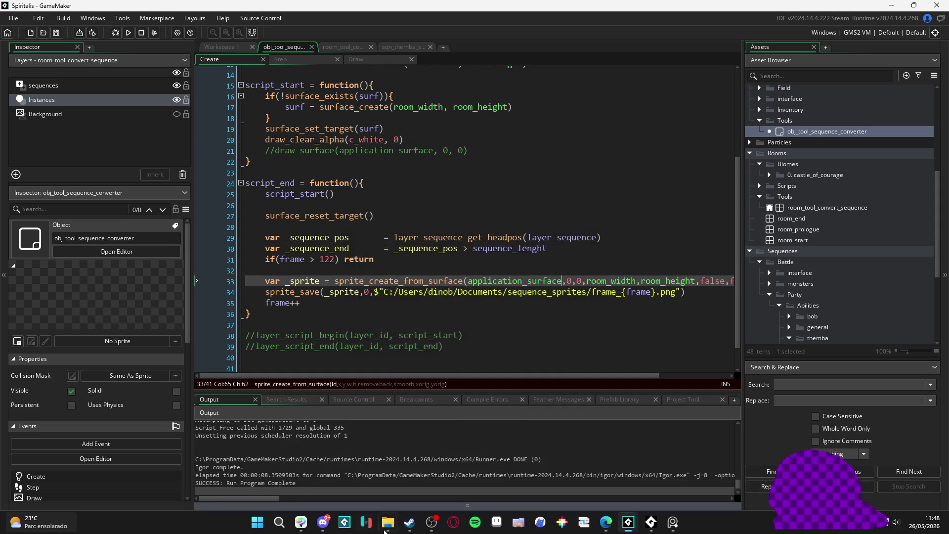
click(405, 523)
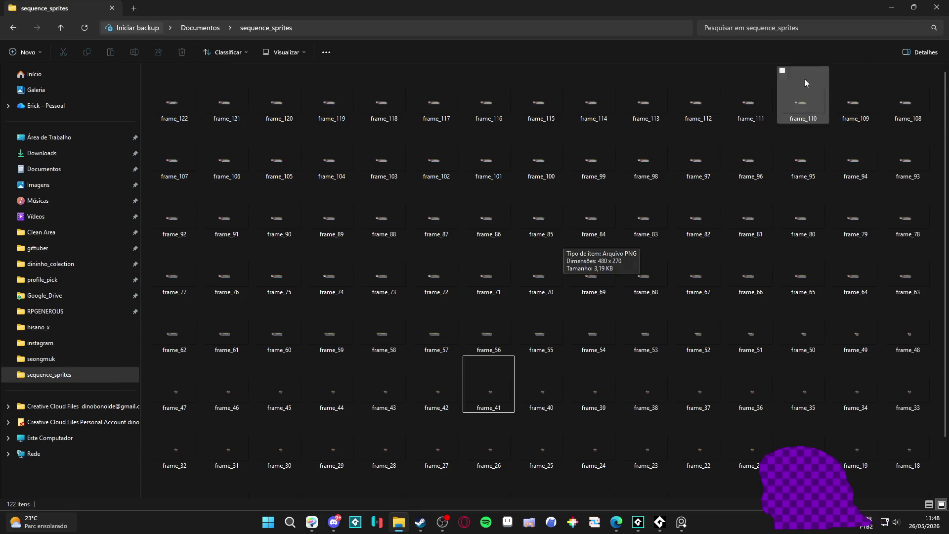
- Switch back to GameMaker and scroll to the top of the converter's Create code
key(alt+Tab)
scroll(523, 228, up, 2)
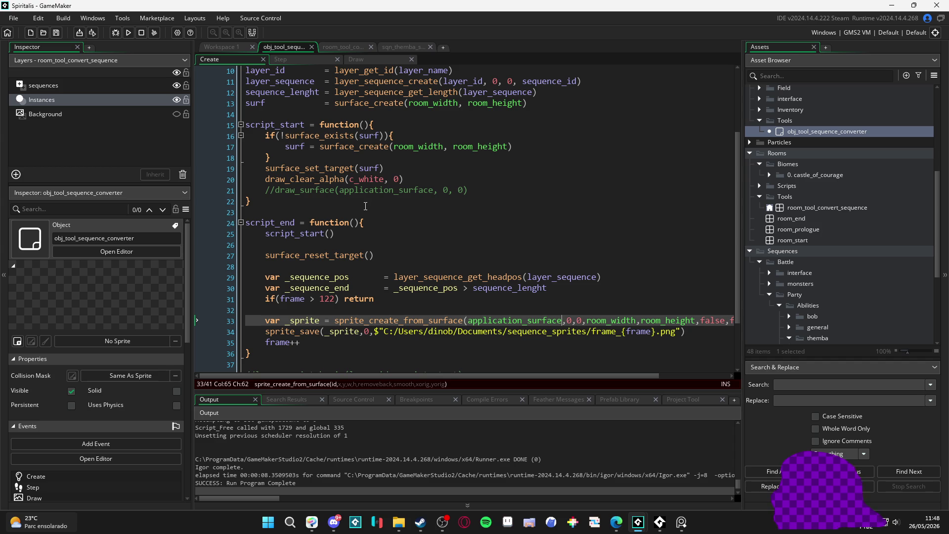
scroll(305, 113, up, 3)
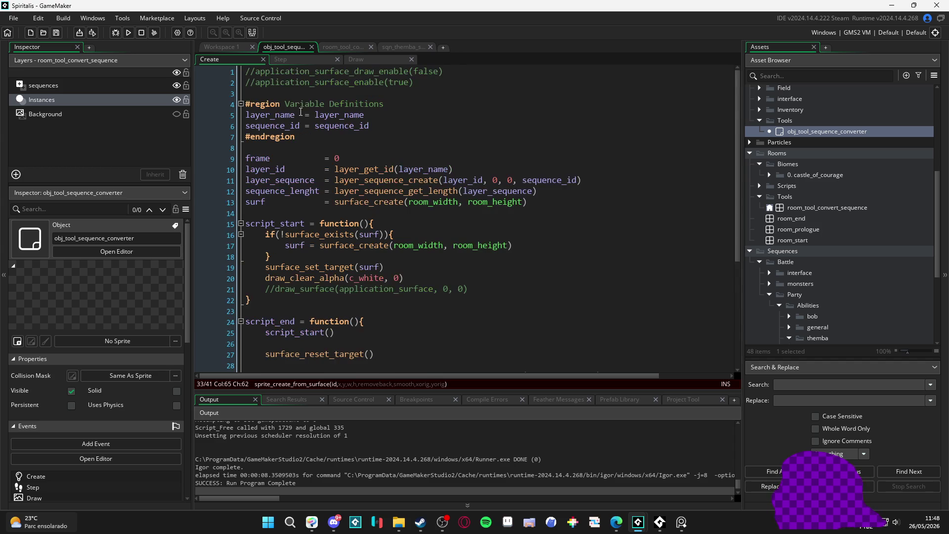
- Delete the half-typed 'applicati' text from line 3 of the Create code
click(281, 94)
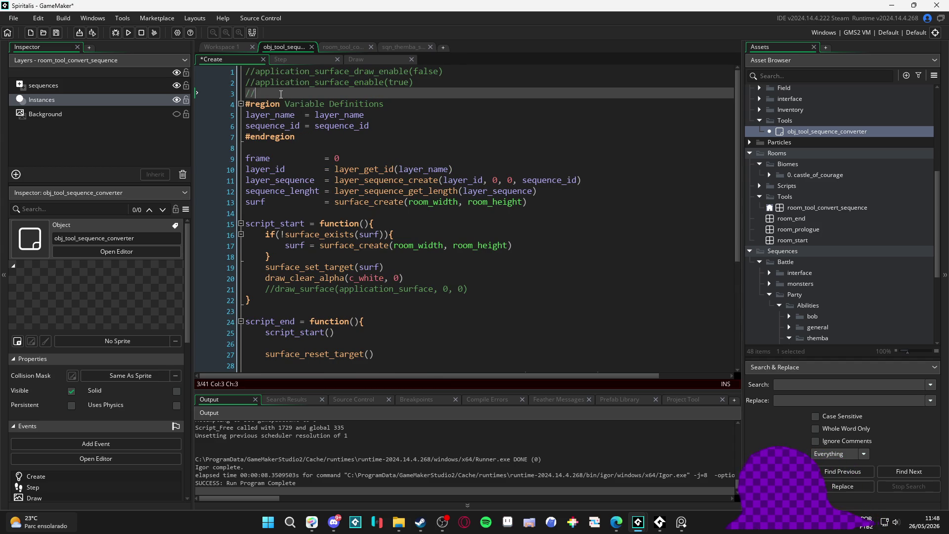
text(applicati)
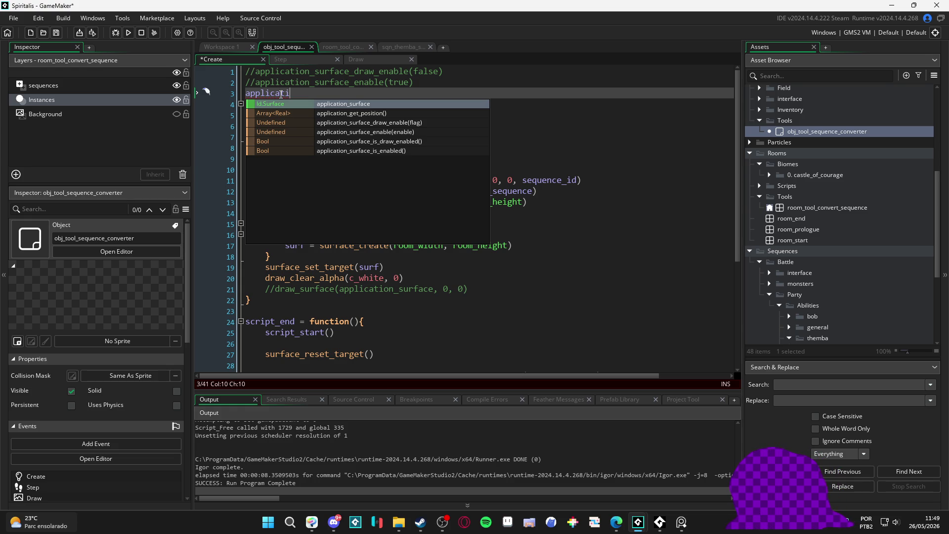
key(Escape)
key(Down)
key(Down)
key(End)
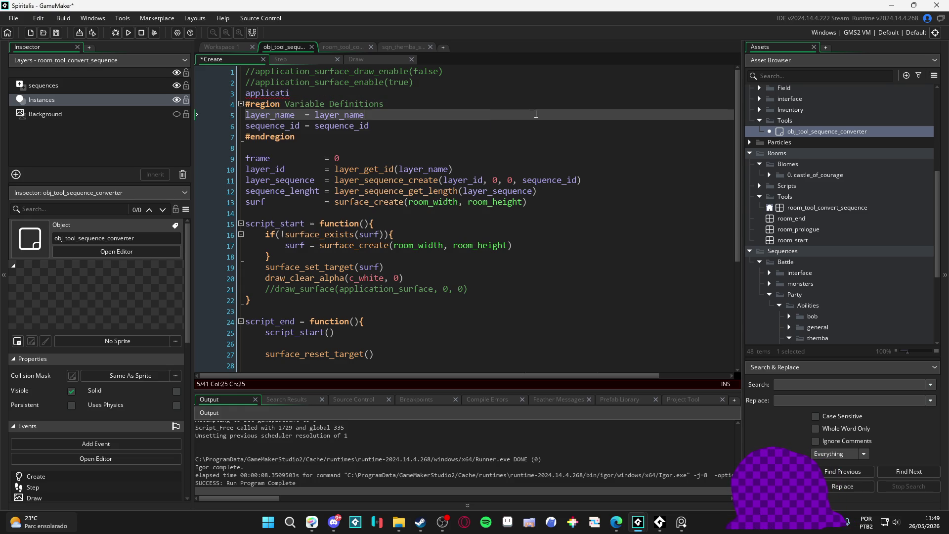
click(207, 92)
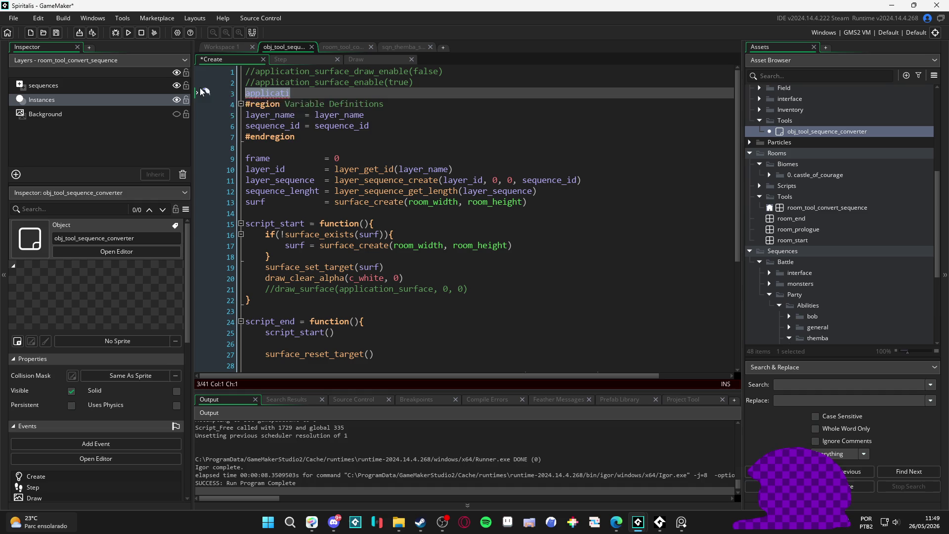
key(BackSpace)
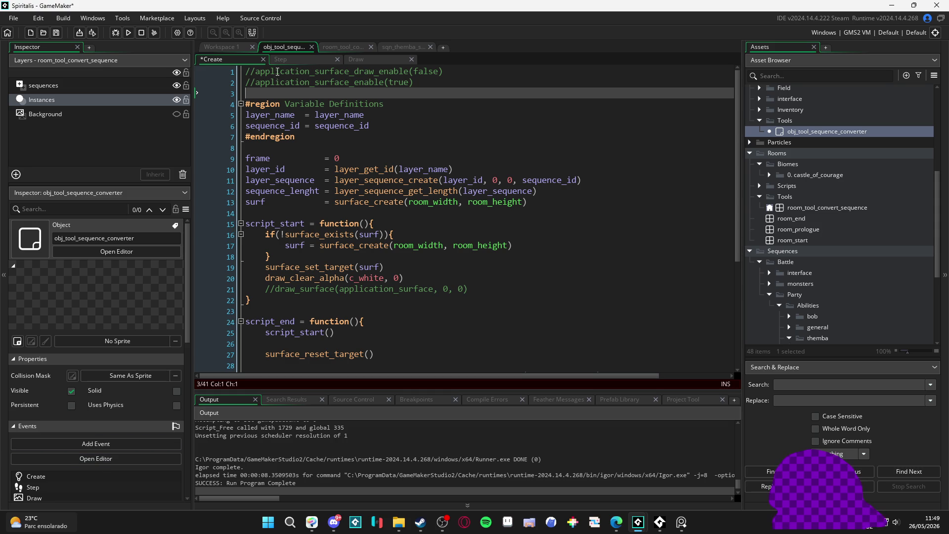
- Uncomment application_surface_draw_enable(false) on line 1, then save and run the game
click(254, 71)
key(BackSpace)
key(BackSpace)
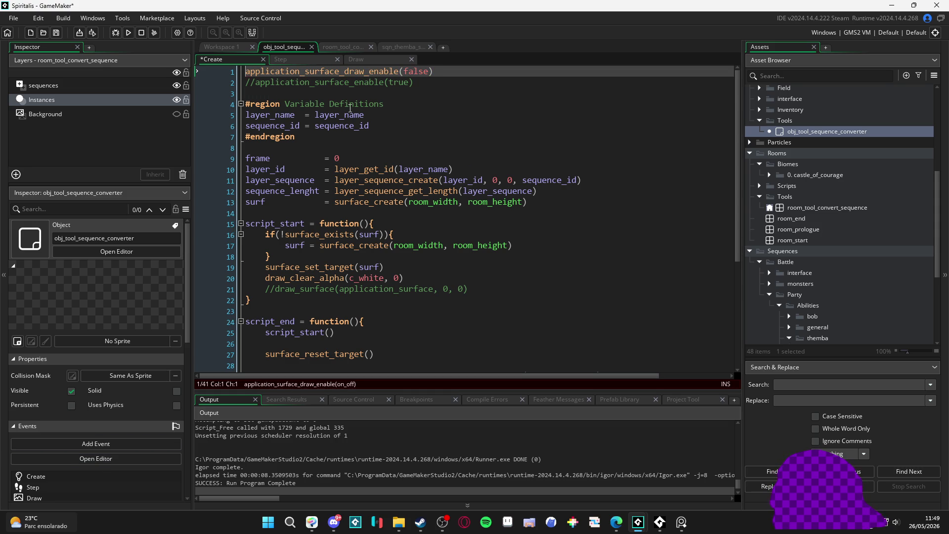
key(F5)
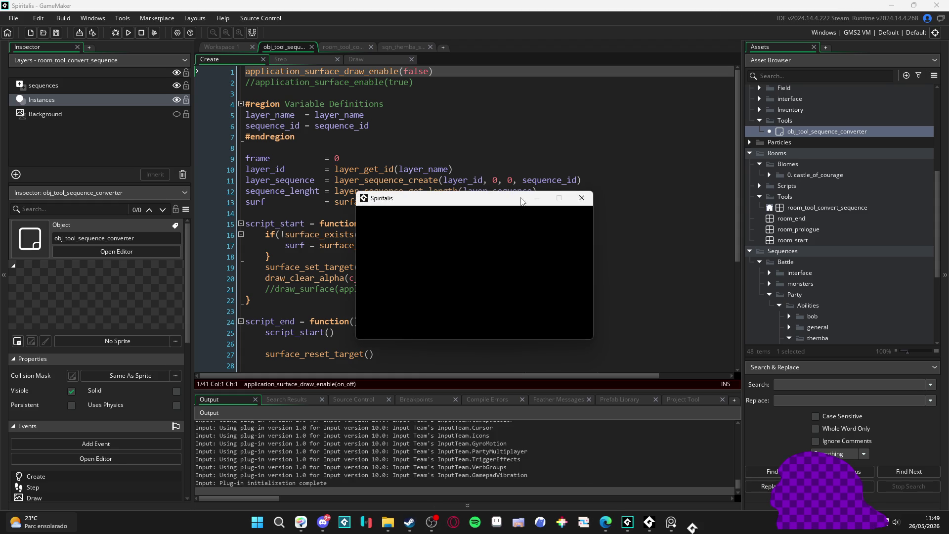
click(581, 198)
- Delete all exported frames from the sequence_sprites folder
click(397, 524)
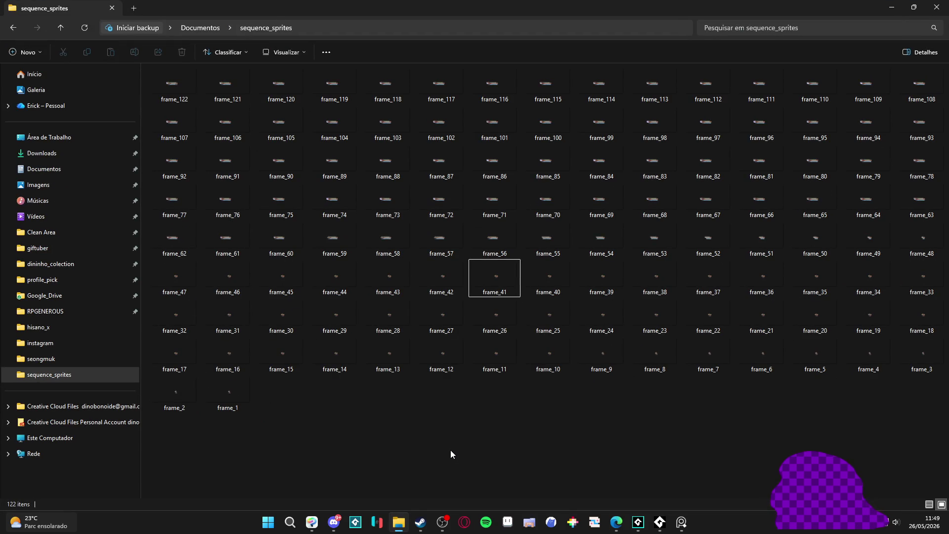
key(ctrl+a)
key(Delete)
key(Return)
click(891, 8)
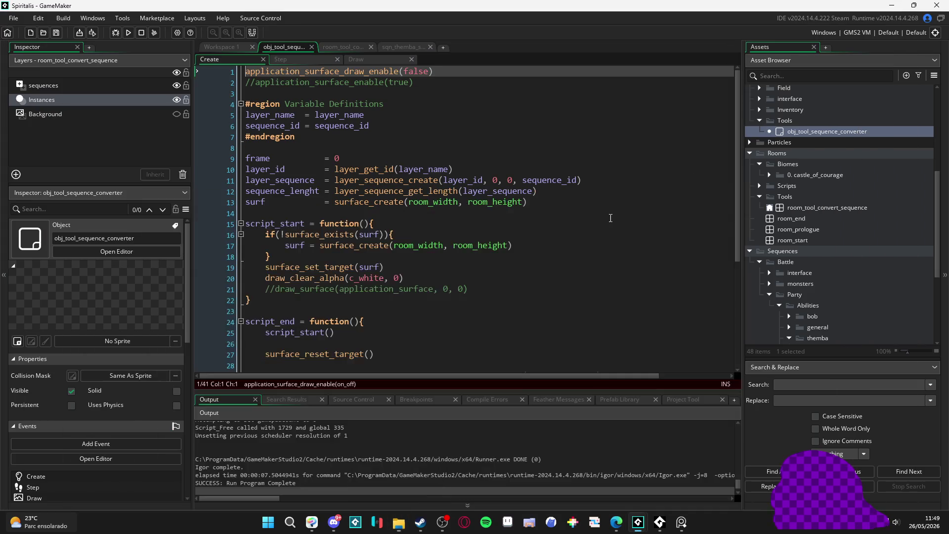
- Rerun the converter to re-export the frames, then bring up the sequence_sprites folder
click(606, 218)
key(F5)
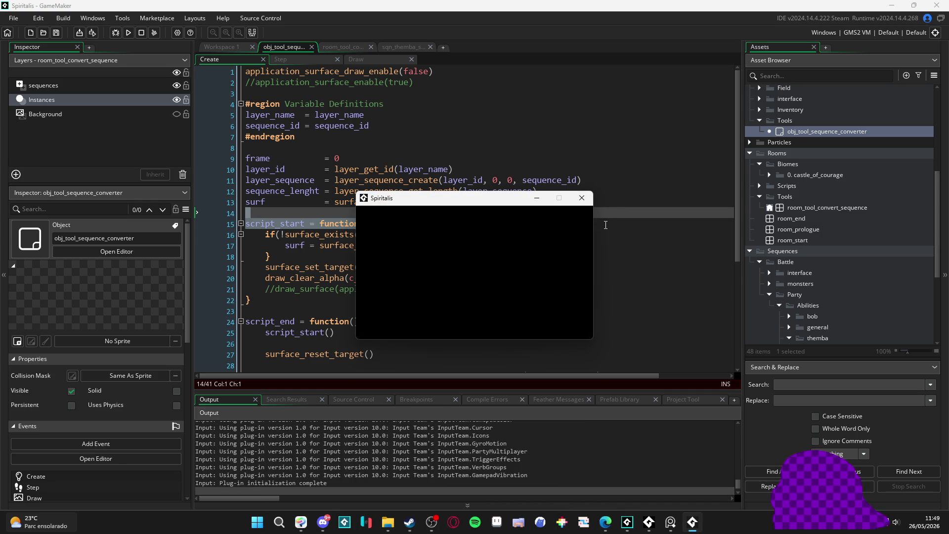
click(584, 201)
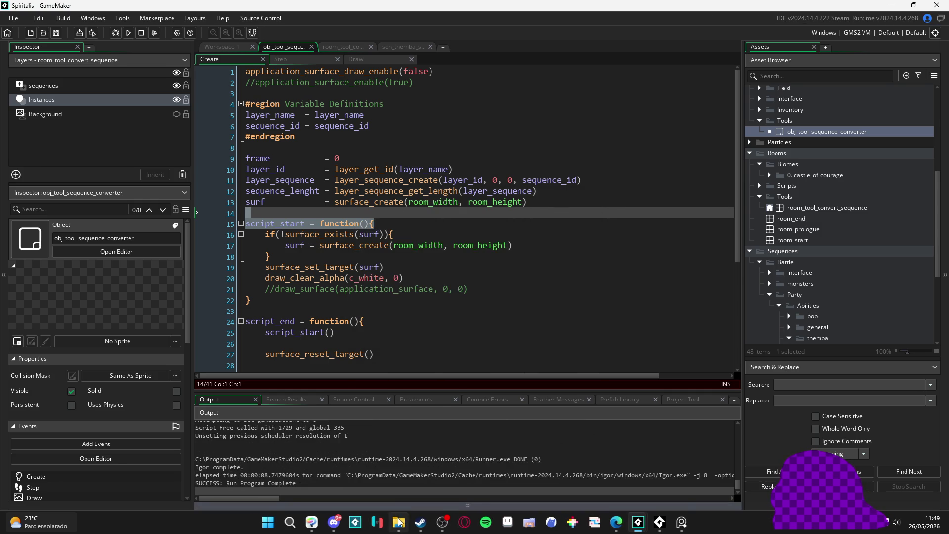
click(398, 522)
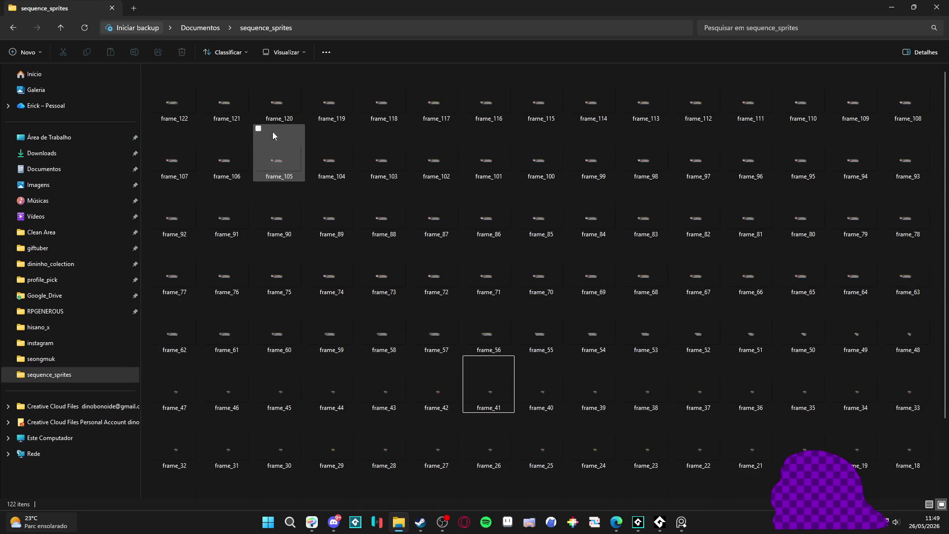
- Preview frame_122, then delete all 122 frames from sequence_sprites
scroll(290, 142, down, 1)
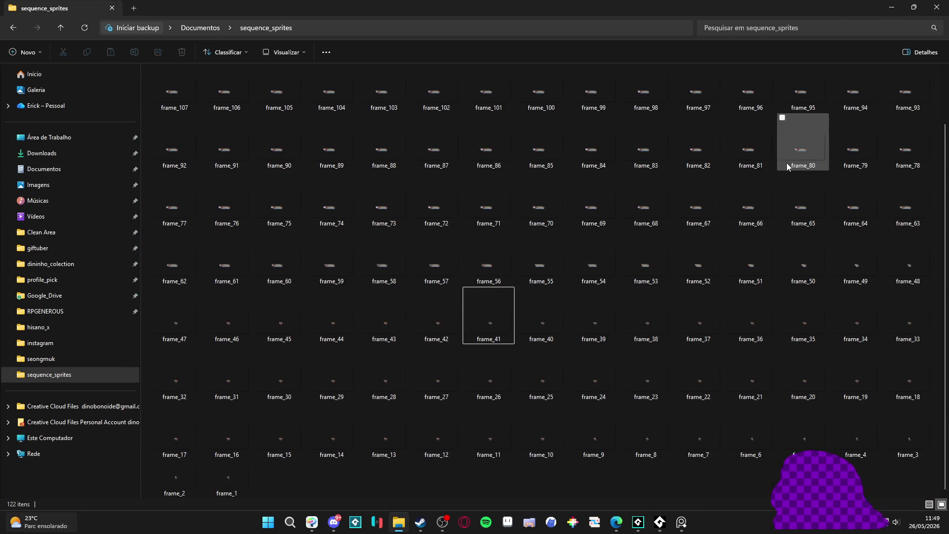
double_click(186, 103)
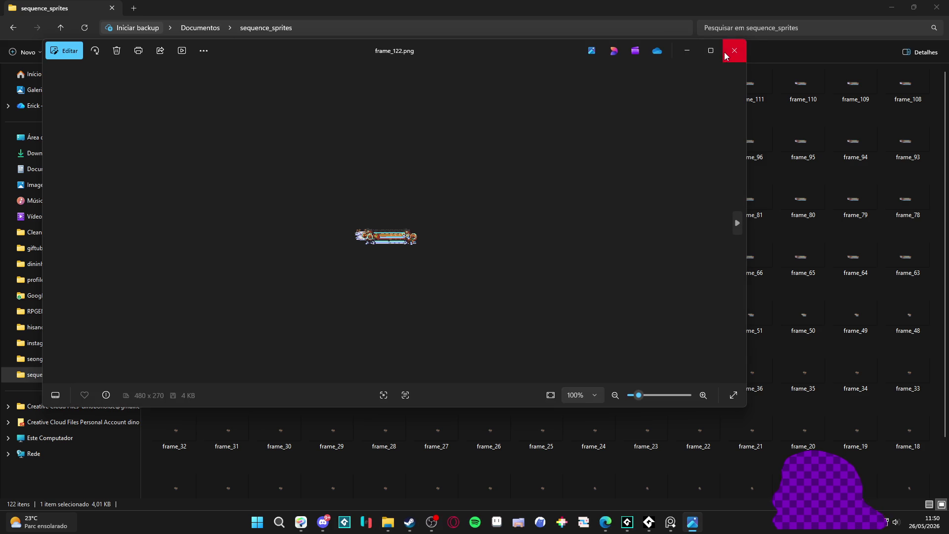
click(726, 53)
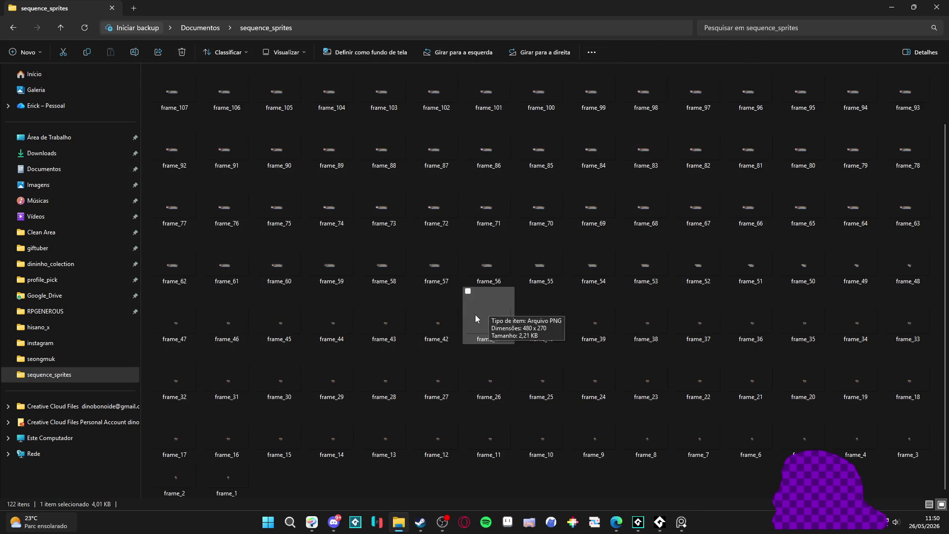
key(ctrl+a)
key(Delete)
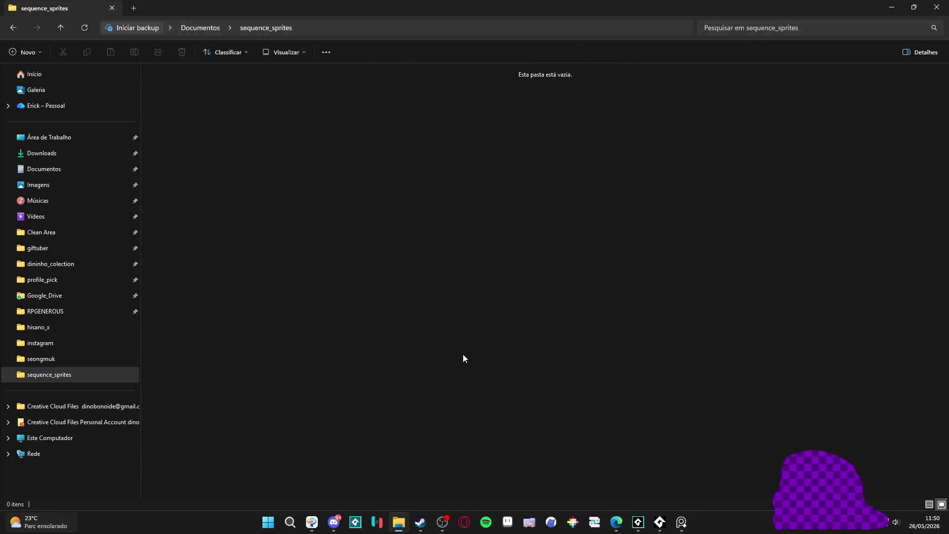
click(892, 7)
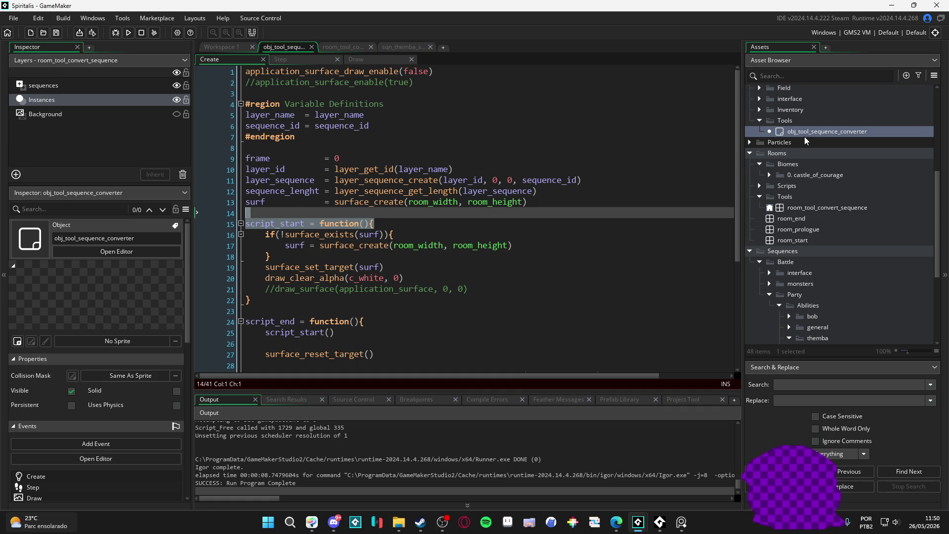
- Enable viewports and Clear Viewport Background for room_tool_convert_sequence, showing Viewport 0 at 480 × 270
click(793, 209)
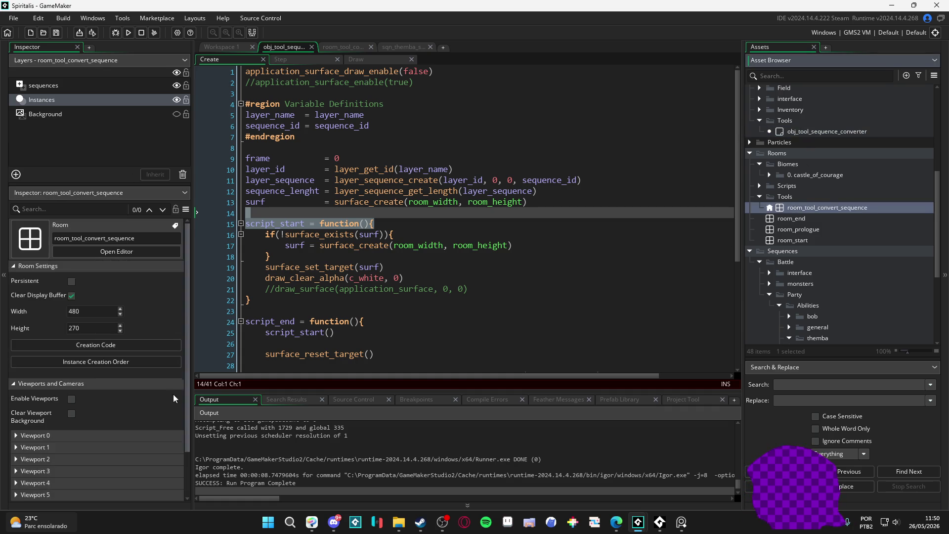
click(73, 400)
click(72, 413)
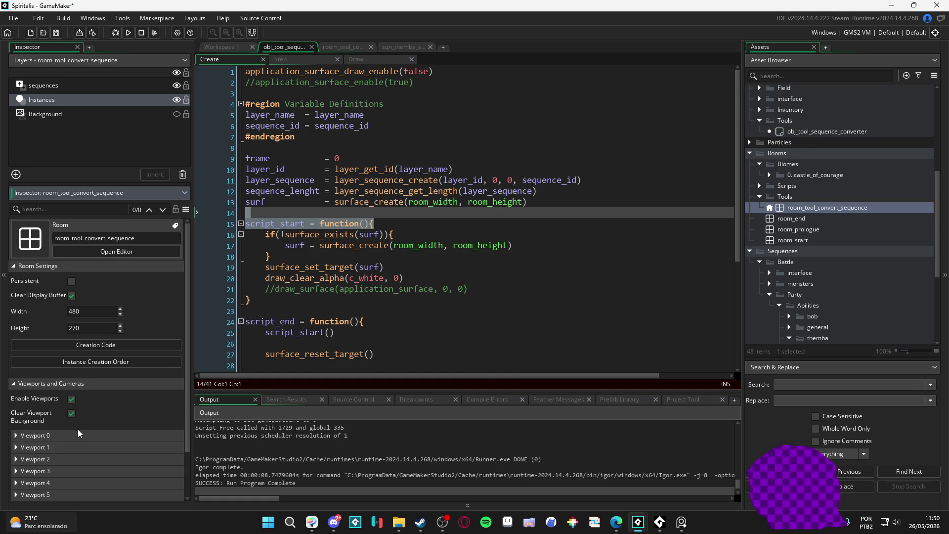
click(77, 434)
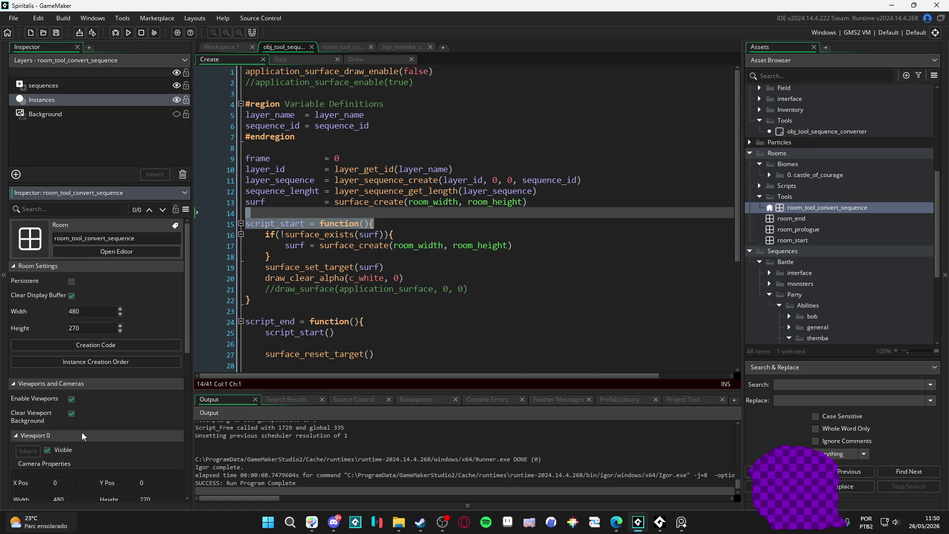
scroll(81, 432, down, 4)
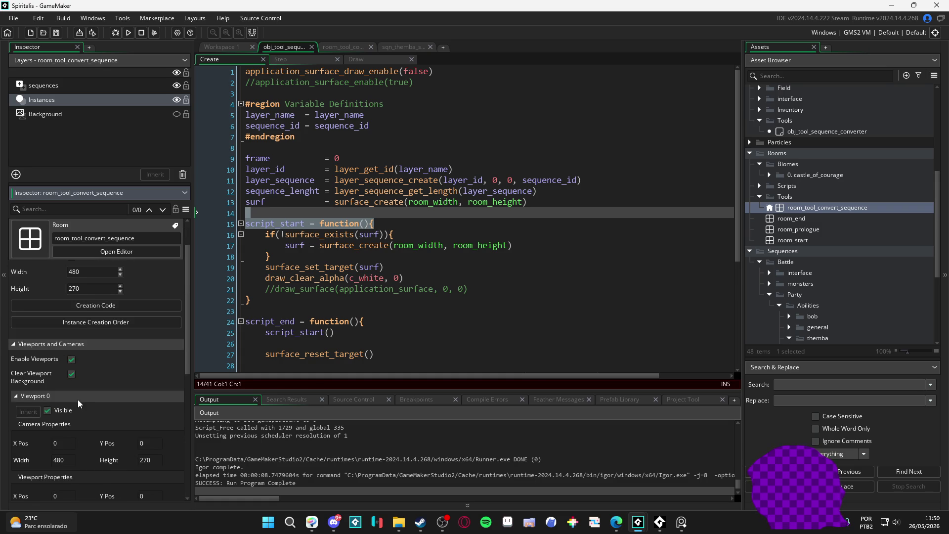
scroll(79, 400, up, 2)
click(497, 172)
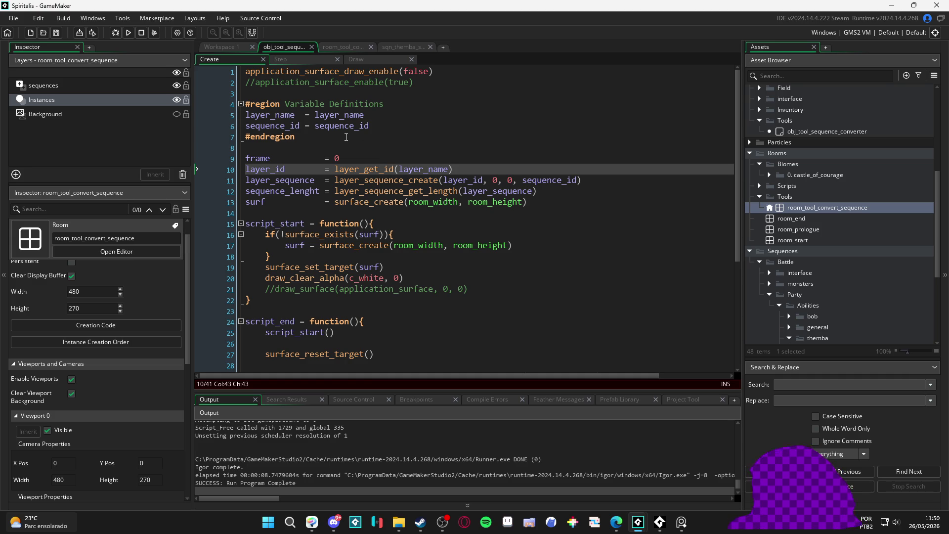
- Erase the stray 'viewpo' text on line 3, rerun the converter, and bring up sequence_sprites
click(379, 93)
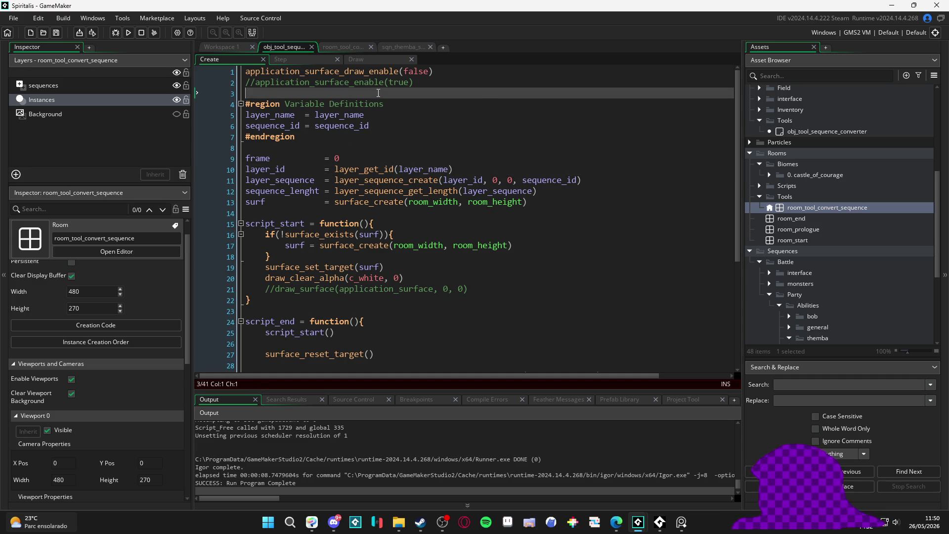
text(viewpo)
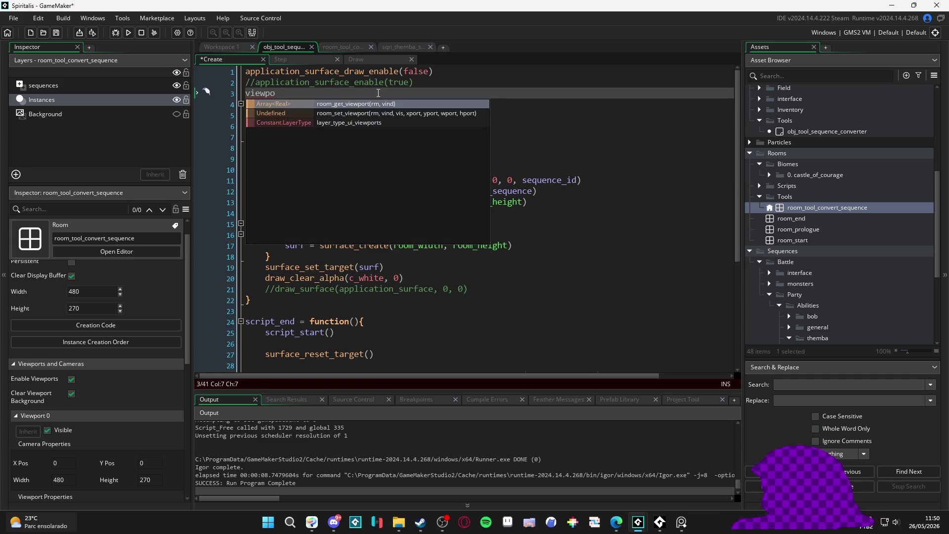
key(BackSpace)
key(BackSpace)
key(BackSpace)
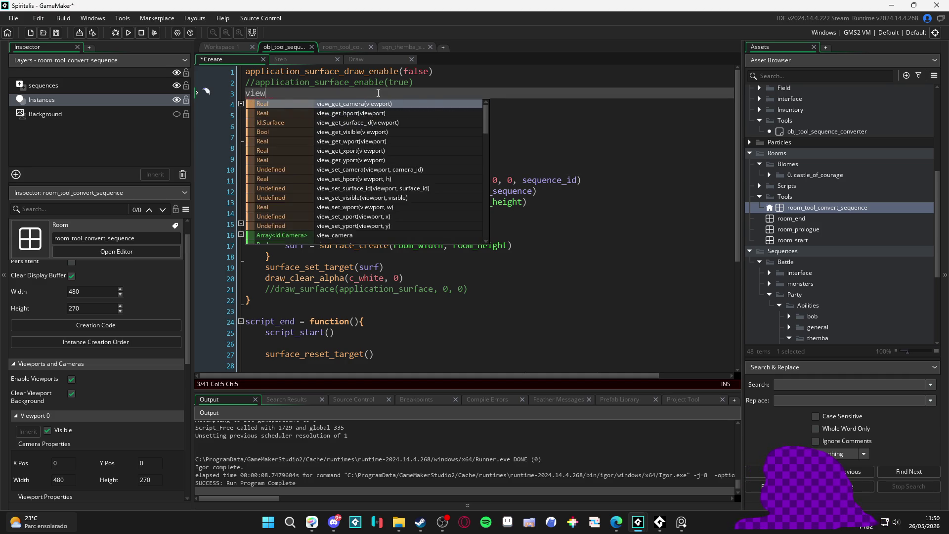
key(F5)
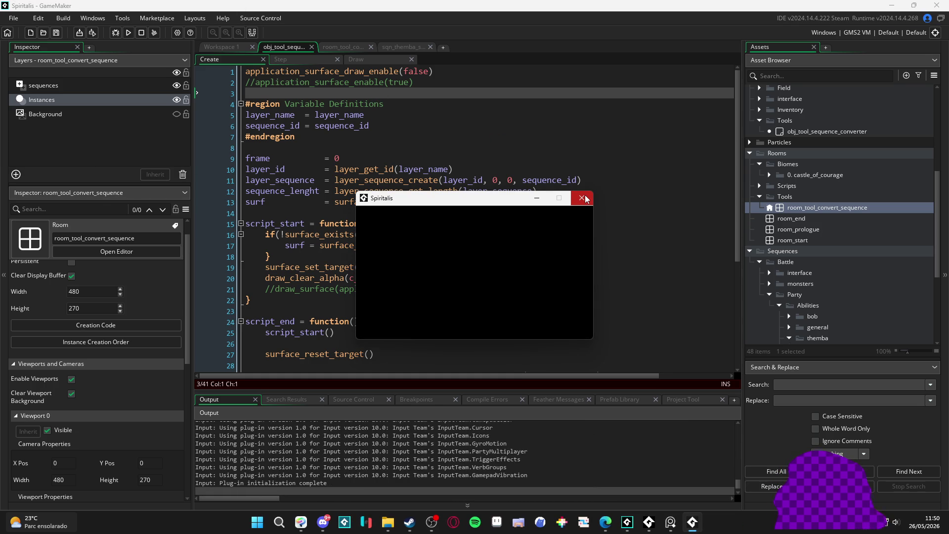
click(582, 198)
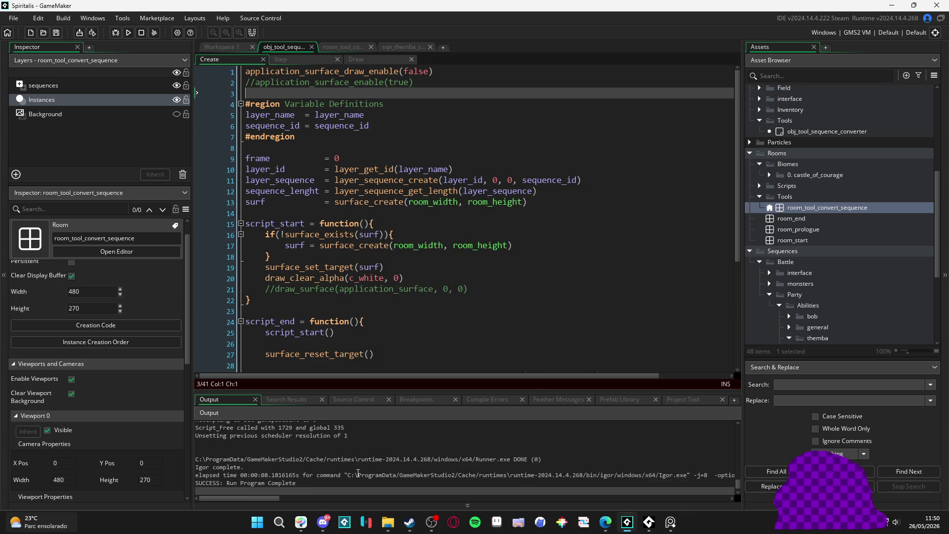
click(387, 522)
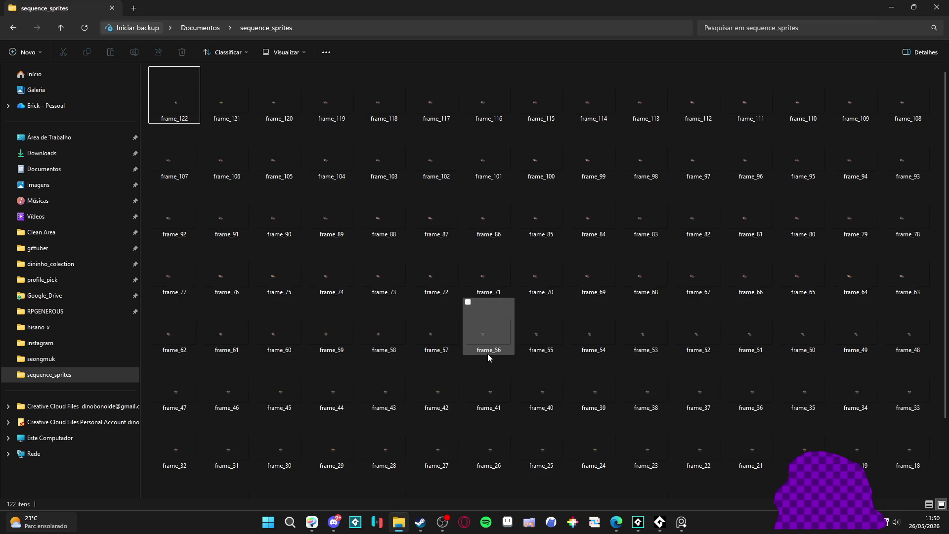
- Preview the re-exported frame_1.png at 480 × 270, then bring Aseprite to the front
scroll(487, 354, down, 2)
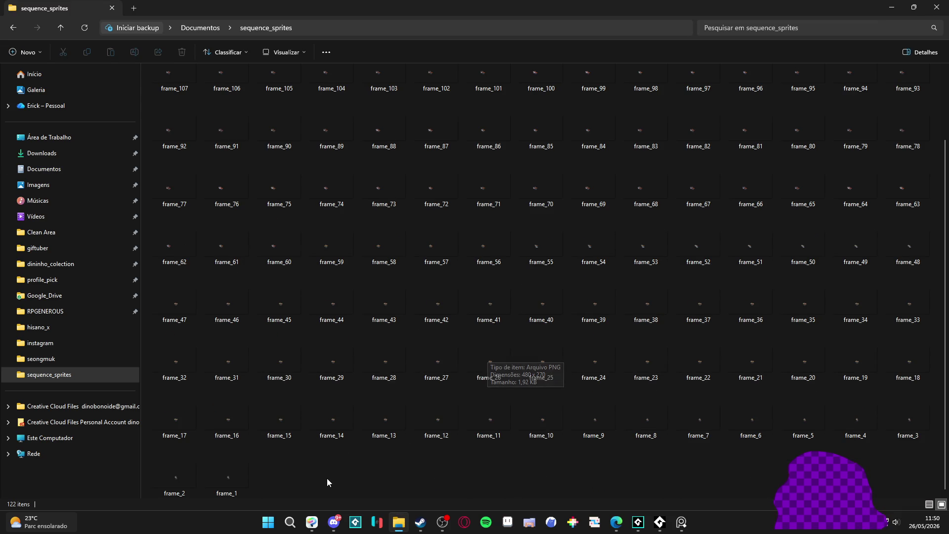
scroll(327, 479, up, 2)
scroll(330, 430, down, 2)
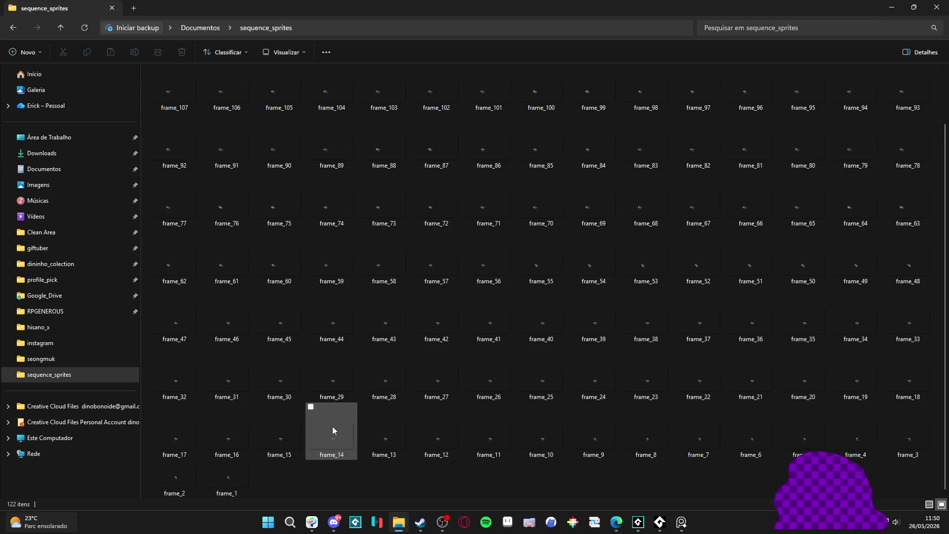
double_click(232, 482)
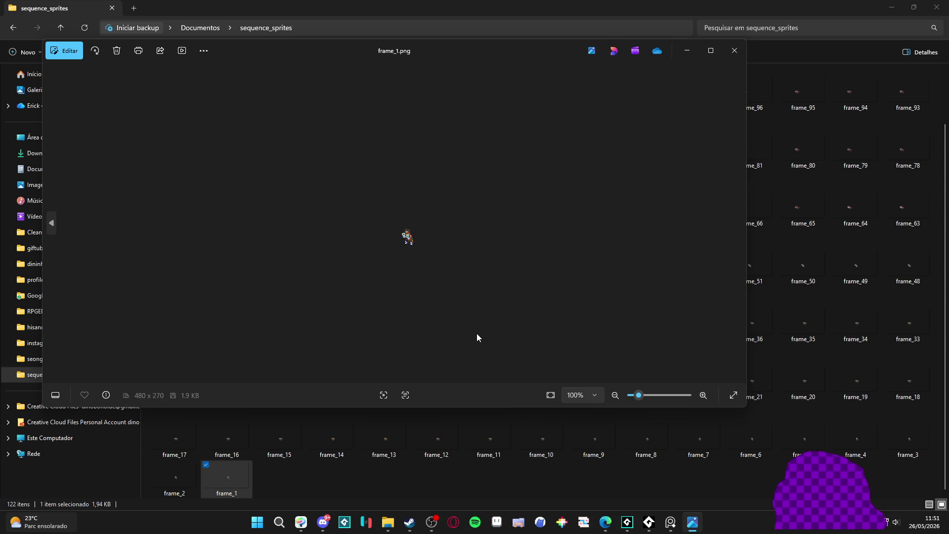
click(734, 51)
key(alt+Tab)
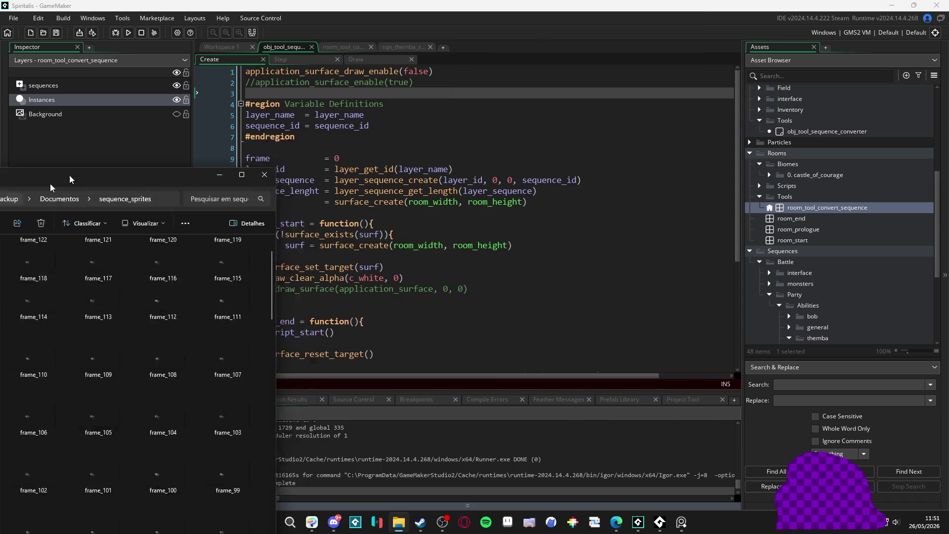
click(507, 522)
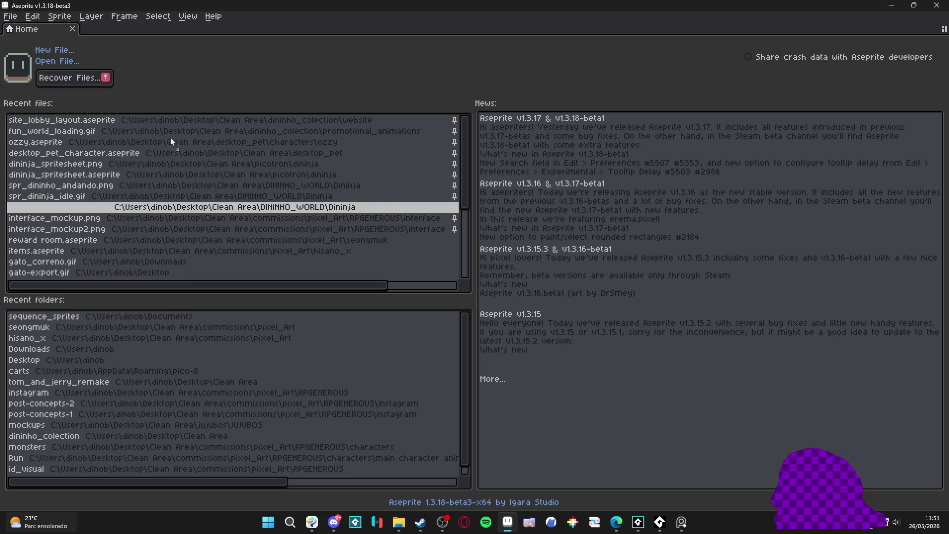
- Load the numbered frames as a 122-frame animation and open Frame Properties for all frames
key(Return)
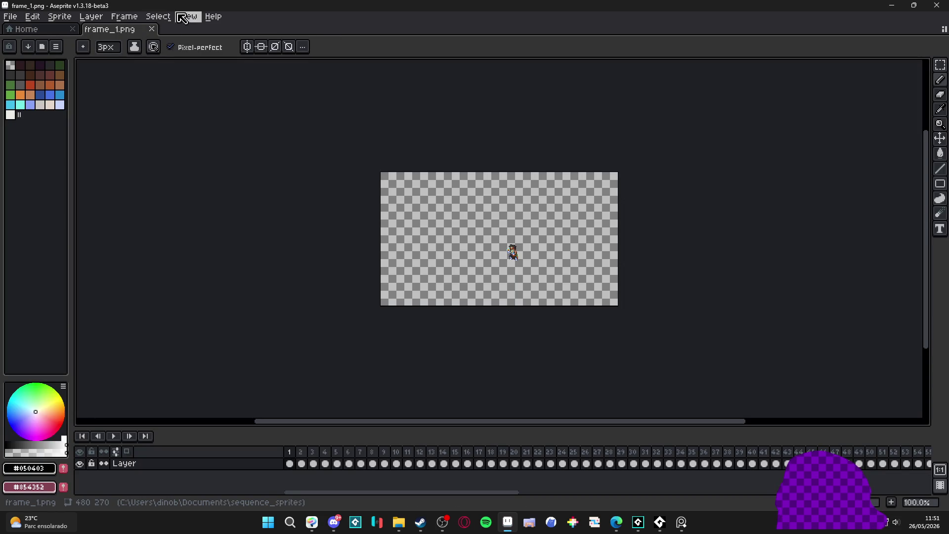
click(124, 16)
click(210, 173)
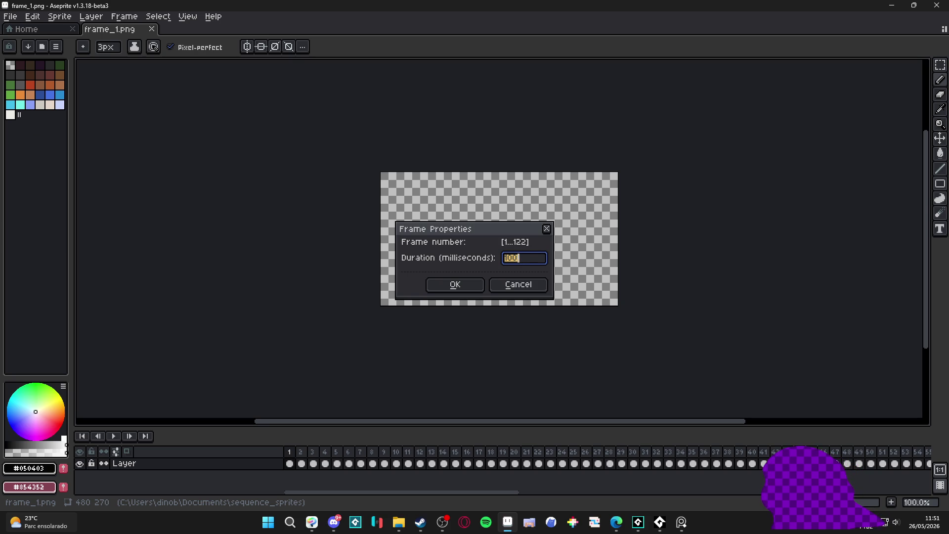
- Compute 1000 ÷ 60 in Calculator and set every frame's duration to 16 ms
click(268, 522)
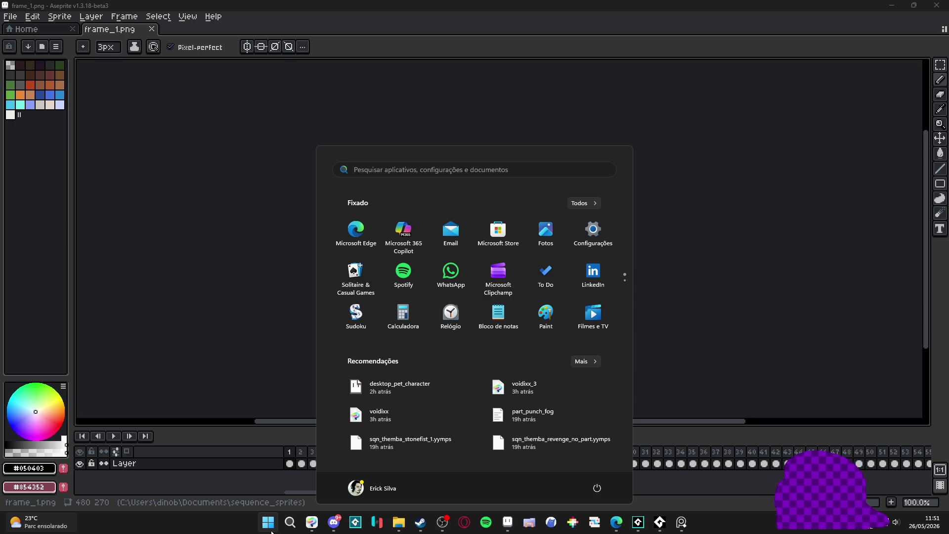
text(ca)
key(Return)
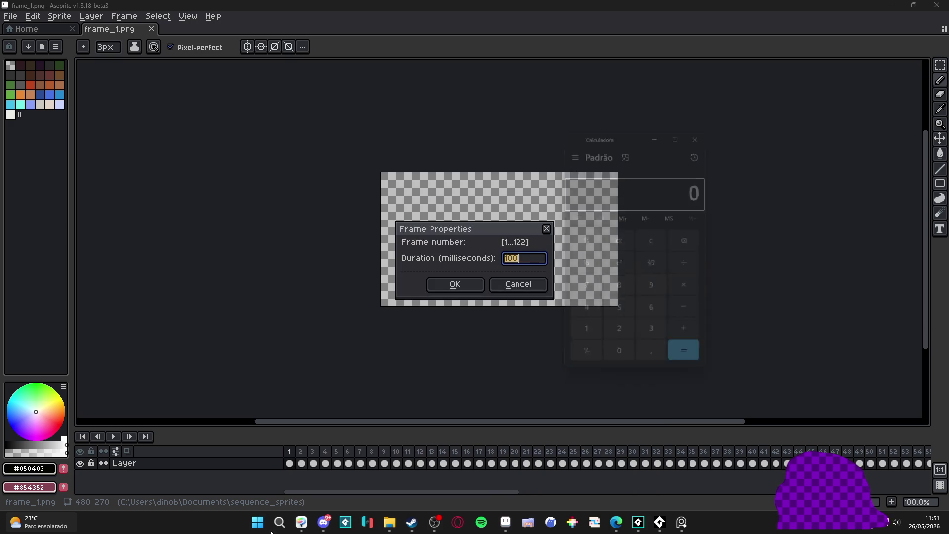
text(1000 ÷ 60)
key(Return)
click(661, 128)
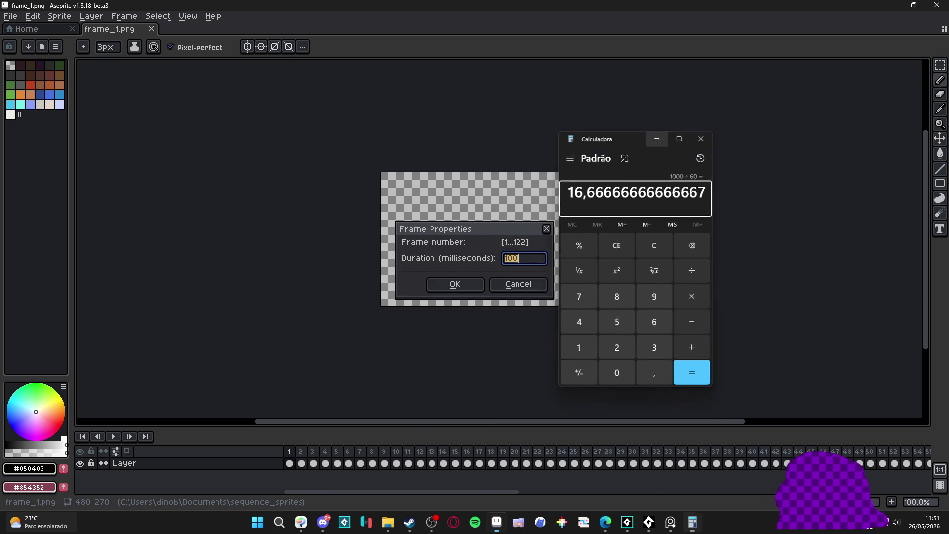
text(16)
key(Return)
scroll(513, 250, up, 1)
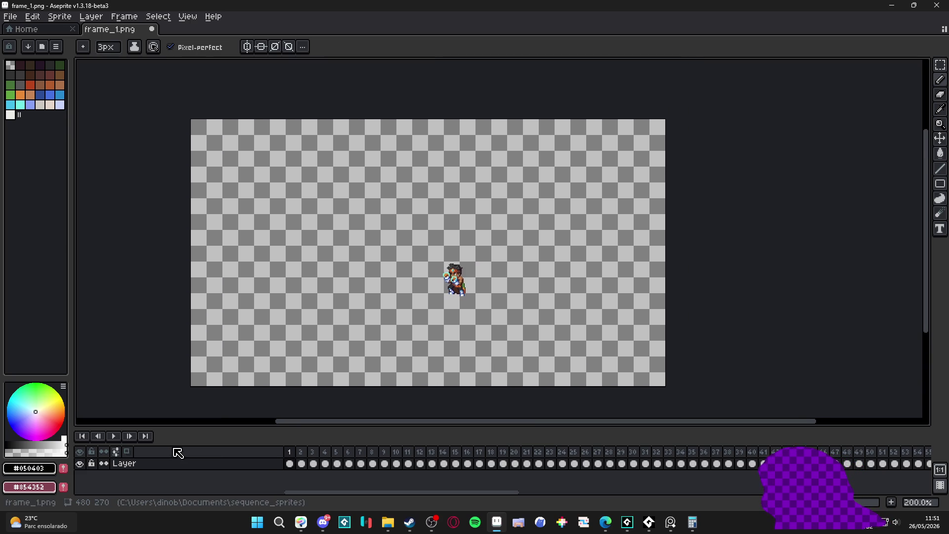
click(115, 435)
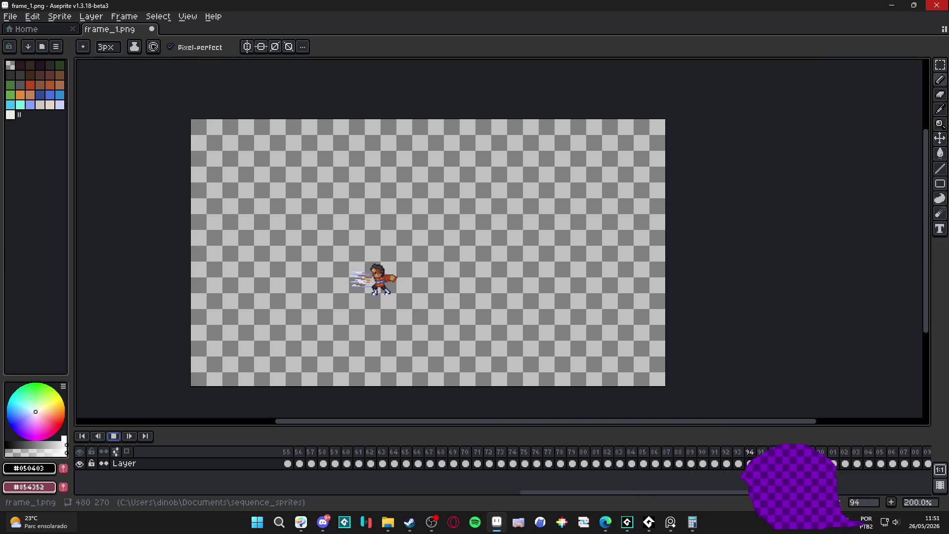
- Play back the 122-frame animation, stop it, inspect some early frames, then minimize Aseprite
scroll(418, 303, up, 2)
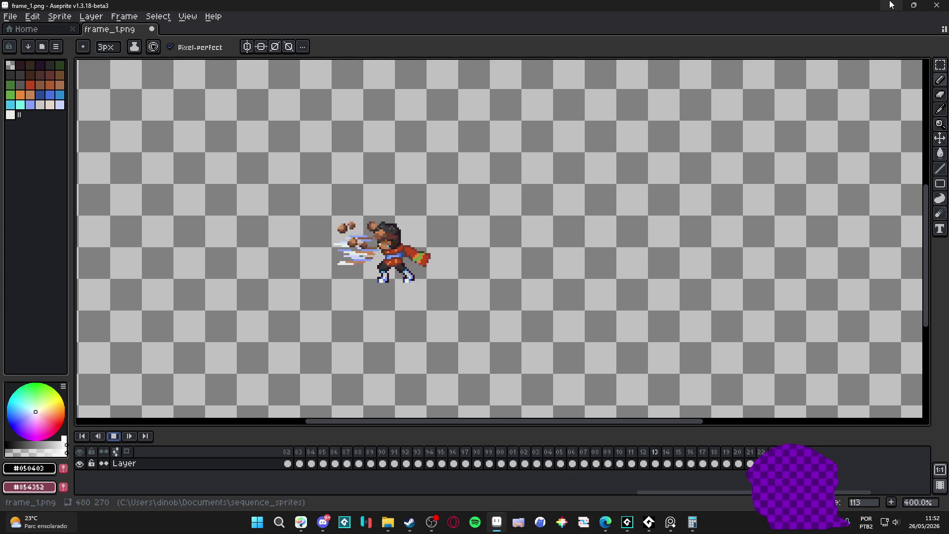
click(891, 4)
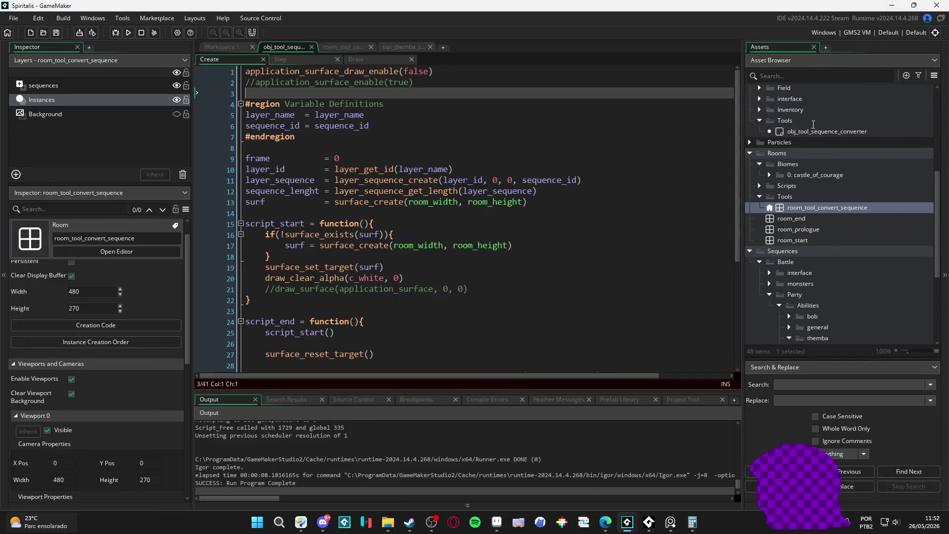
click(501, 525)
click(113, 436)
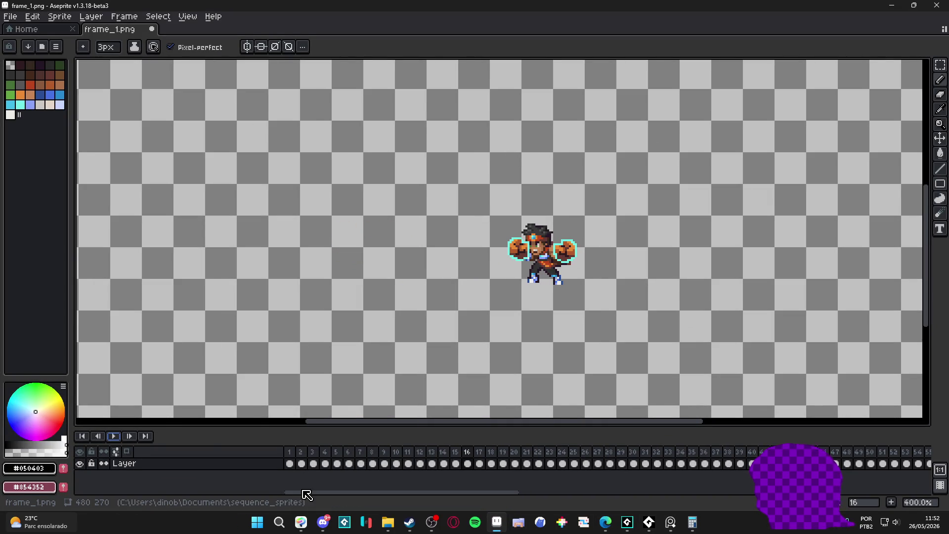
click(290, 463)
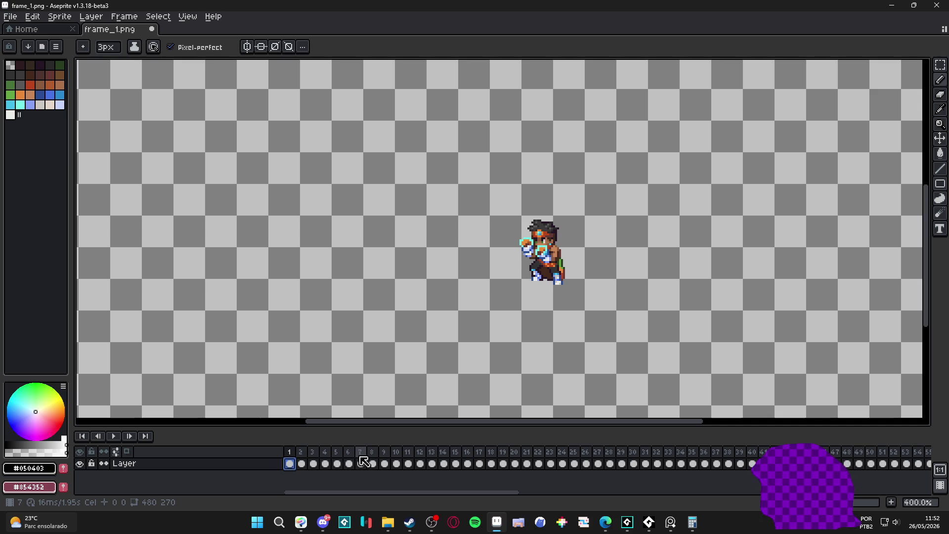
click(443, 463)
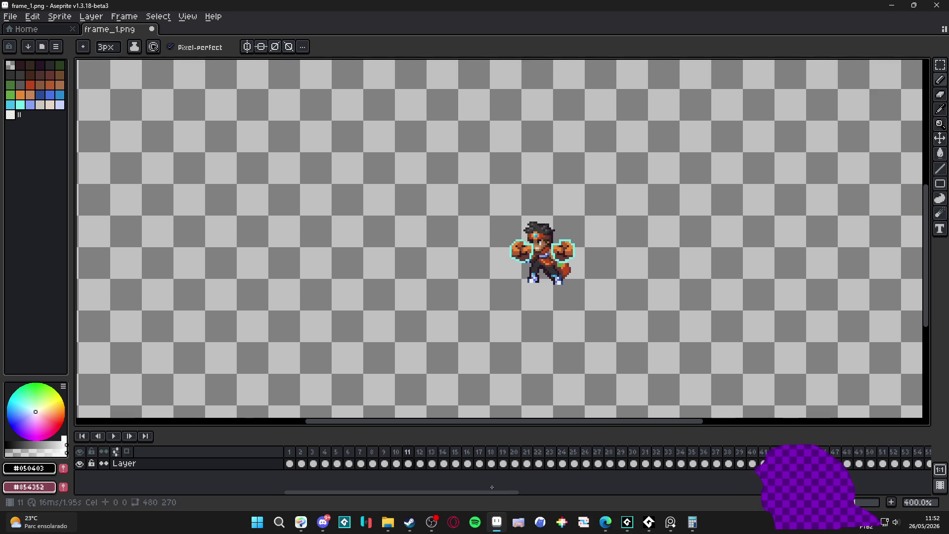
drag(496, 497, 903, 494)
click(891, 5)
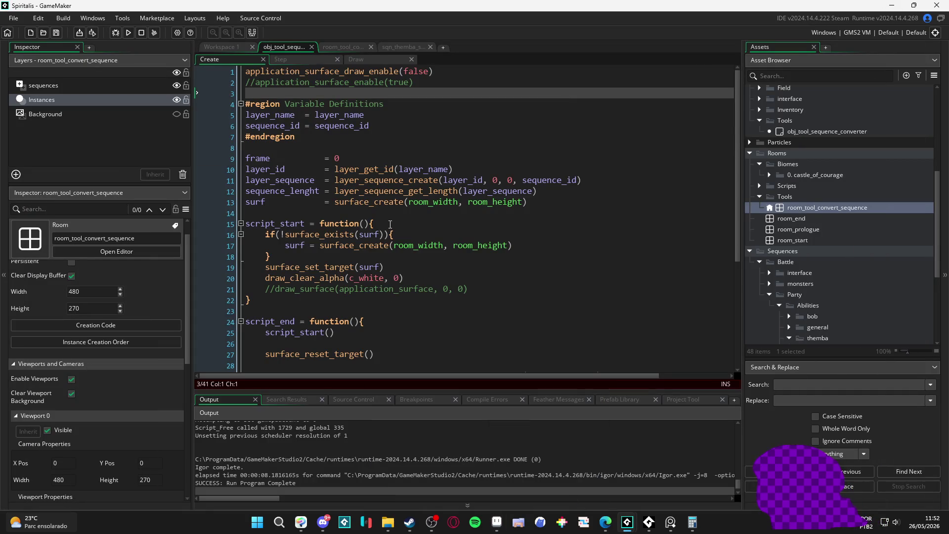
- Comment out the script_start() call on line 25 inside script_end
scroll(324, 149, down, 2)
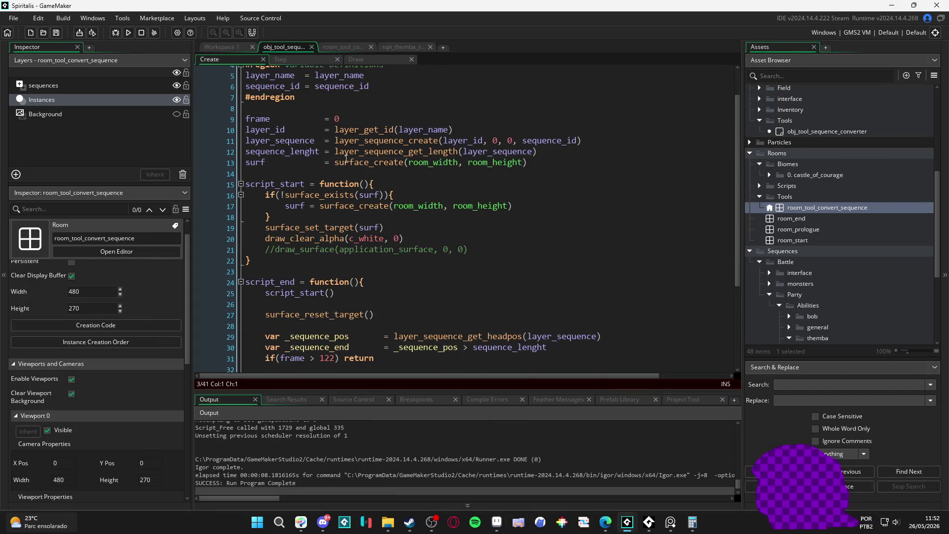
scroll(420, 243, down, 3)
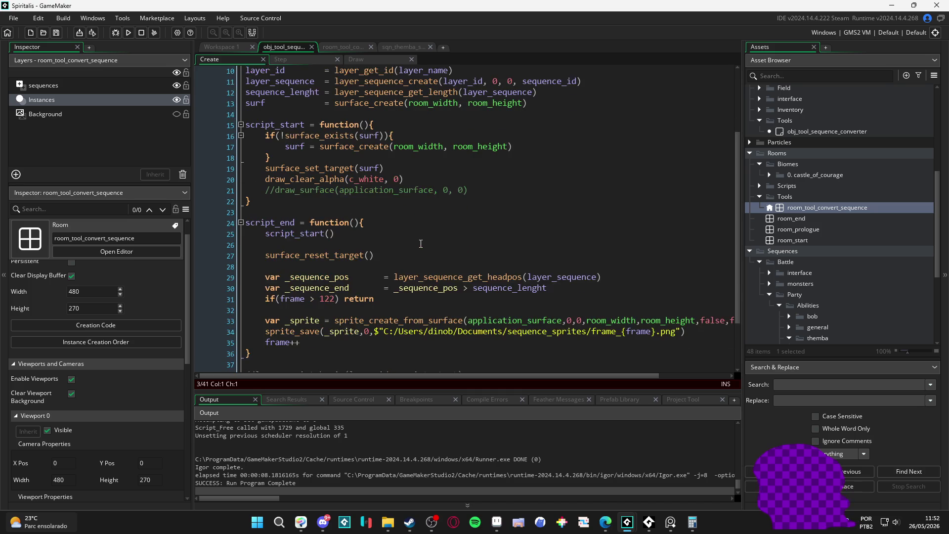
scroll(365, 240, up, 1)
scroll(393, 267, up, 1)
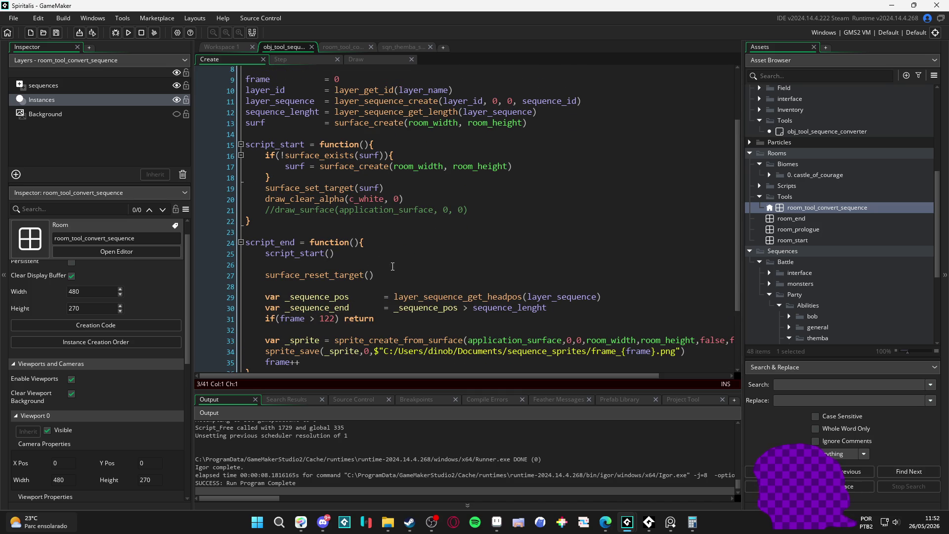
mouse_move(265, 155)
mouse_down()
mouse_move(272, 184)
mouse_move(434, 199)
mouse_up()
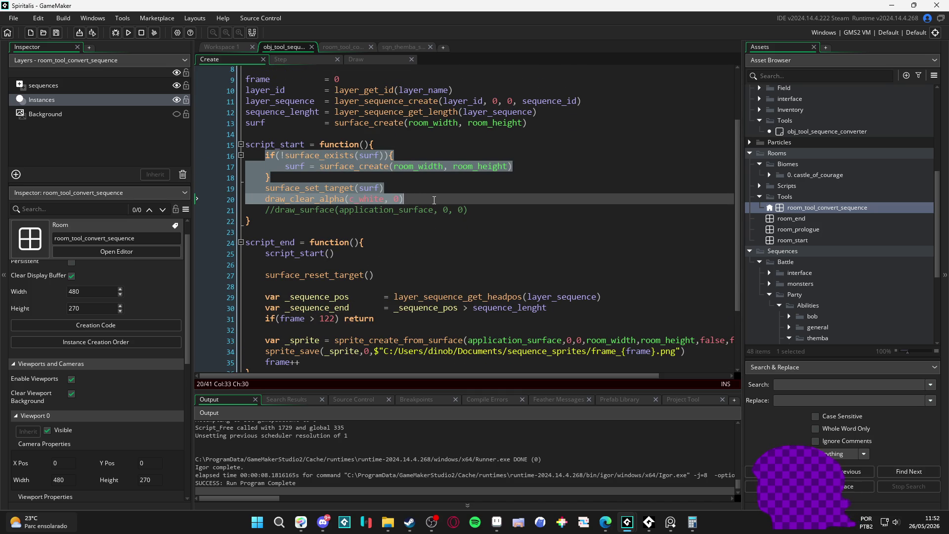
click(405, 189)
scroll(426, 222, down, 1)
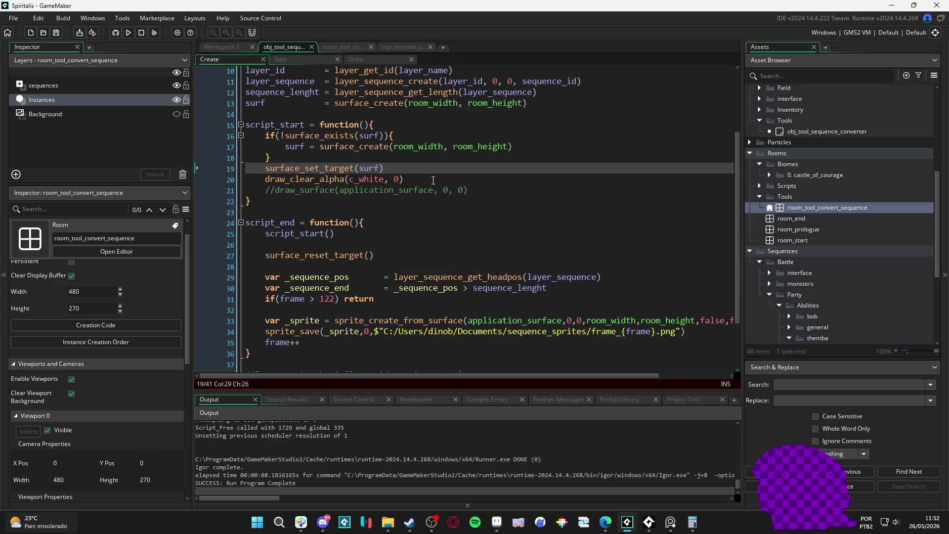
click(264, 233)
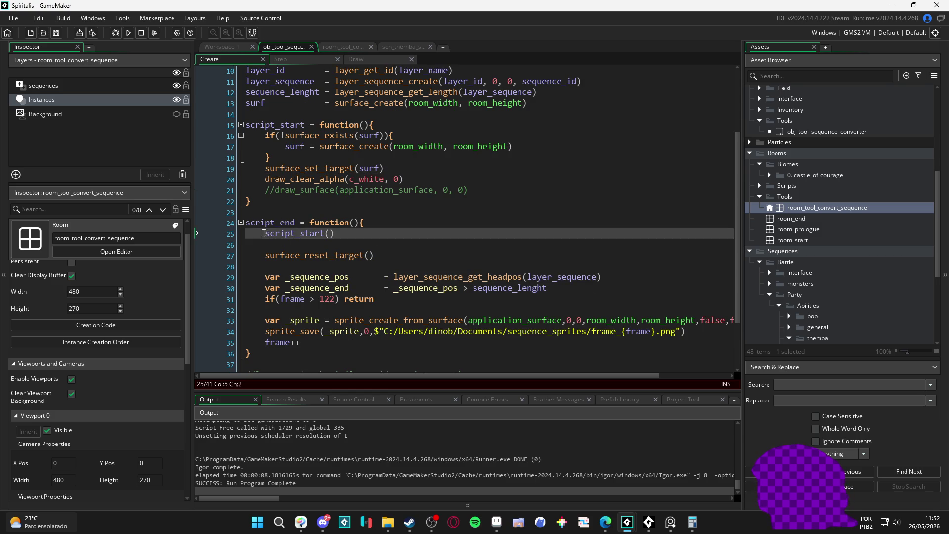
text(//)
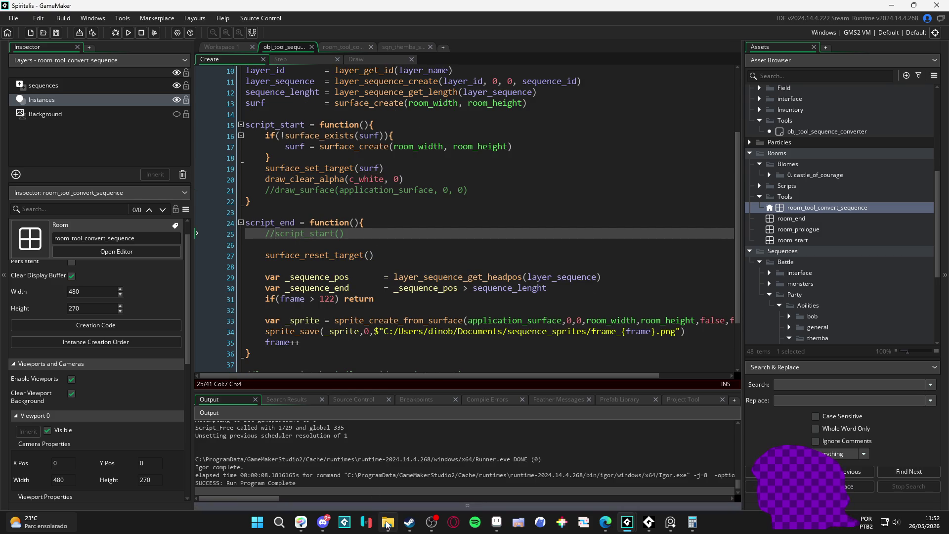
- Permanently delete all 122 frame files from sequence_sprites and close the folder
click(388, 521)
key(super+Up)
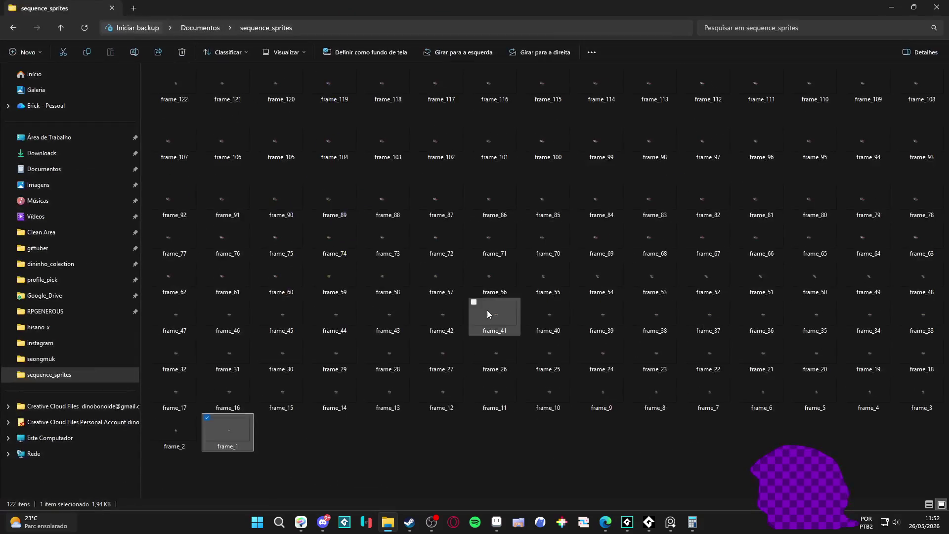
key(ctrl+a)
key(shift+Delete)
key(Return)
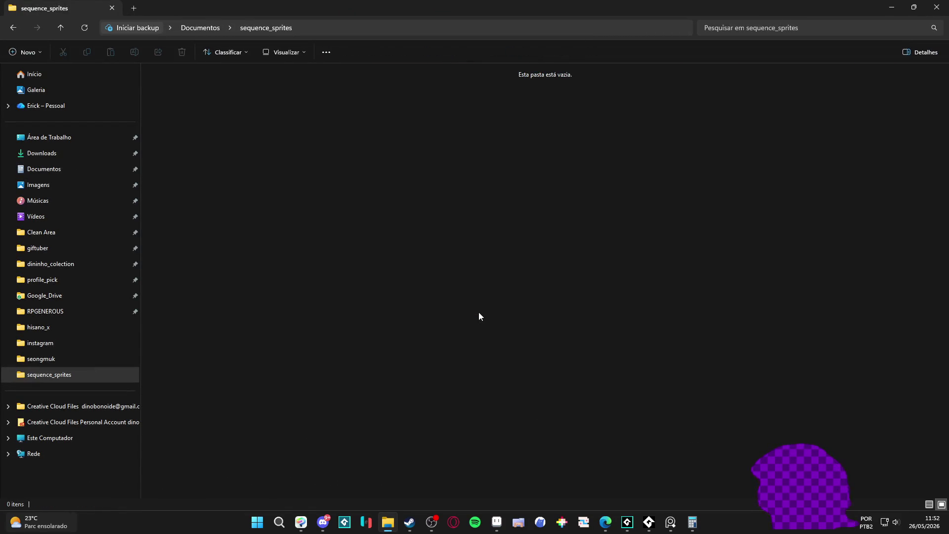
key(alt+F4)
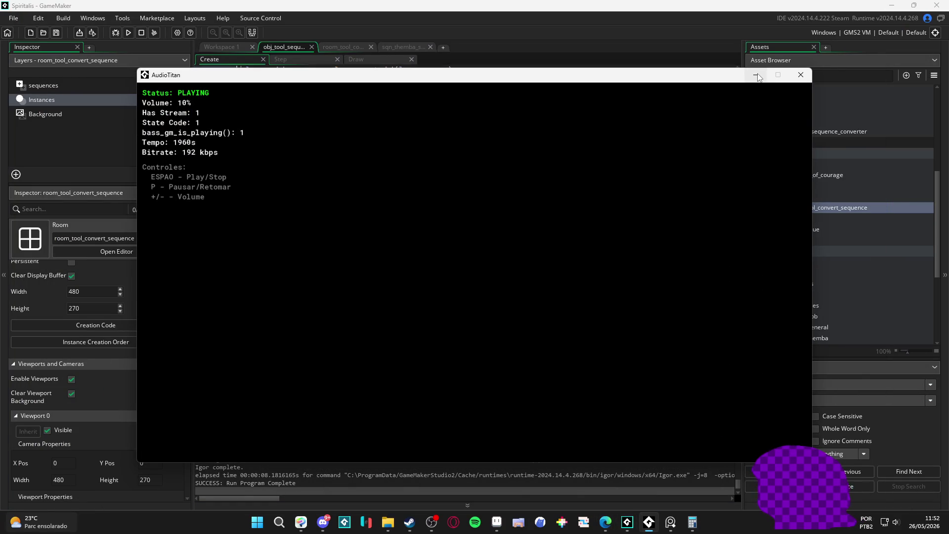
- Minimize AudioTitan and abort the run that failed with the unbalanced surface stack error
click(756, 74)
click(432, 225)
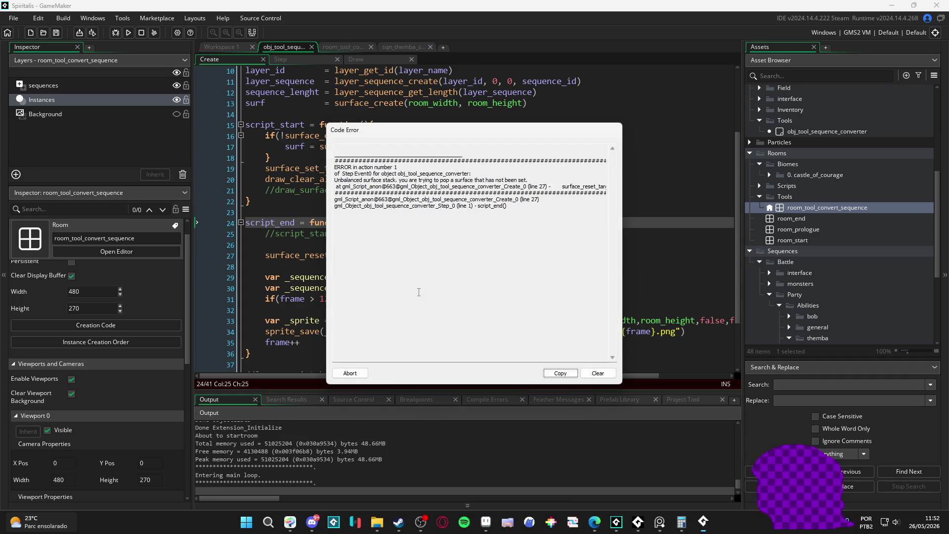
click(350, 373)
- Uncomment the script_start() call on line 25 and review script_start around line 18
click(407, 237)
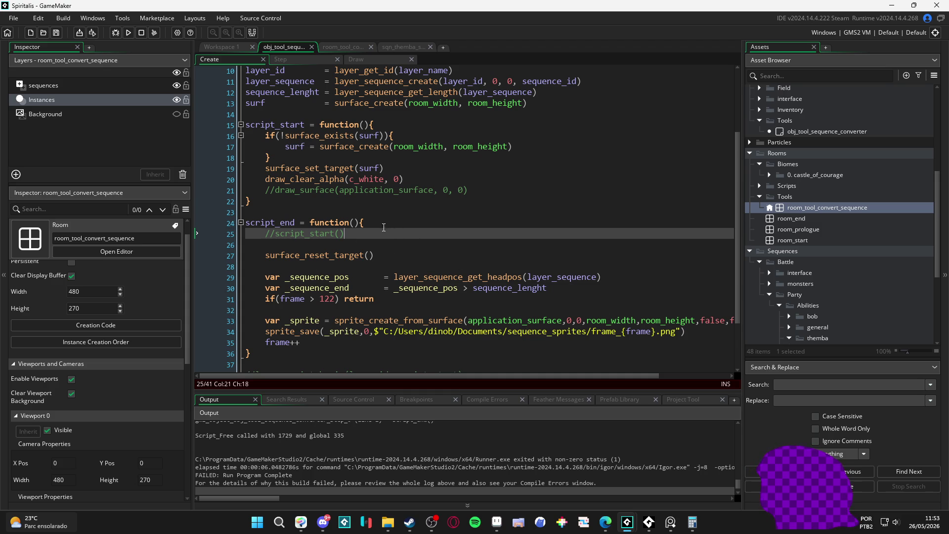
key(Home)
key(Delete)
key(Delete)
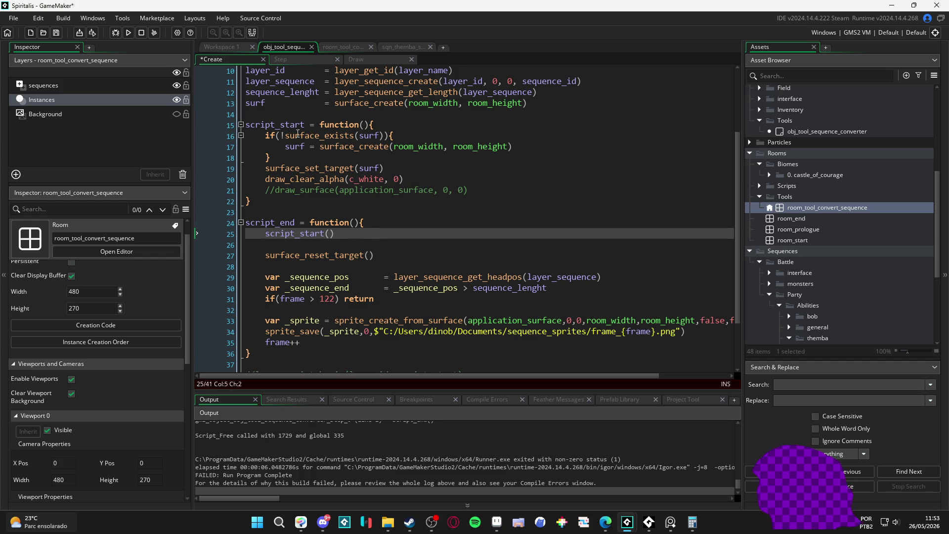
click(257, 155)
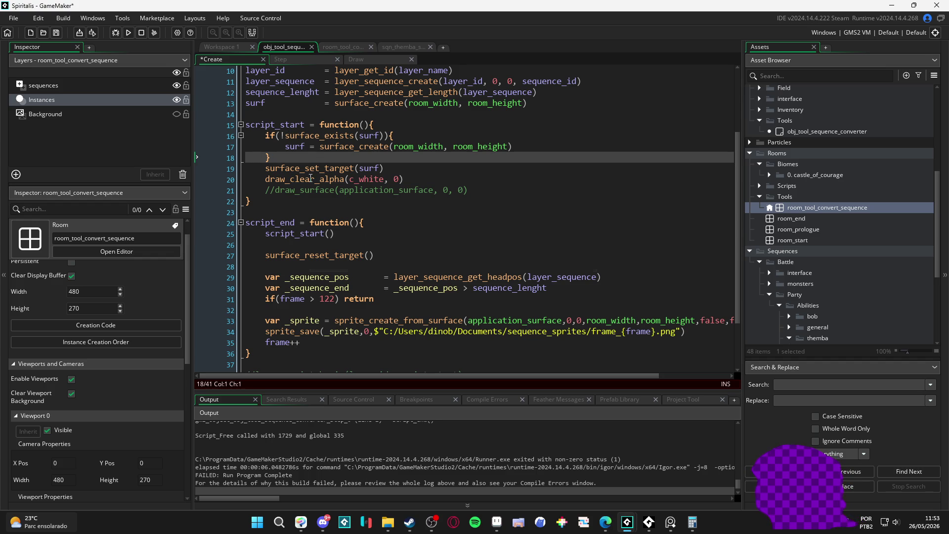
mouse_move(324, 174)
scroll(326, 196, down, 4)
scroll(329, 196, up, 4)
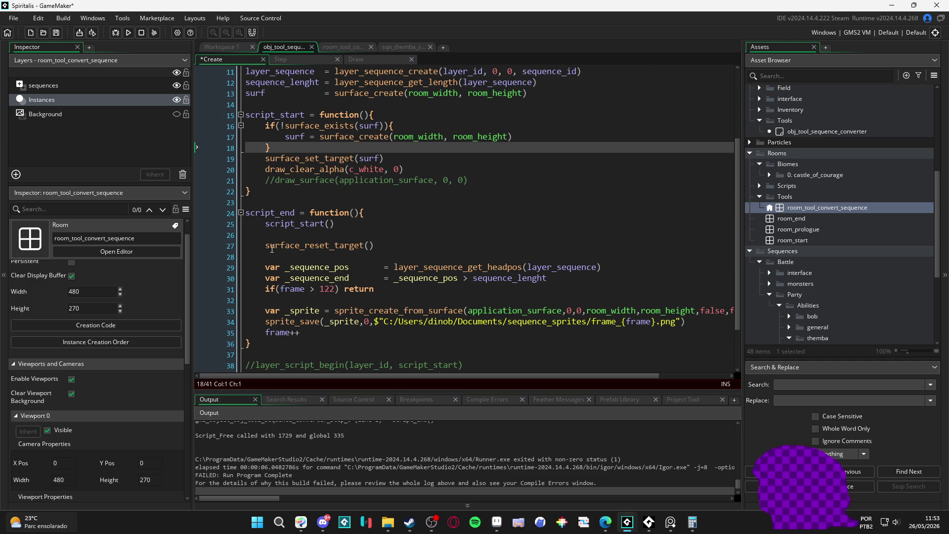
- Remove the surface_reset_target() call, comment out script_start() on line 25, and rerun the game
drag(374, 246, 211, 241)
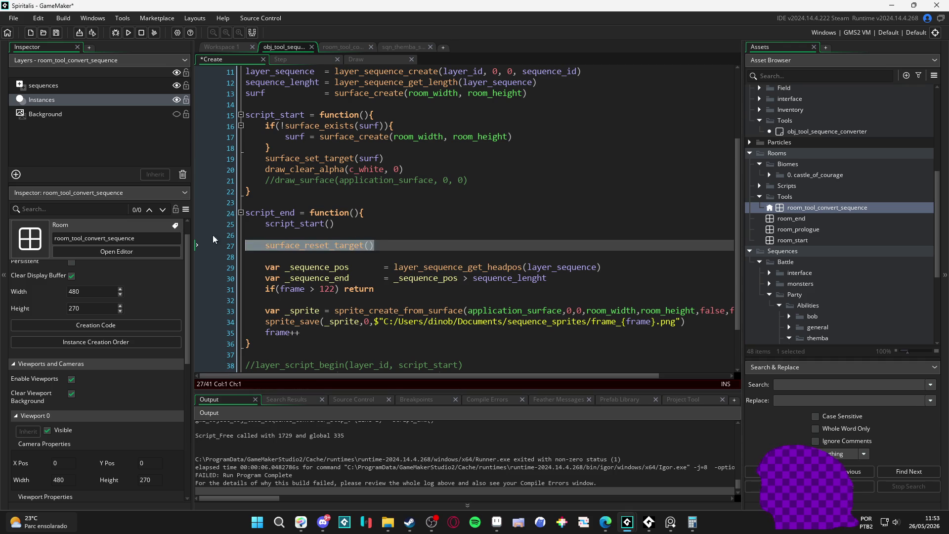
key(ctrl+x)
drag(335, 223, 189, 230)
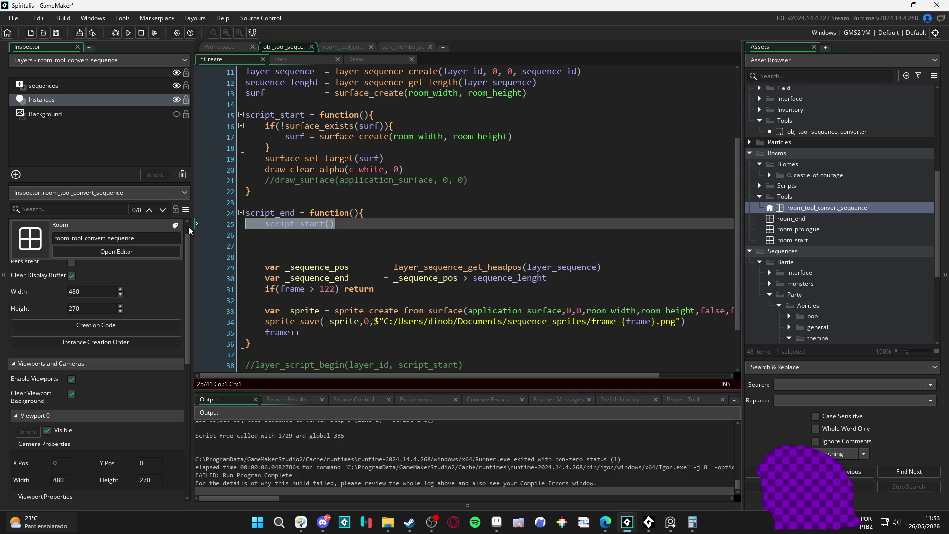
key(ctrl+k)
key(F5)
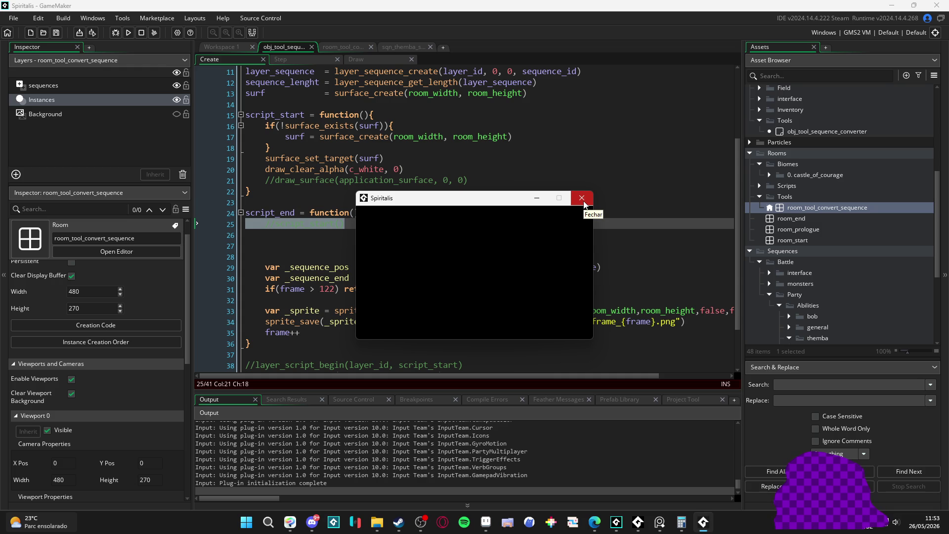
- Close the game, check frames up to frame_122 in sequence_sprites, and return to the 122 limit
click(582, 199)
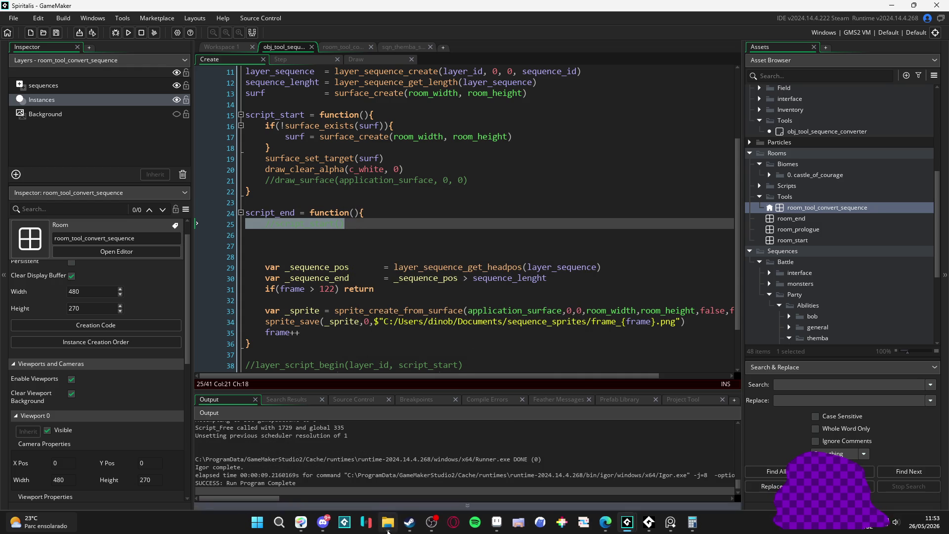
click(388, 524)
scroll(473, 407, up, 2)
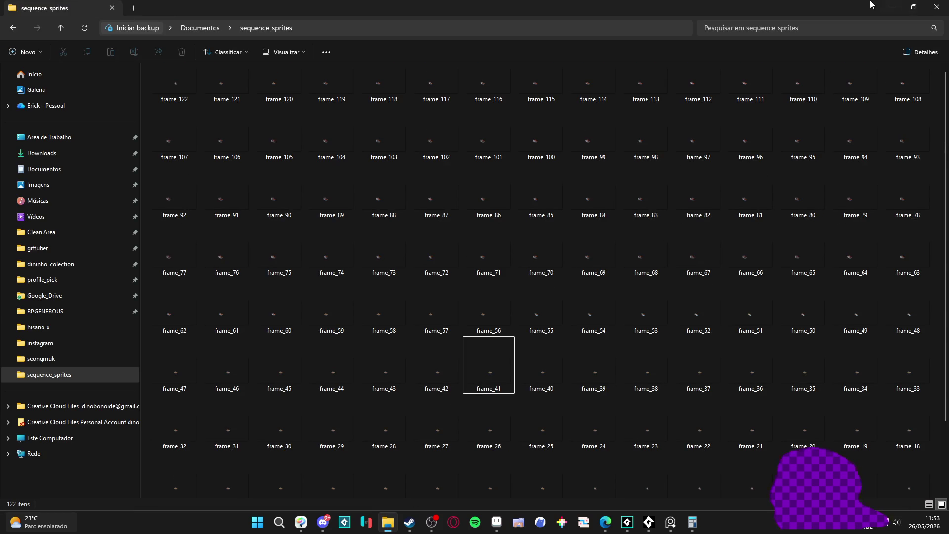
click(914, 7)
click(882, 7)
double_click(326, 290)
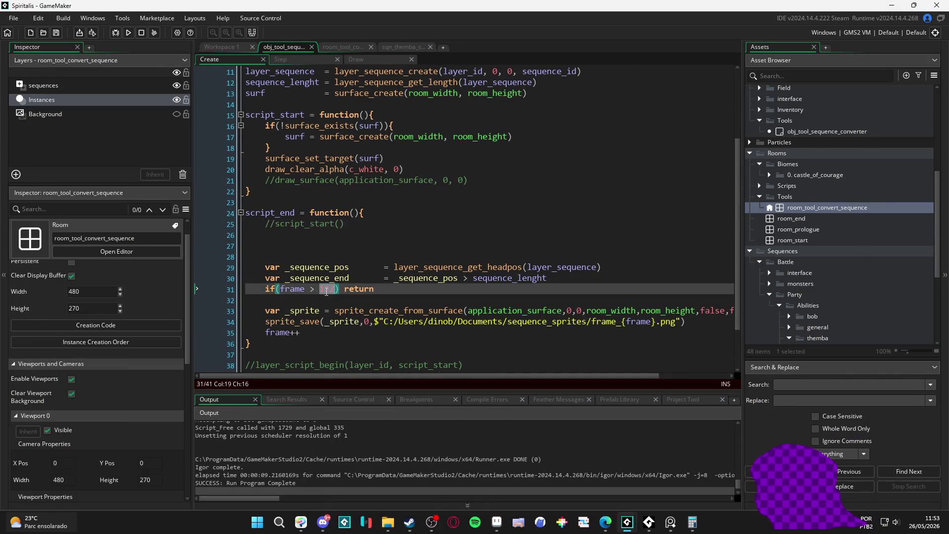
- Replace the hard-coded 122 frame limit with sequence_lenght
scroll(332, 277, up, 2)
double_click(282, 141)
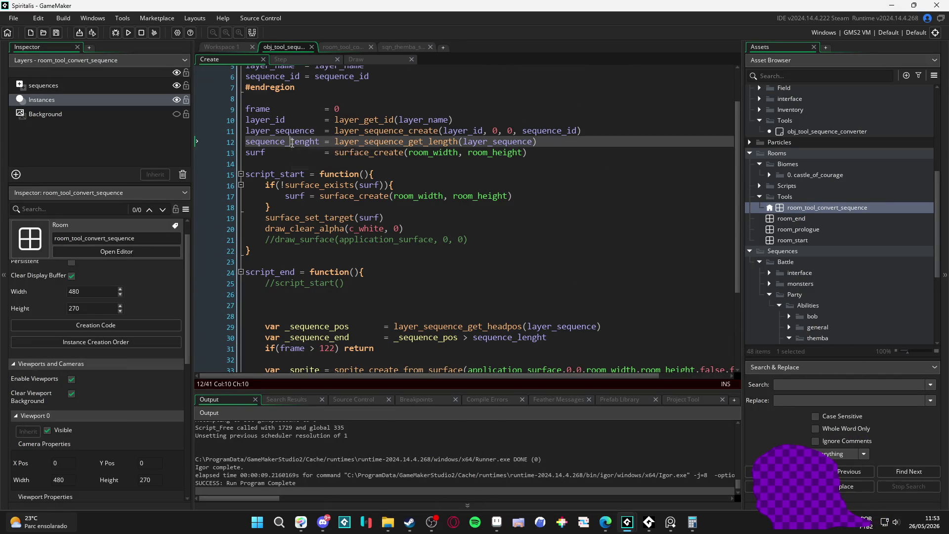
key(ctrl+c)
scroll(330, 281, down, 2)
double_click(330, 309)
key(ctrl+v)
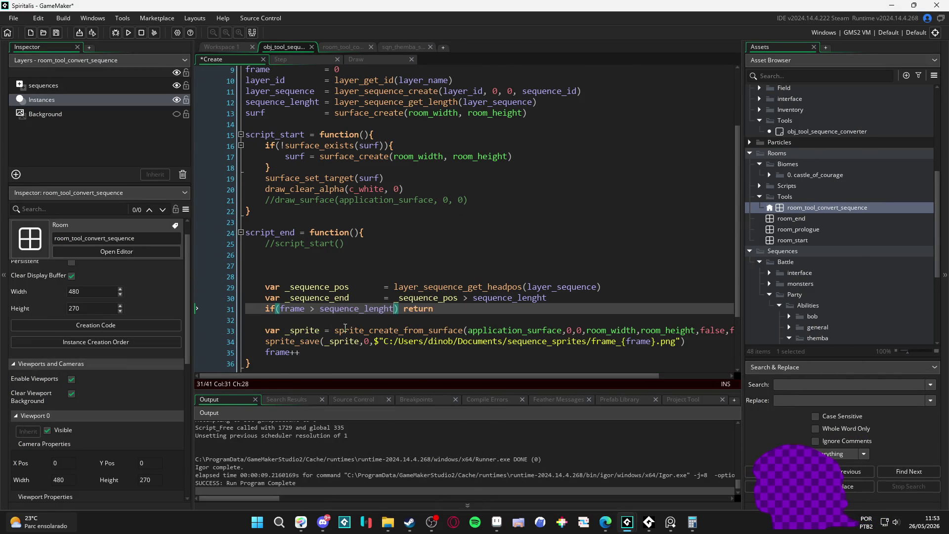
- Delete the leftover commented call, blank lines and the commented draw_surface line
drag(384, 286, 352, 287)
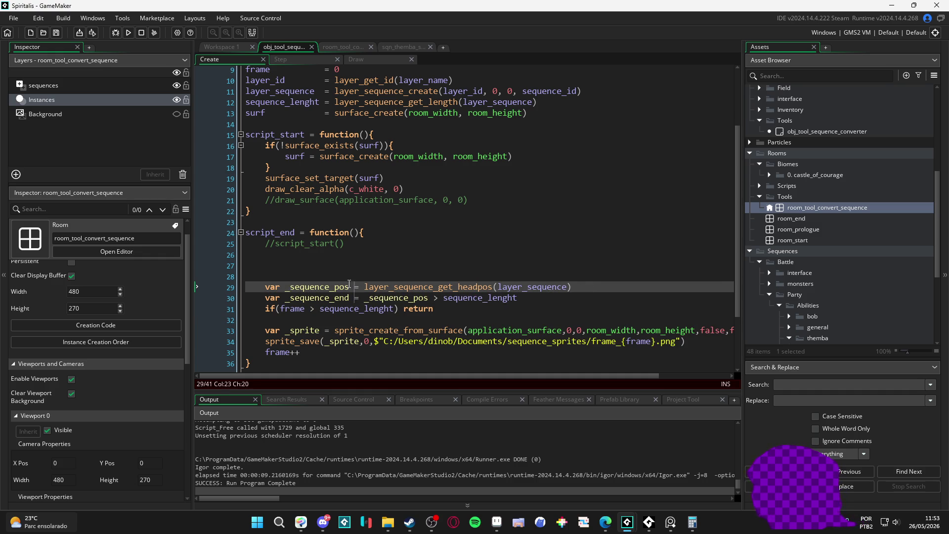
key(Up)
key(shift+Up)
key(shift+Up)
key(shift+Up)
key(BackSpace)
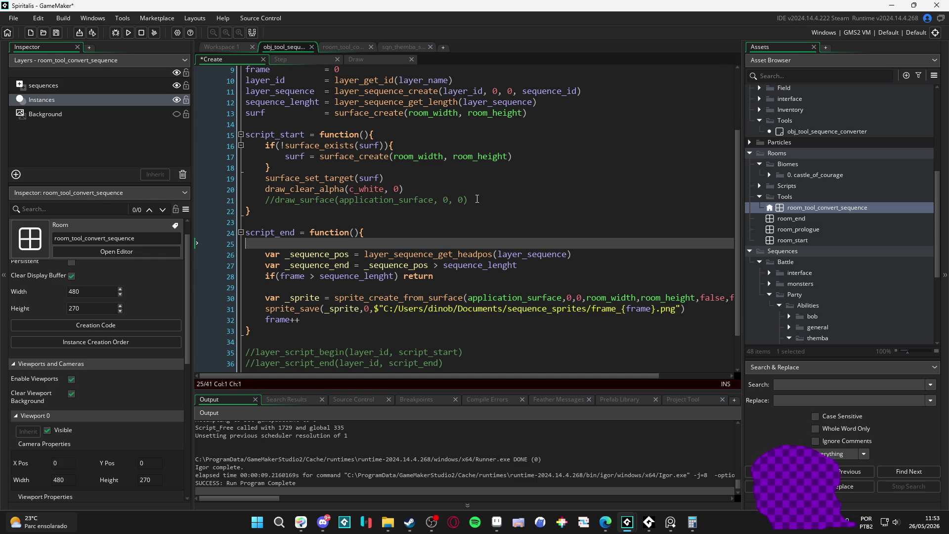
click(477, 199)
key(shift+Home)
key(shift+Home)
key(BackSpace)
- Delete the whole script_start function and the blank line in script_end
key(BackSpace)
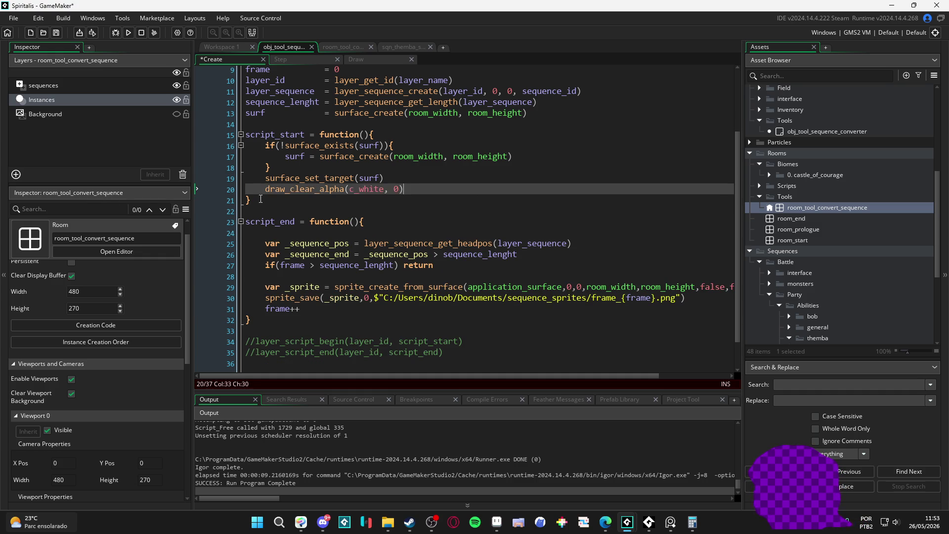
drag(267, 206, 218, 135)
key(BackSpace)
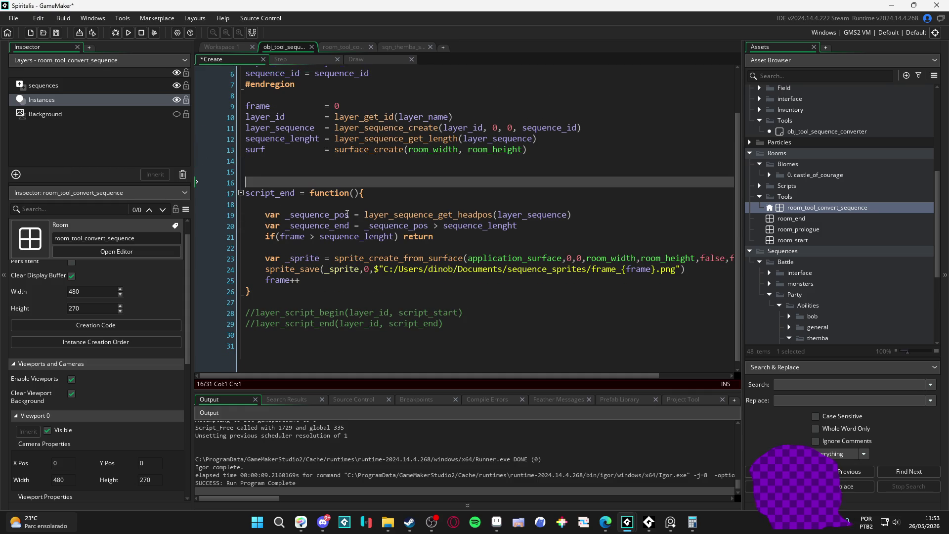
key(BackSpace)
key(Down)
key(Down)
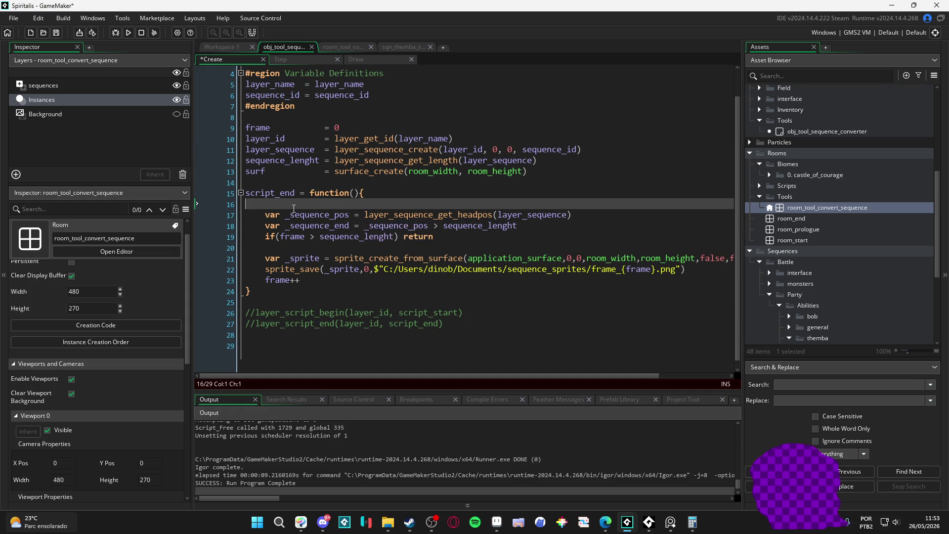
key(BackSpace)
- Rename script_end to sequence_to_frames and call sequence_to_frames() in the saved Step event
double_click(285, 204)
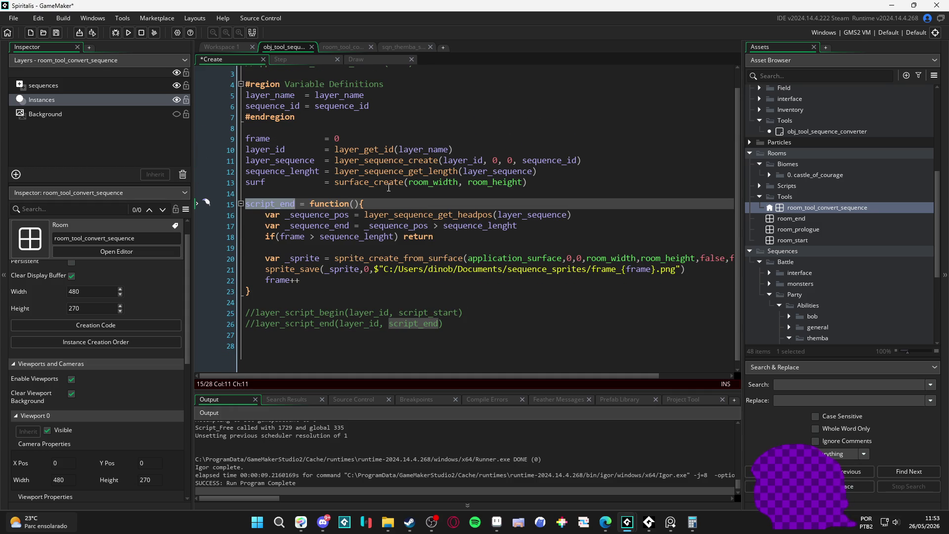
mouse_move(418, 174)
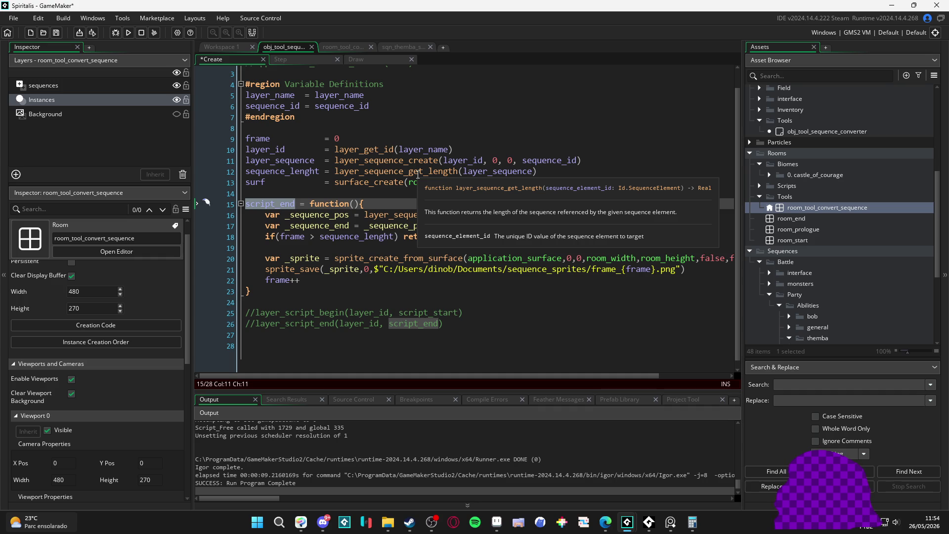
text(sequence_t)
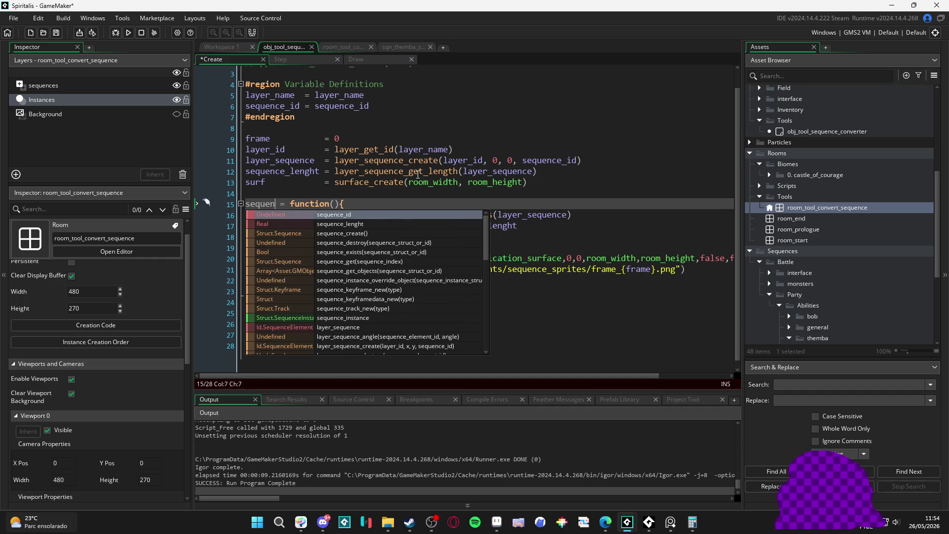
text(o_frames)
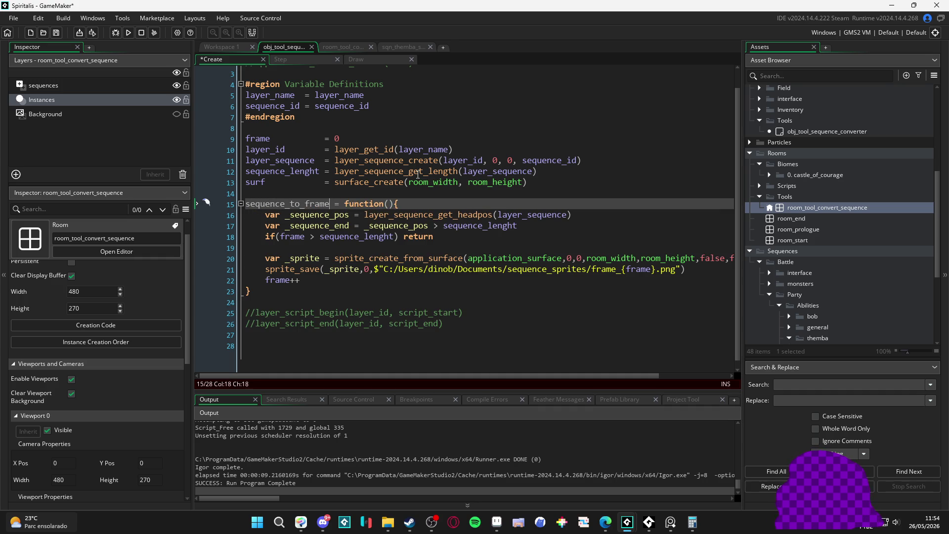
click(385, 258)
double_click(287, 204)
click(298, 59)
key(ctrl+v)
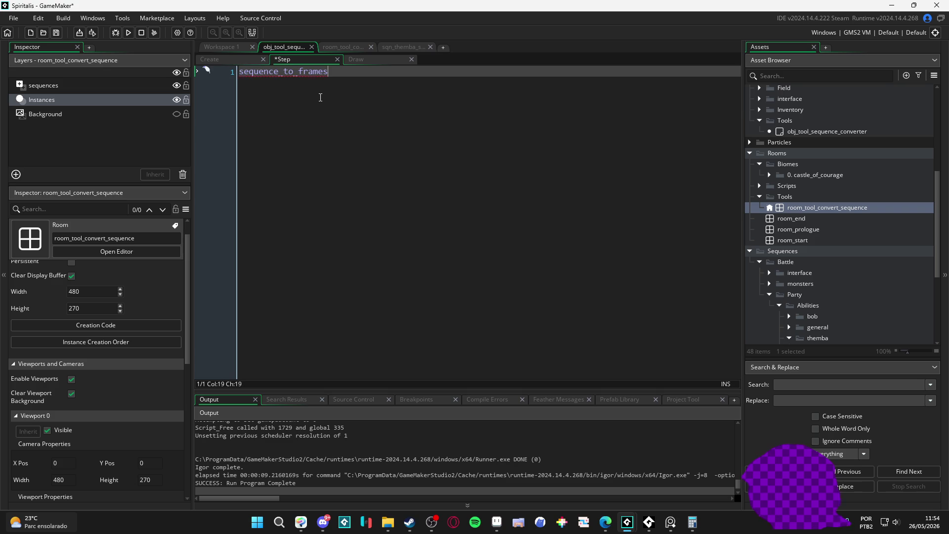
text(())
key(ctrl+s)
- Return to the Create code and review the application_surface_draw_enable statement on line 1
click(229, 60)
key(Up)
key(Up)
key(Up)
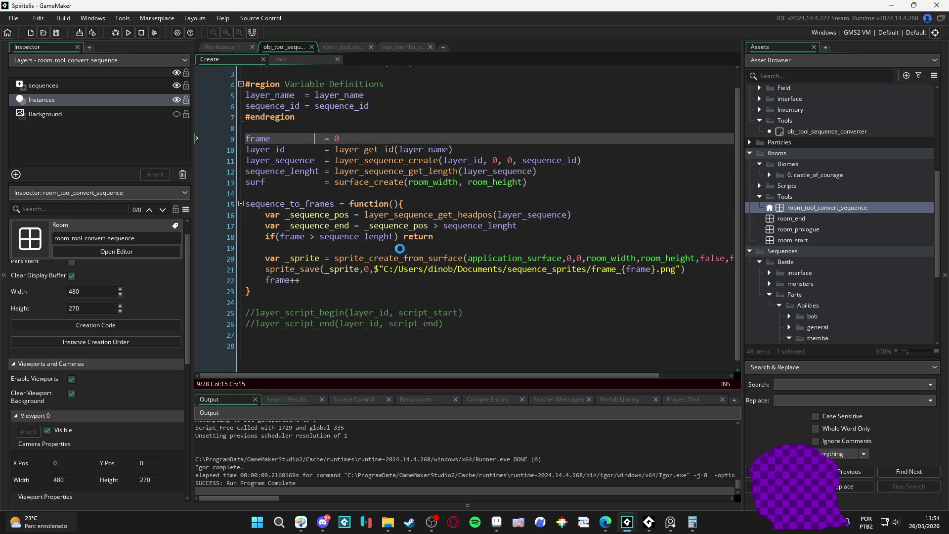
scroll(346, 276, down, 1)
scroll(119, 372, down, 1)
scroll(118, 373, up, 1)
scroll(118, 372, down, 1)
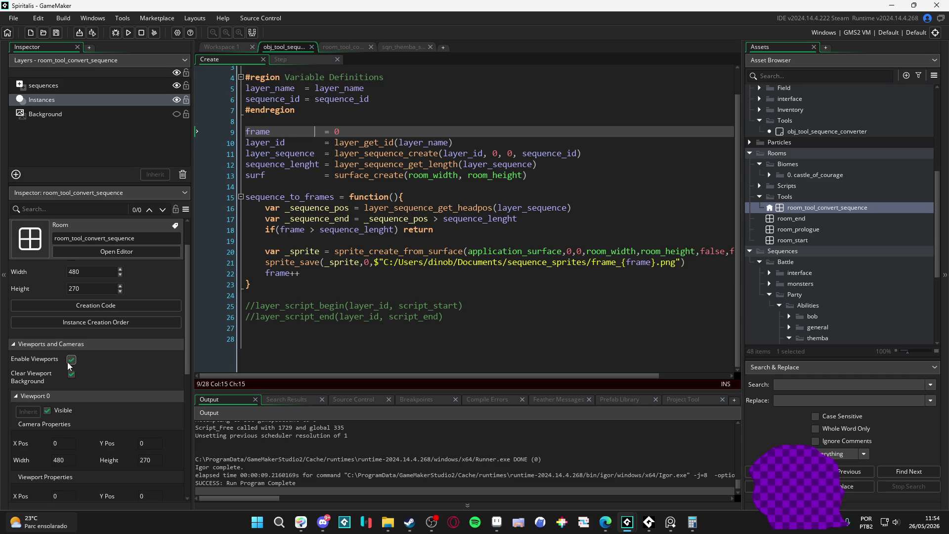
scroll(544, 305, up, 1)
mouse_move(459, 69)
mouse_down()
mouse_move(245, 73)
mouse_move(257, 82)
mouse_move(430, 72)
mouse_move(268, 72)
mouse_up()
click(442, 73)
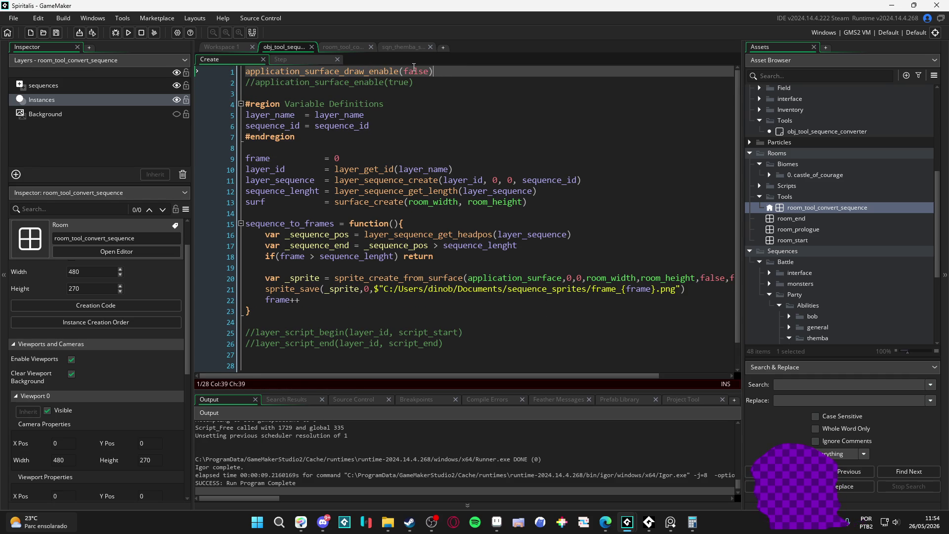
- Delete the commented-out application_surface_enable line and its leftover empty line
drag(443, 70, 214, 63)
click(466, 67)
drag(415, 84, 247, 82)
key(BackSpace)
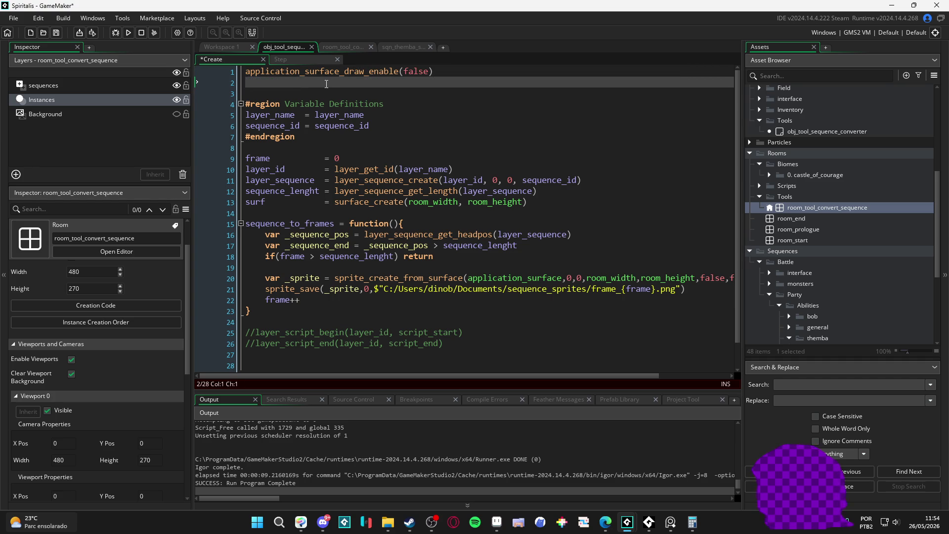
key(Delete)
key(BackSpace)
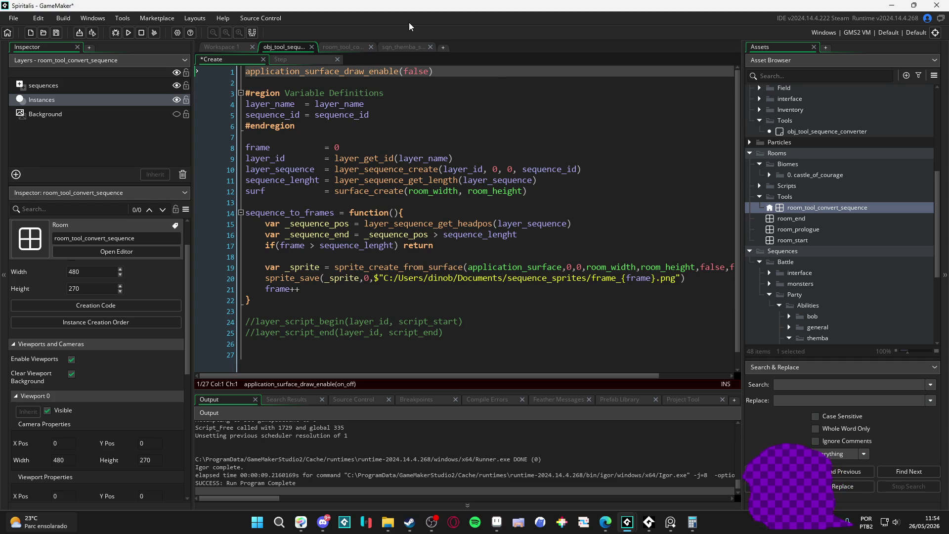
- Insert a first-line comment: '//its important to deactivate the draw enable to we don 't get anytrail'
key(Home)
key(Return)
text(/)
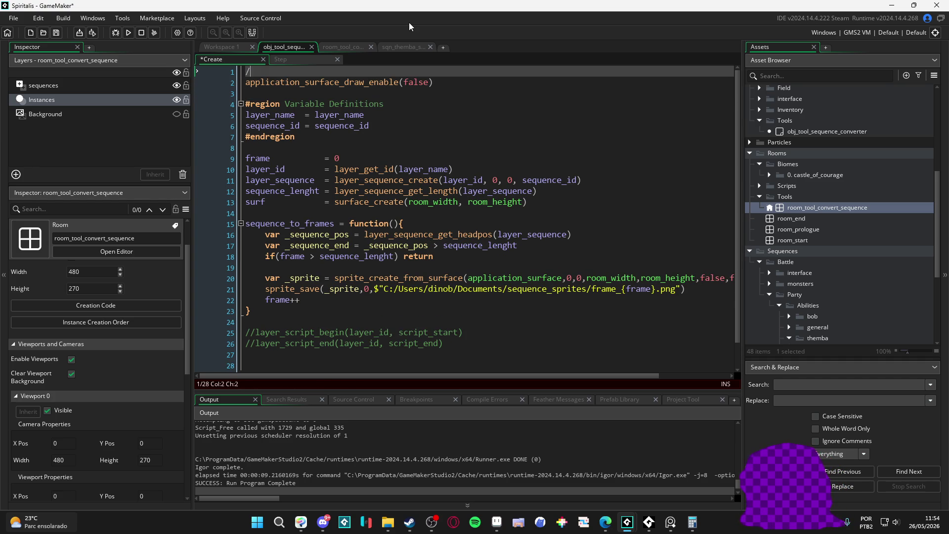
text(/its impor)
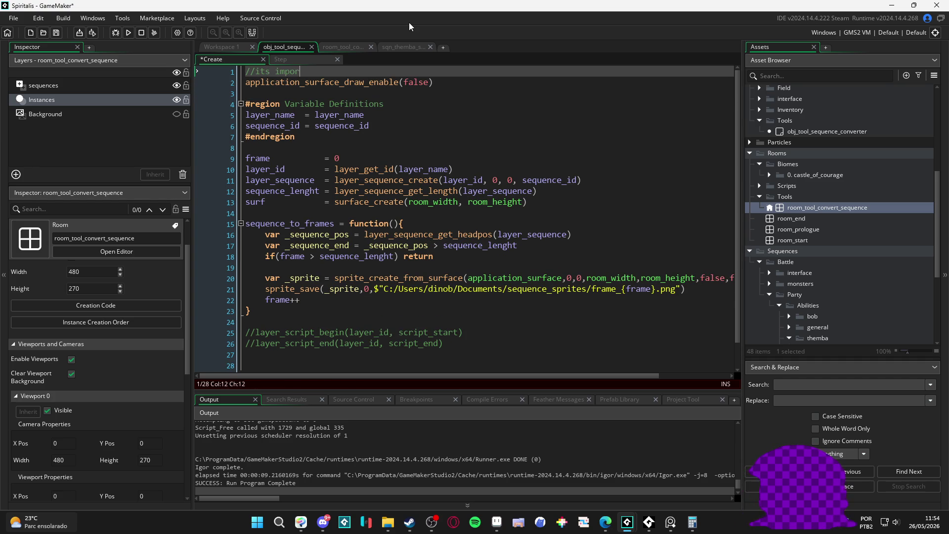
text(tant to deactivate the d)
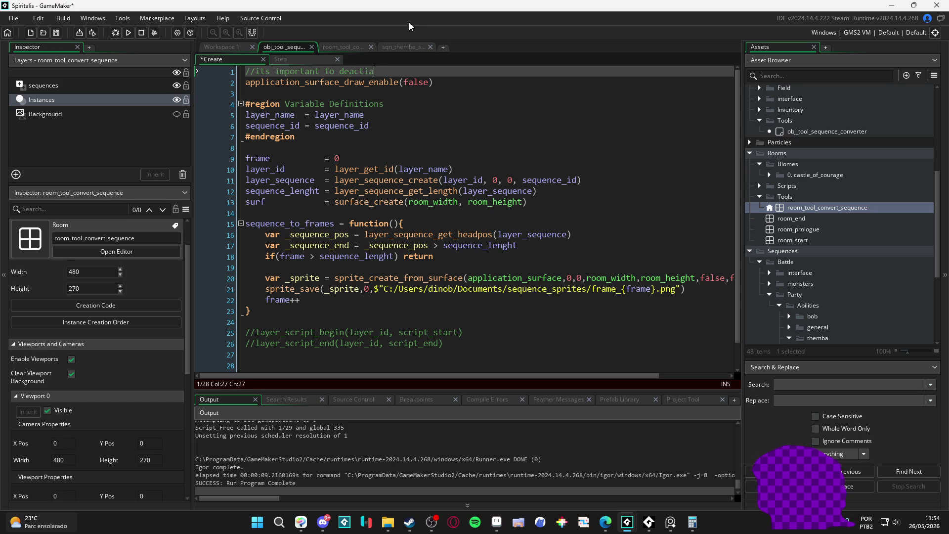
text(raw enable to)
text( we)
text( don )
text('t get a)
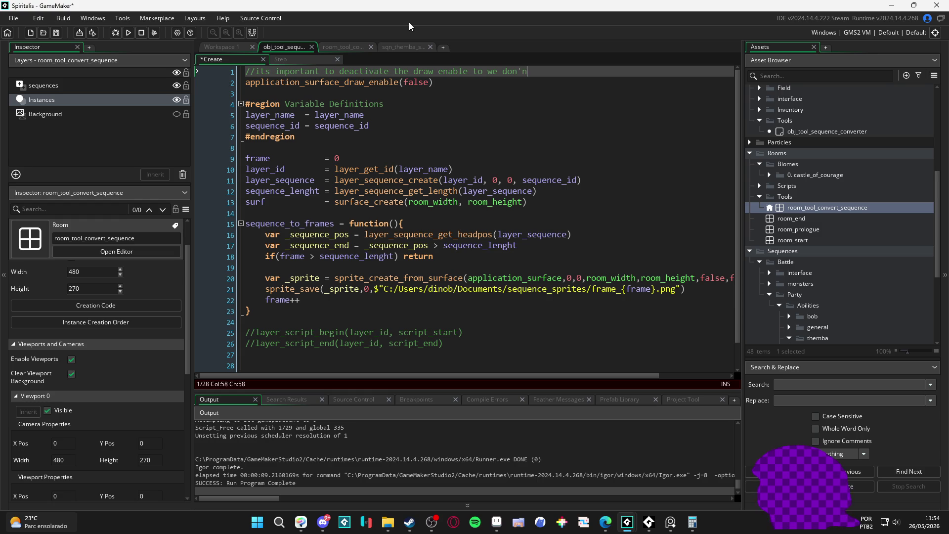
text(ny)
text(trail)
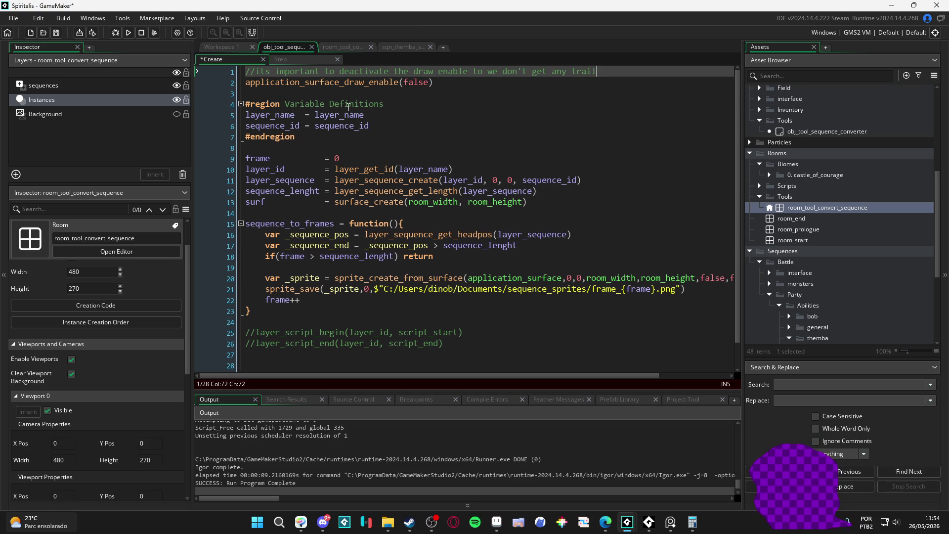
scroll(349, 106, down, 1)
click(457, 218)
scroll(477, 230, up, 1)
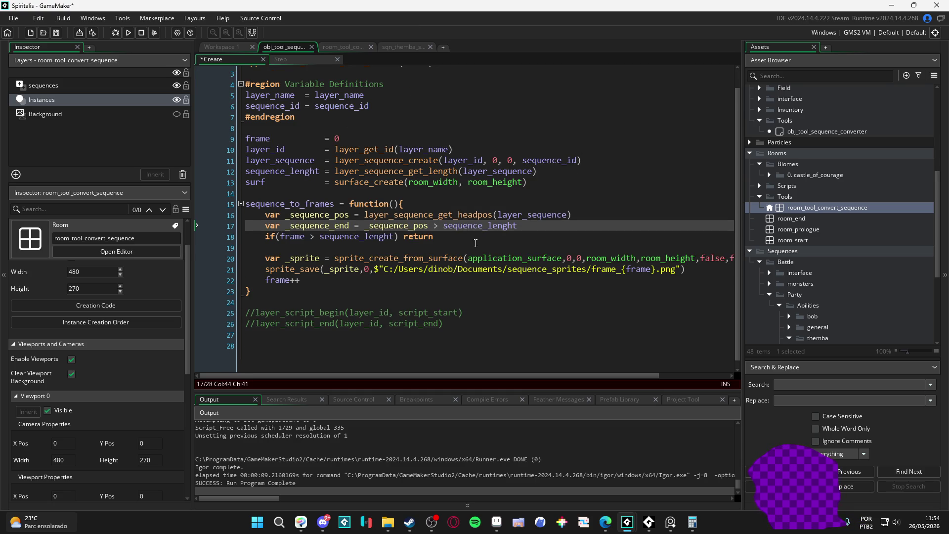
click(475, 243)
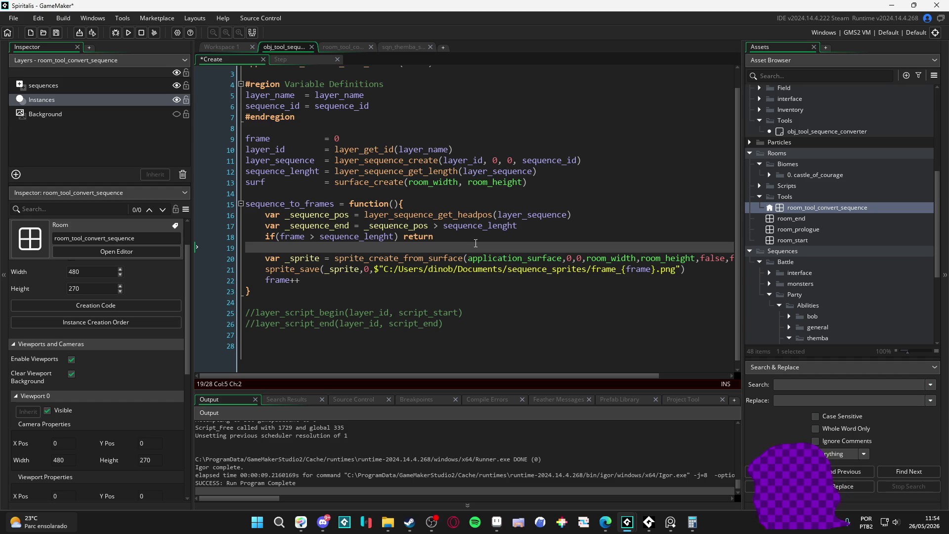
scroll(417, 149, up, 1)
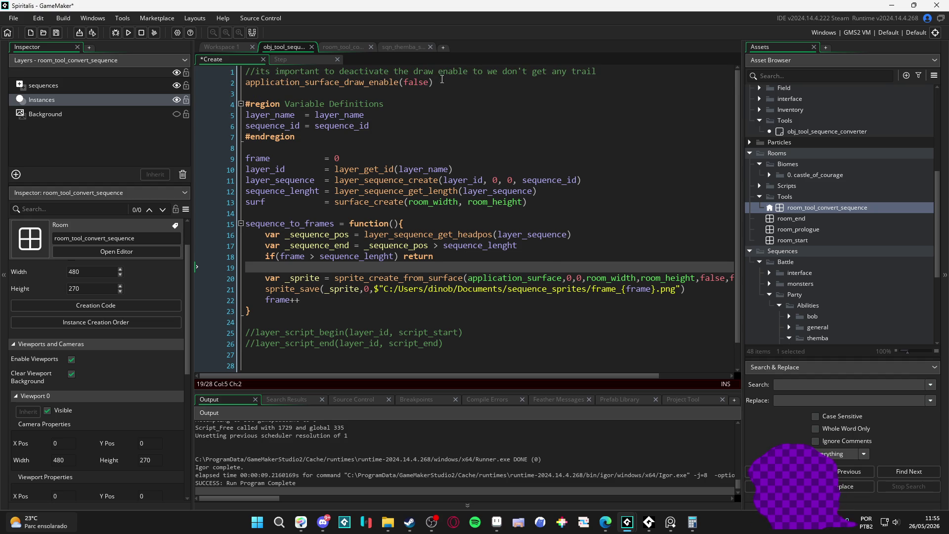
- Add a new line at the start of sequence_to_frames and type 'frame'
click(426, 82)
click(425, 104)
click(426, 82)
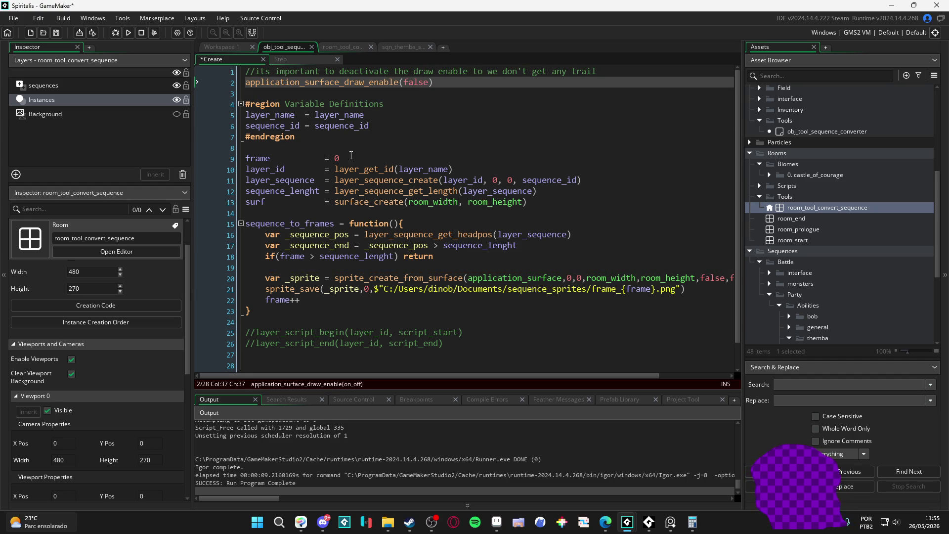
click(279, 149)
scroll(326, 149, down, 1)
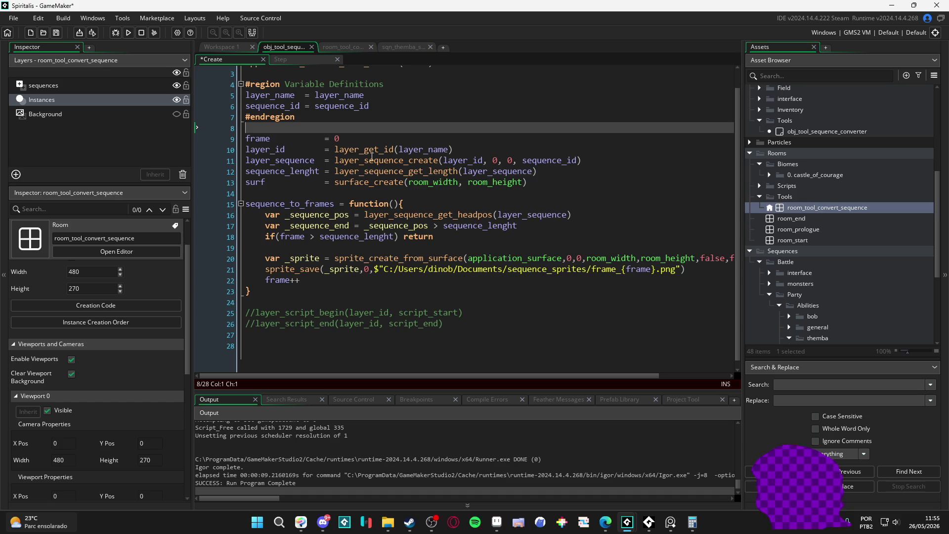
mouse_move(354, 154)
click(420, 204)
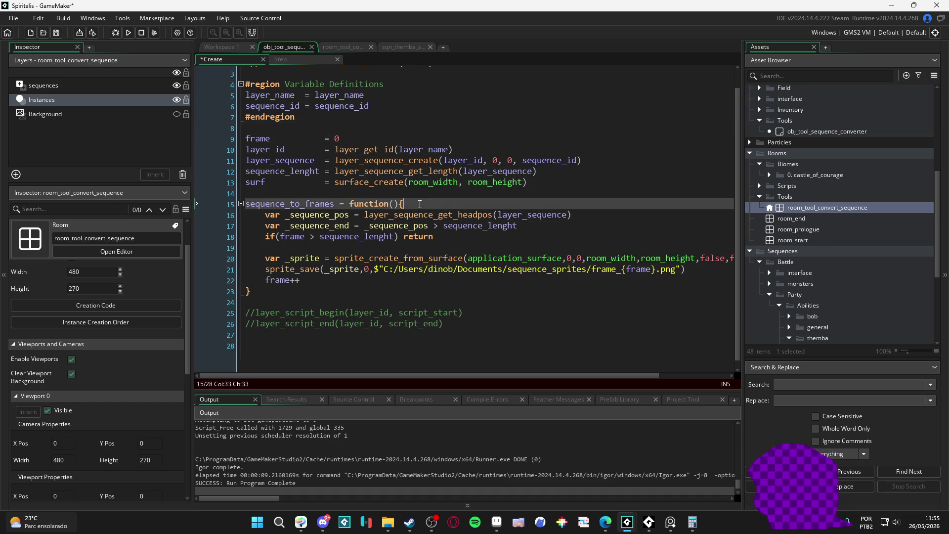
key(Return)
text(curren)
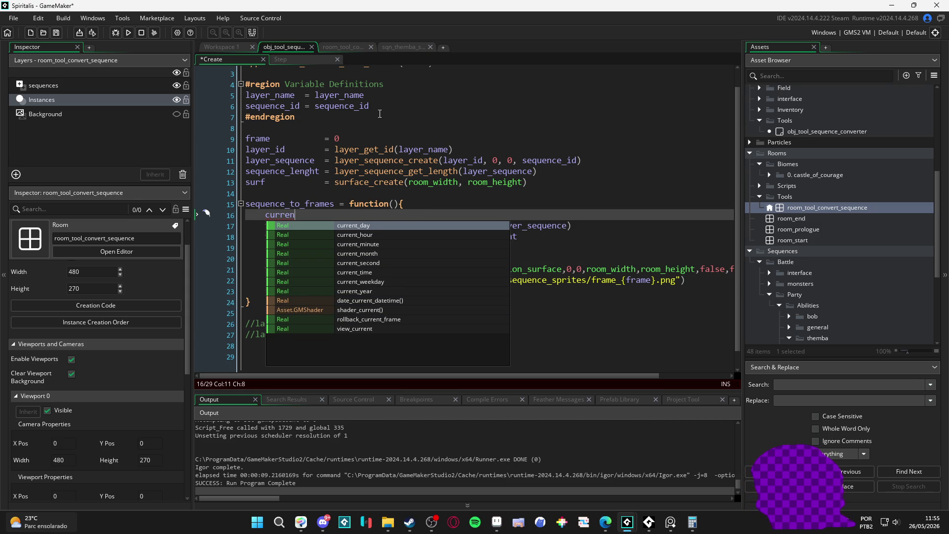
key(ctrl+BackSpace)
text(frame)
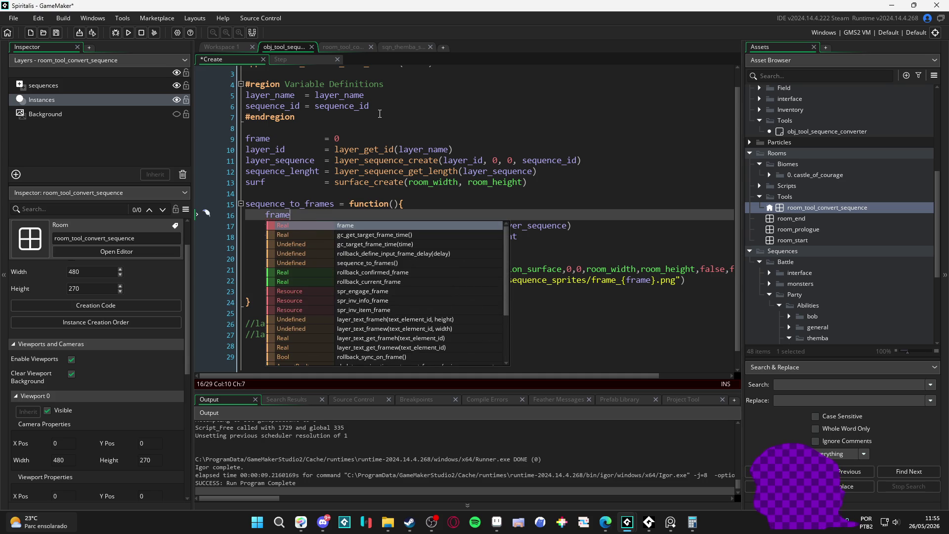
- Delete the stray 'frame' text on line 16 and save the Create code
scroll(428, 253, down, 3)
scroll(428, 253, up, 3)
click(296, 213)
drag(296, 214, 108, 217)
key(BackSpace)
key(BackSpace)
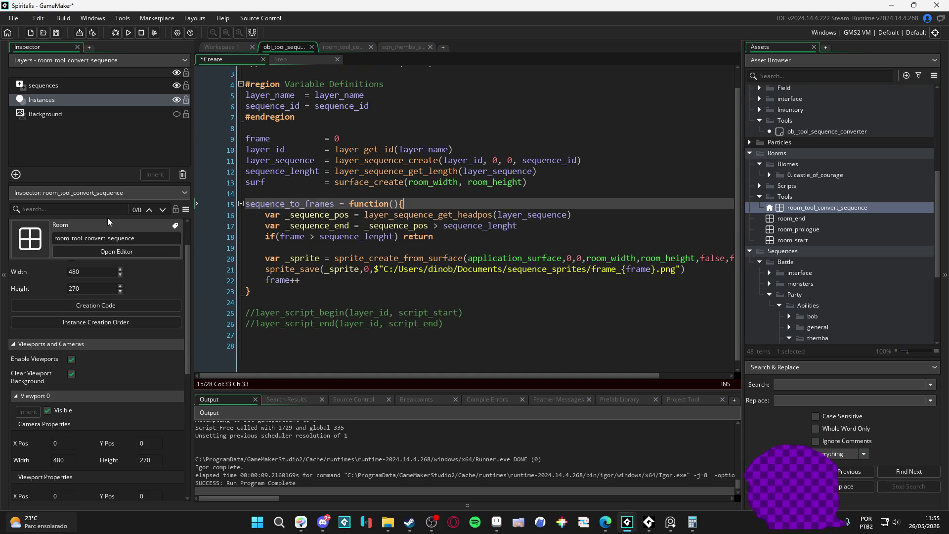
key(ctrl+s)
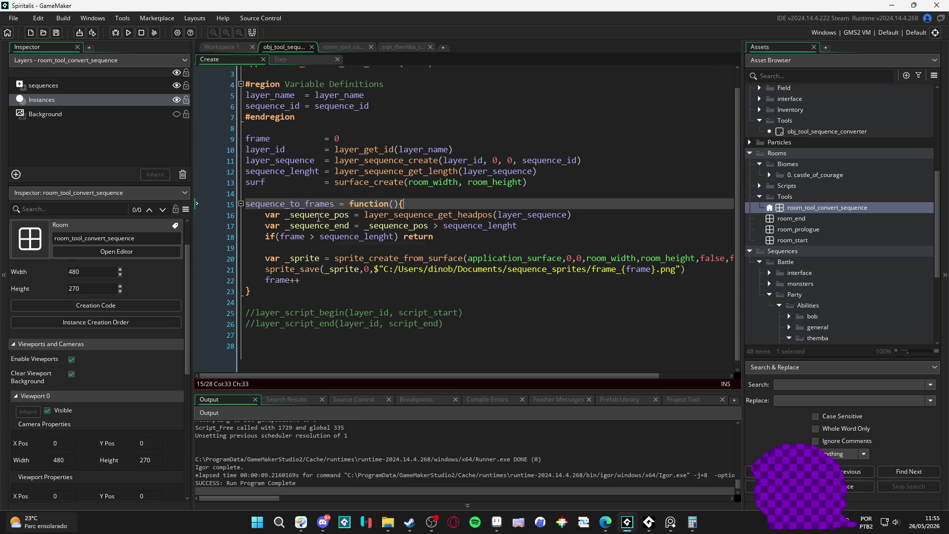
- Delete the two commented-out layer_script_begin and layer_script_end lines
scroll(322, 215, up, 1)
scroll(504, 241, down, 1)
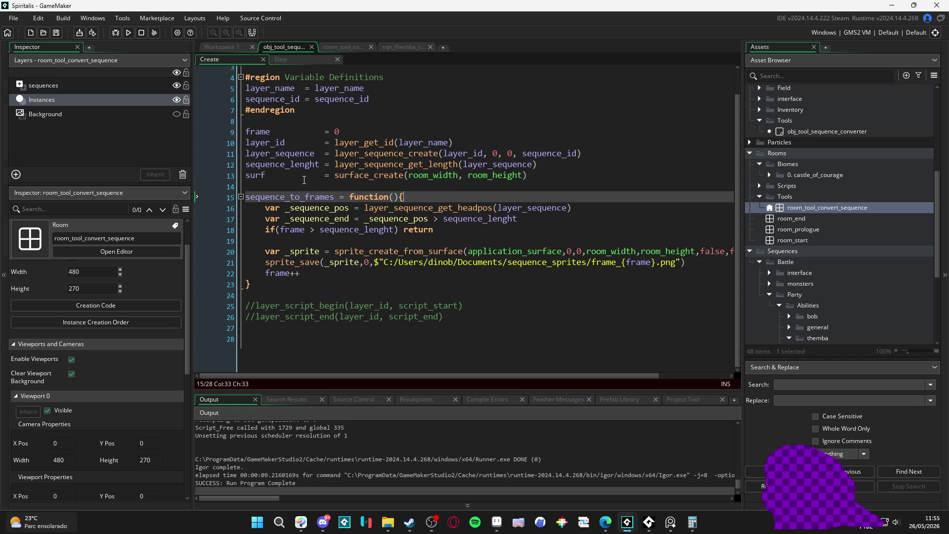
click(396, 242)
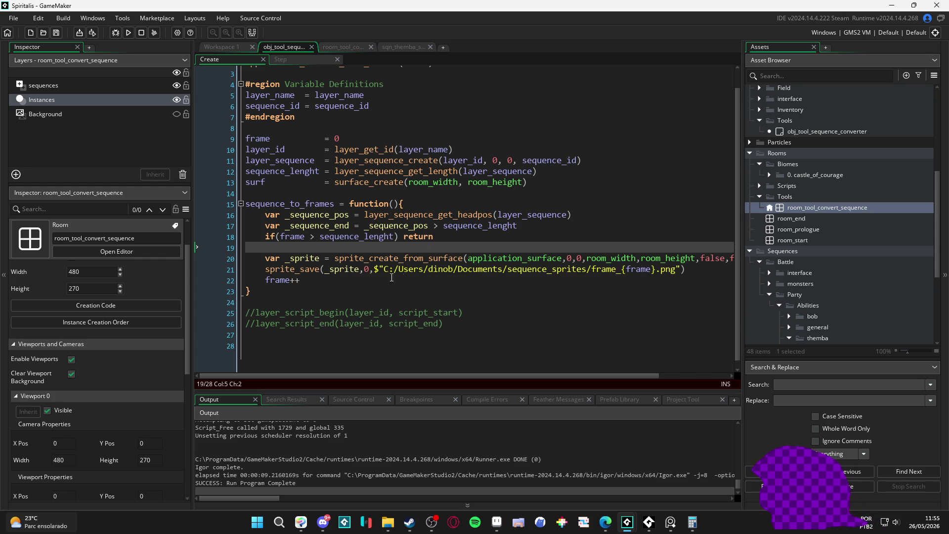
drag(445, 323, 245, 314)
key(BackSpace)
key(BackSpace)
key(BackSpace)
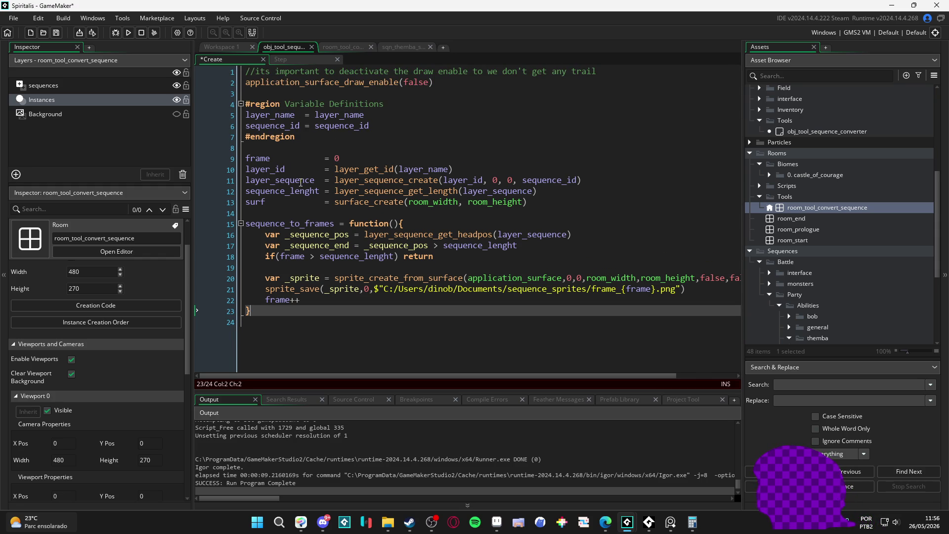
- Delete the surf, _sequence_end and _sequence_pos lines, save, run, and open sequence_sprites
drag(532, 205, 201, 204)
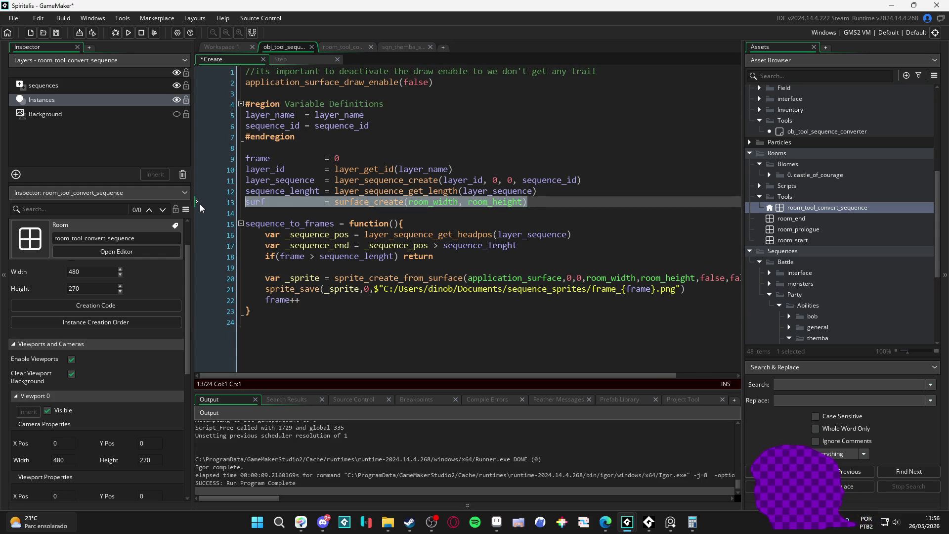
key(BackSpace)
key(BackSpace)
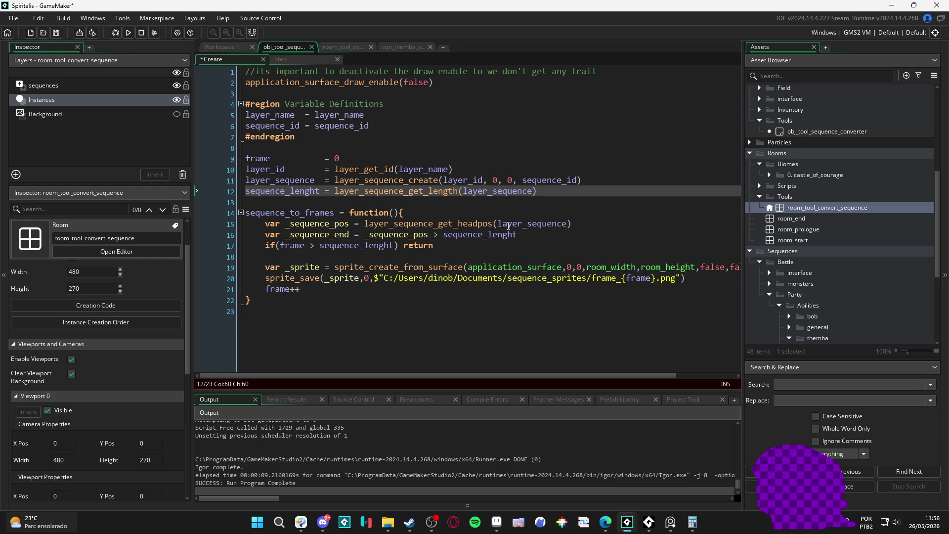
click(354, 245)
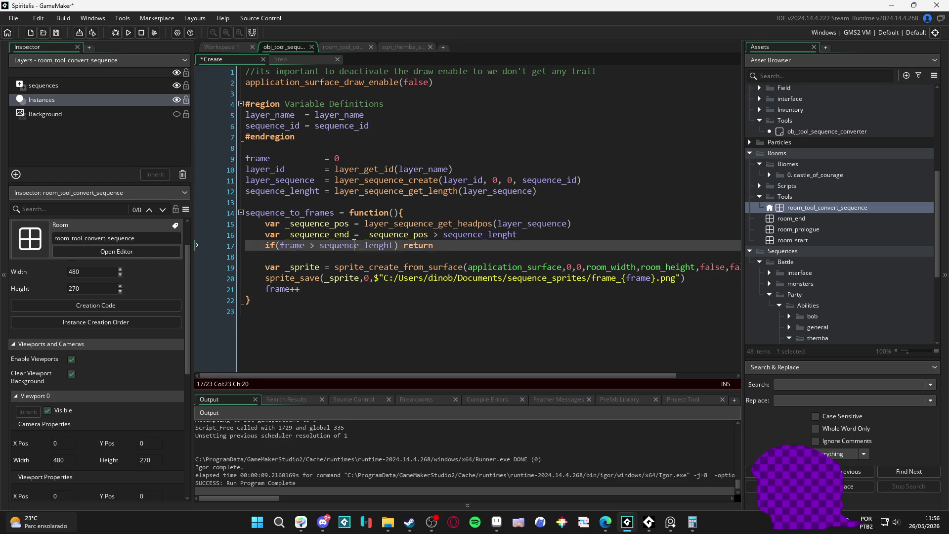
drag(517, 235, 197, 236)
key(BackSpace)
key(BackSpace)
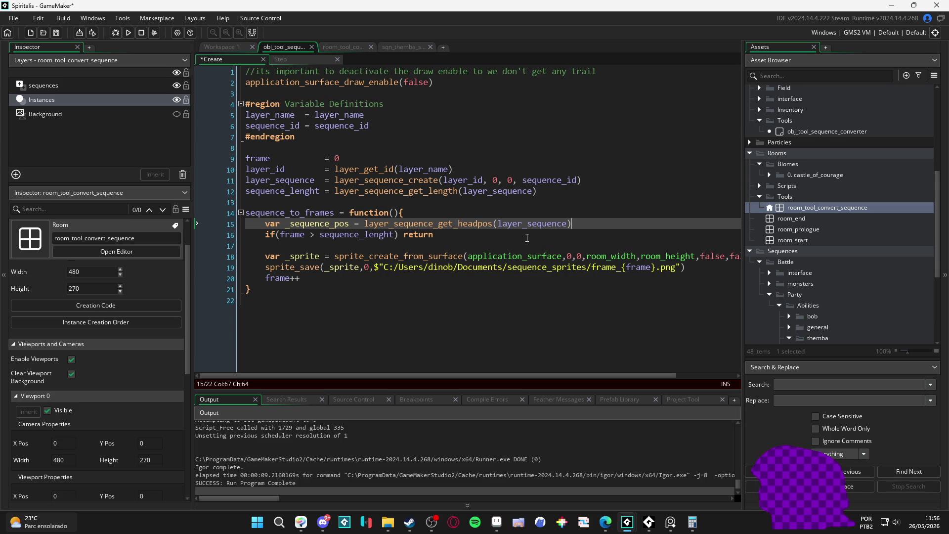
drag(570, 227, 159, 234)
key(BackSpace)
key(BackSpace)
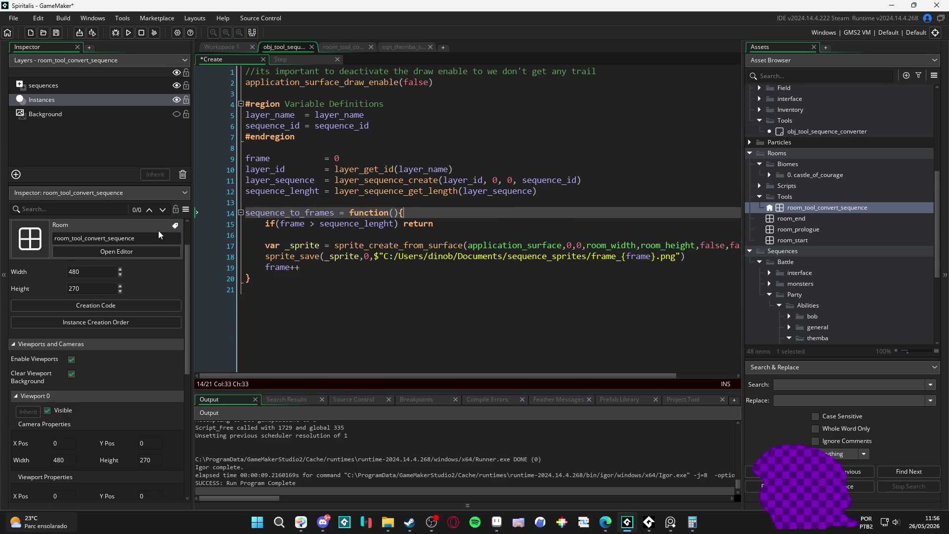
key(ctrl+s)
key(F5)
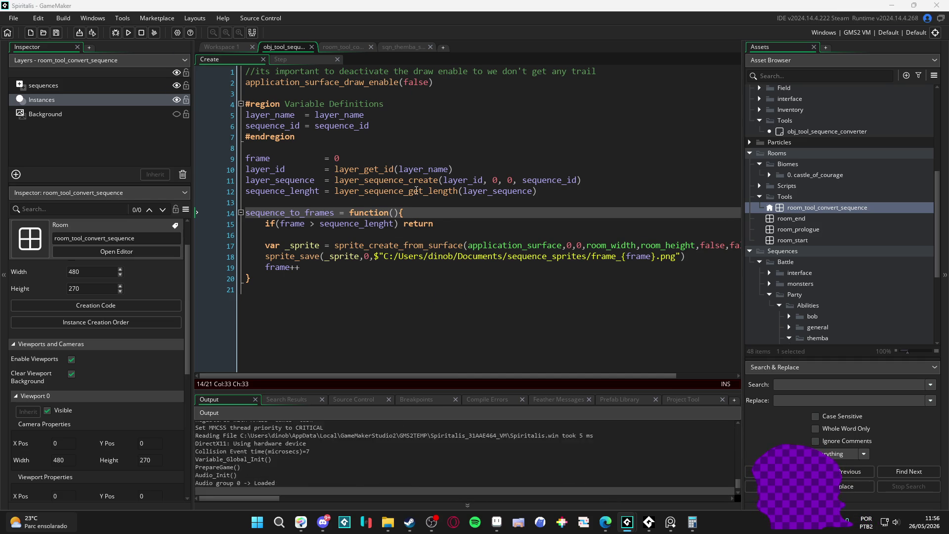
click(376, 524)
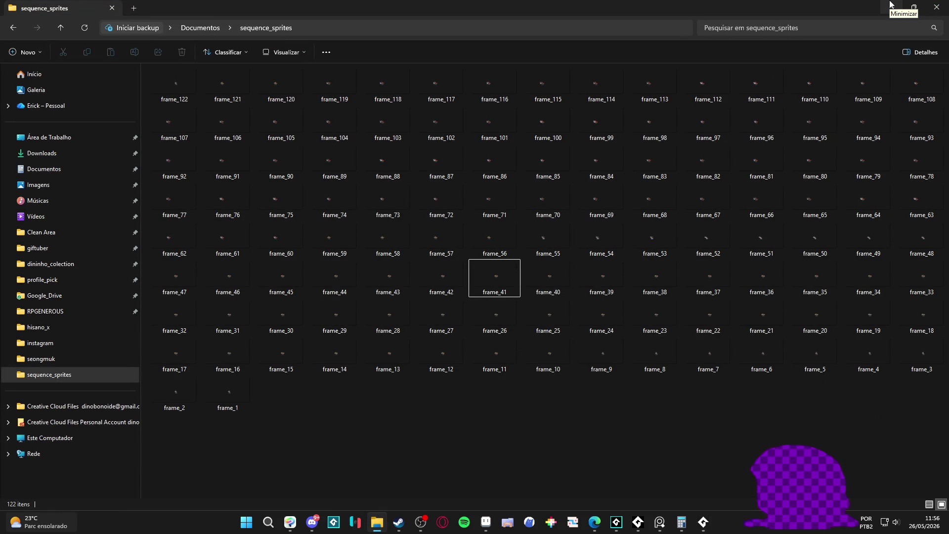
- Minimize the sequence_sprites Explorer window and return to line 20 of the Create code
click(891, 5)
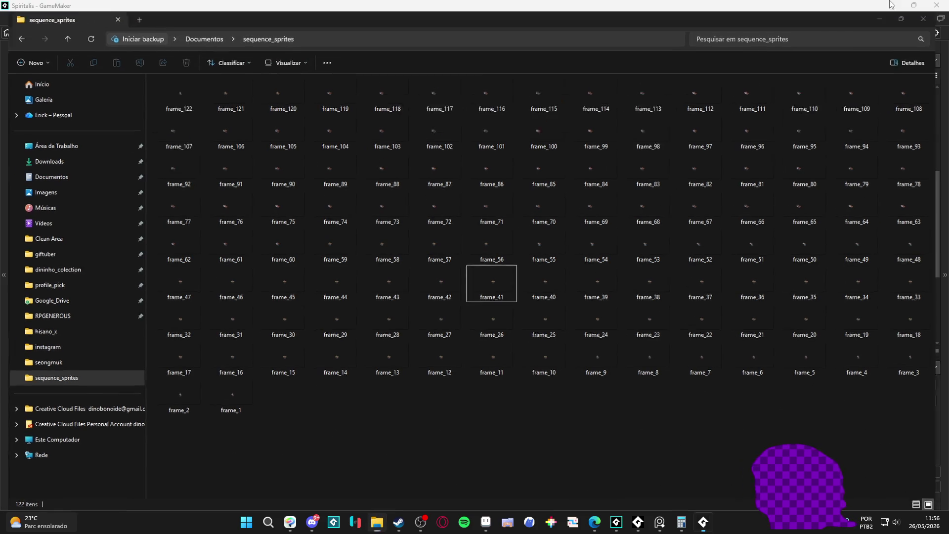
click(431, 275)
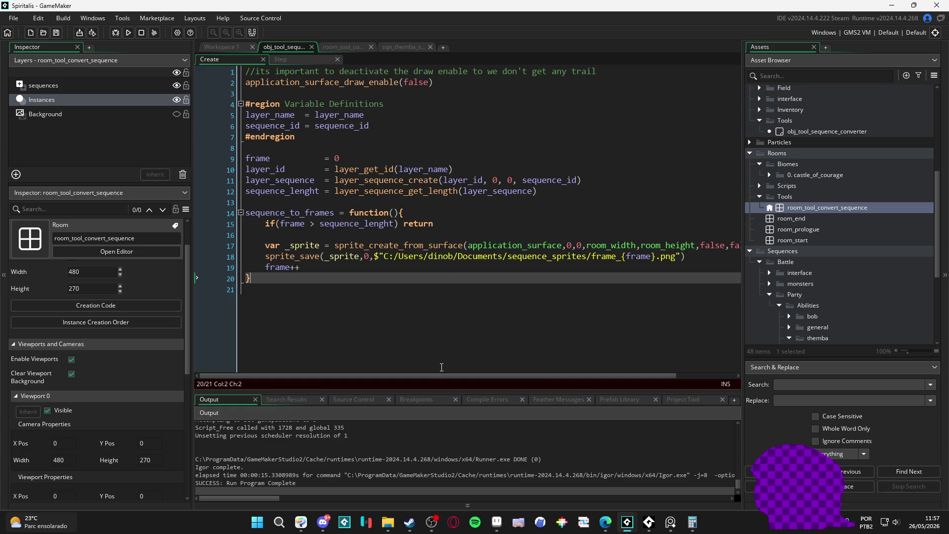
- Remove empty line 21, change 'to' to 'so' in the comment, and show sequence_sprites again
mouse_move(388, 522)
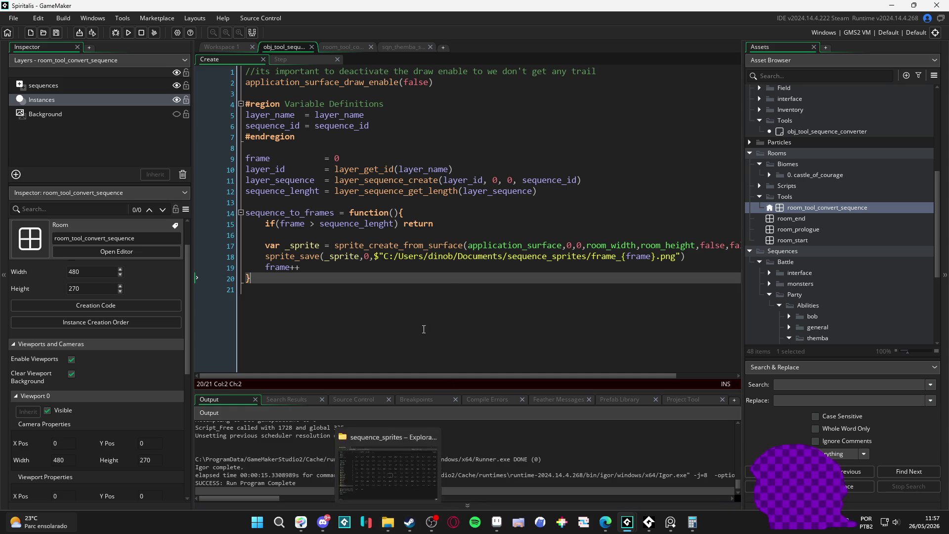
click(423, 327)
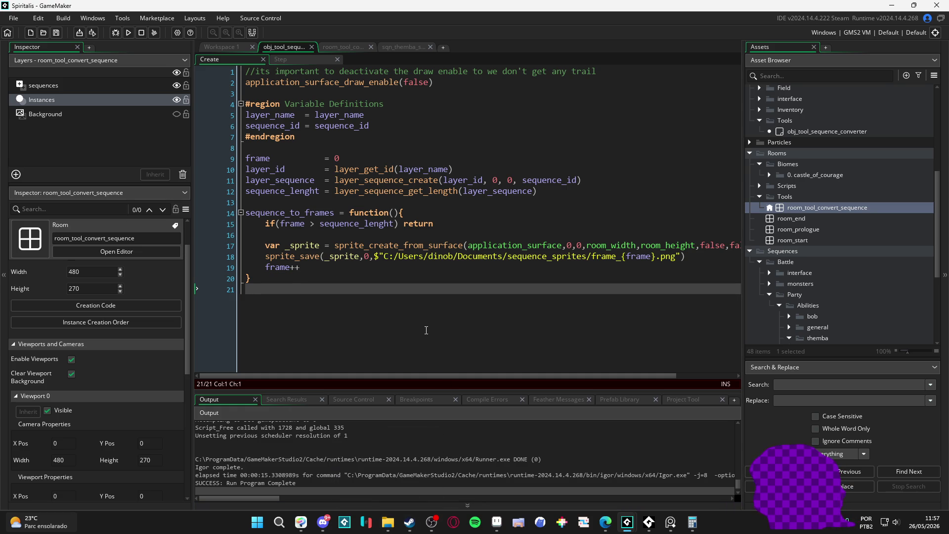
key(BackSpace)
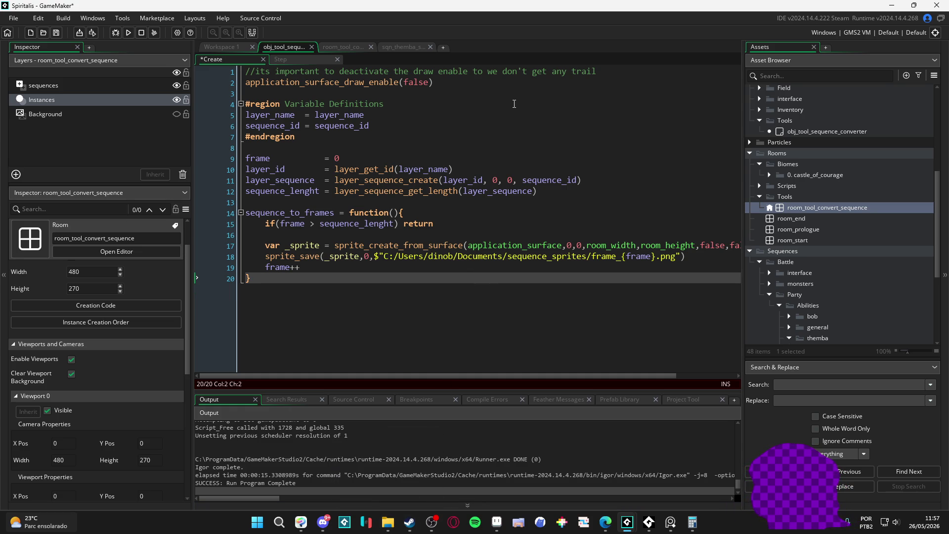
double_click(476, 73)
text(so)
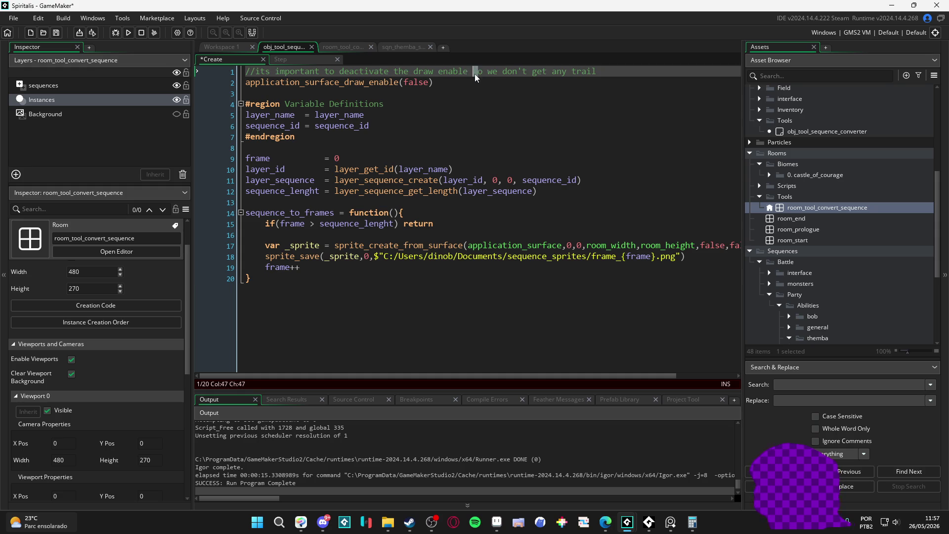
key(Down)
key(Down)
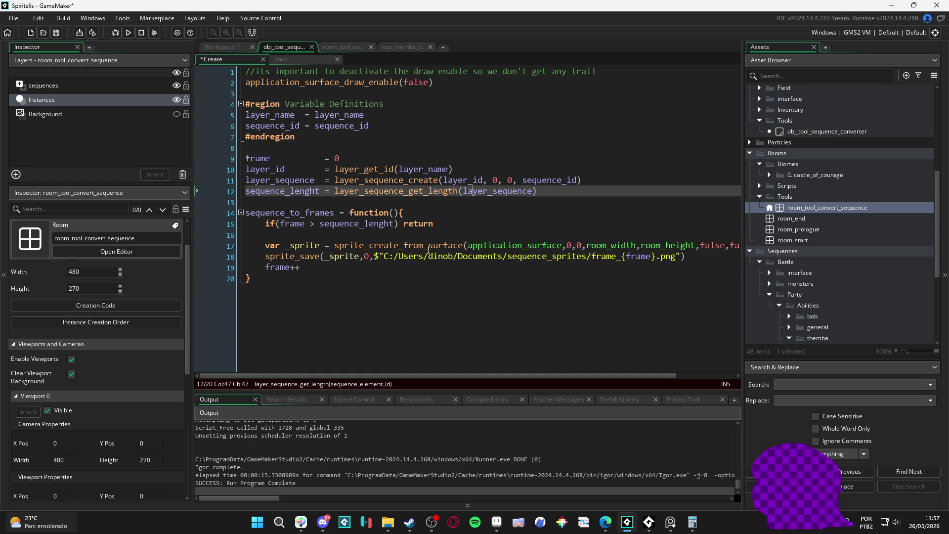
click(405, 288)
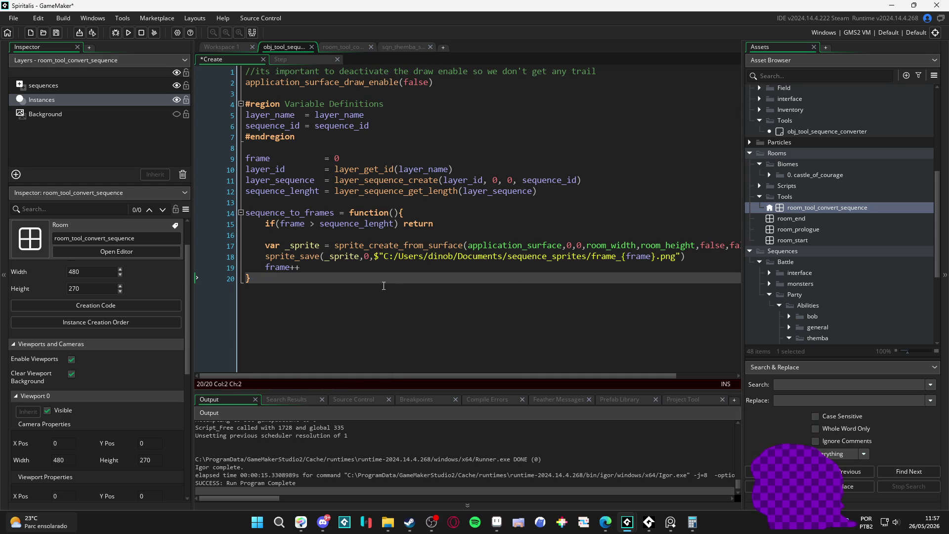
click(387, 522)
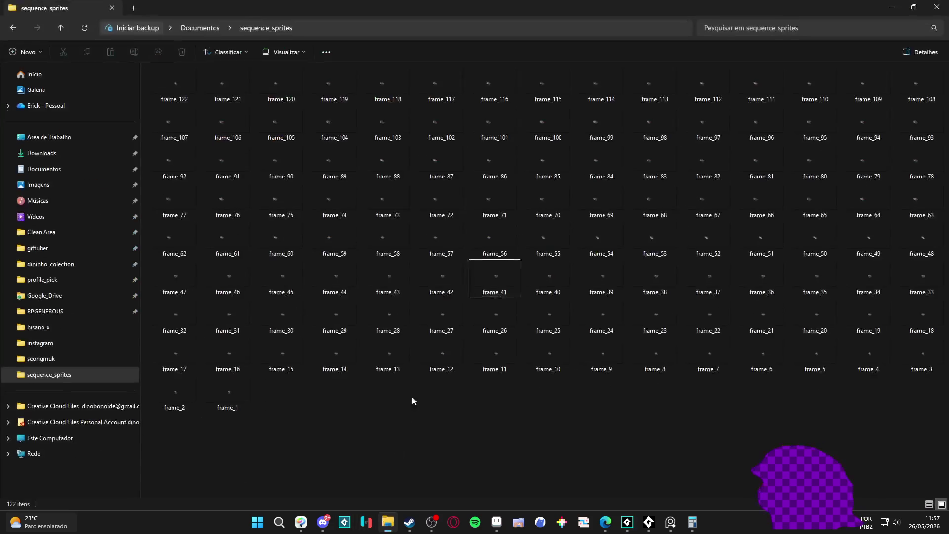
- Permanently delete all 122 old frame files from sequence_sprites
key(ctrl+a)
key(shift+Delete)
key(Return)
- Rerun the game to re-export the frames, review the fresh files, and close the folder
key(alt+Tab)
key(F5)
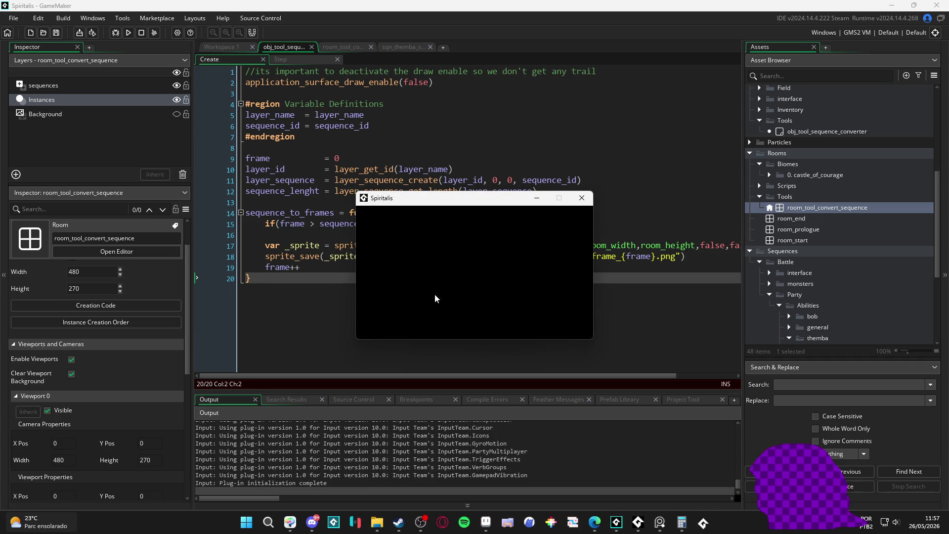
click(588, 200)
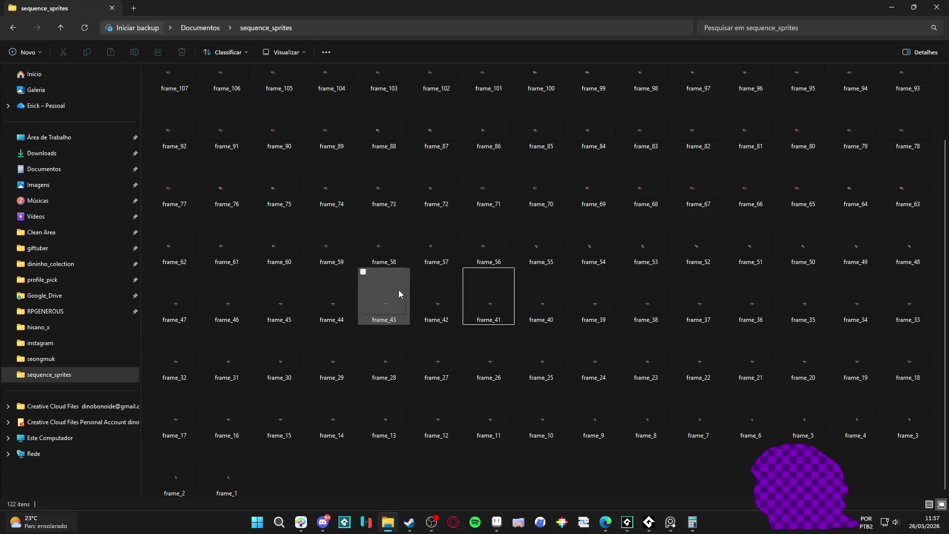
scroll(297, 462, up, 2)
scroll(292, 409, down, 1)
scroll(291, 408, up, 1)
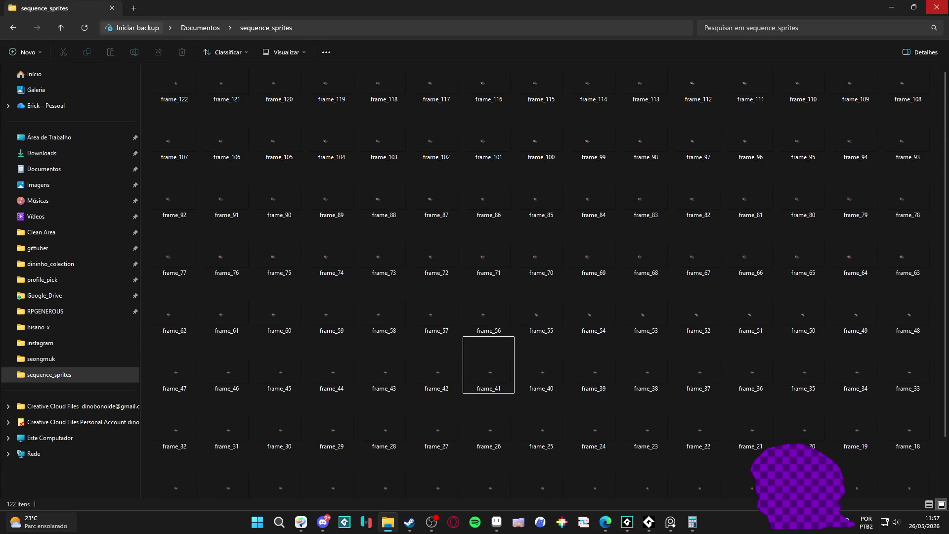
scroll(735, 131, down, 1)
key(alt+F4)
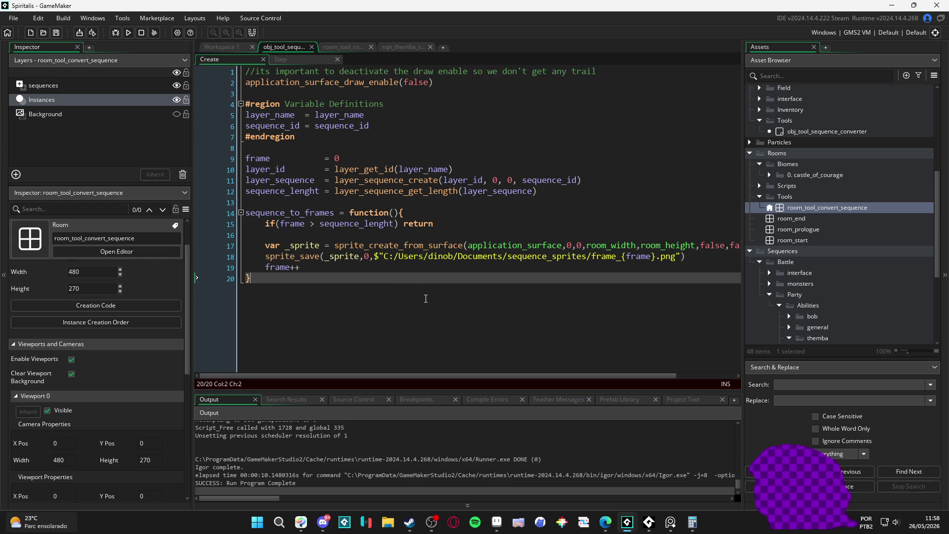
- Open the sequence_sprites folder and switch to Aseprite with frame_1.png loaded
click(387, 522)
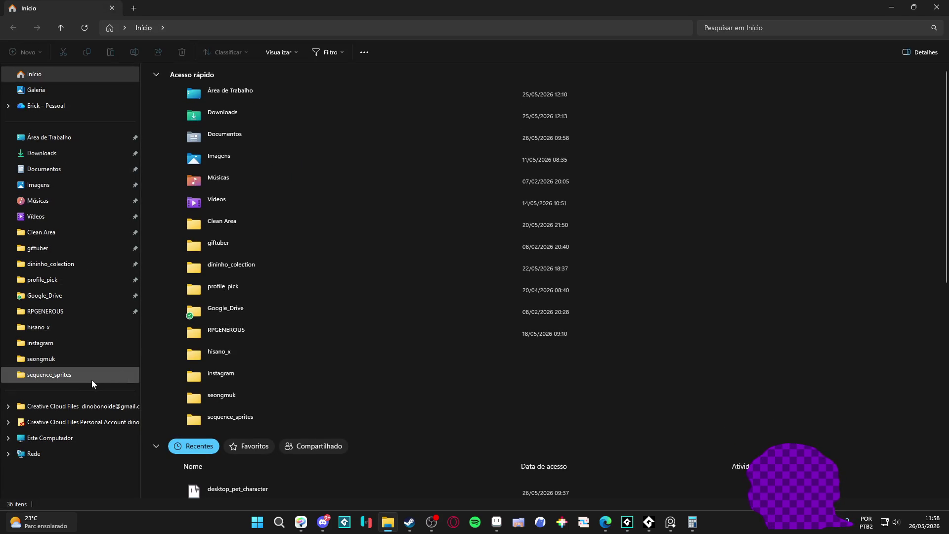
click(91, 378)
key(alt+Tab)
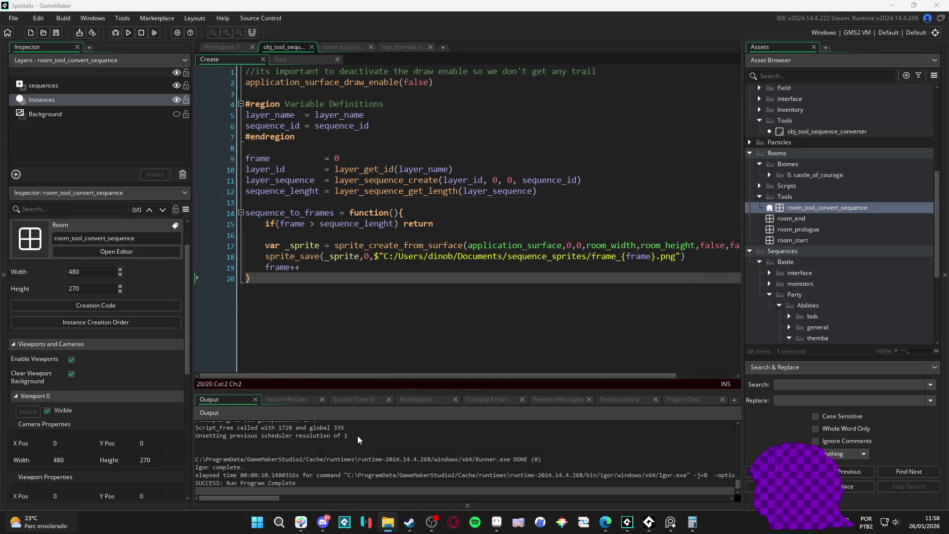
click(497, 522)
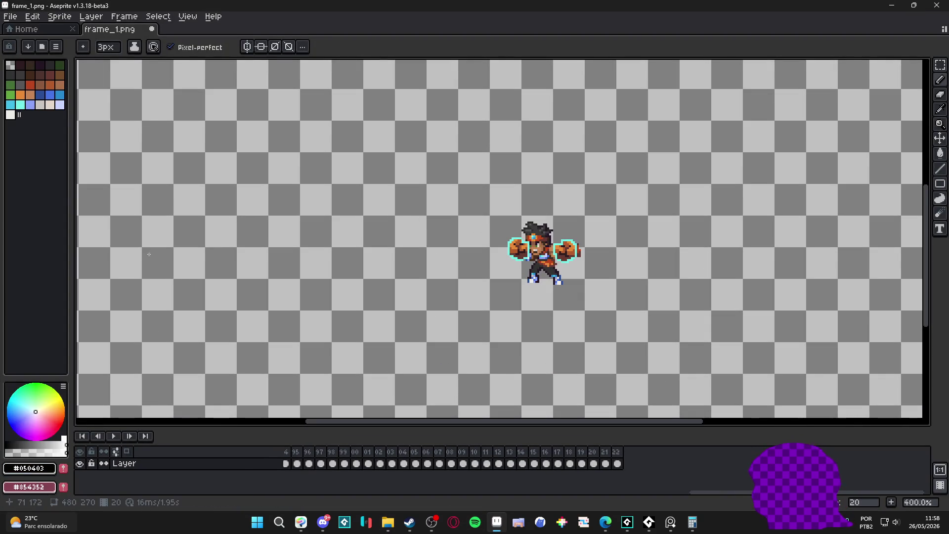
key(alt+Tab)
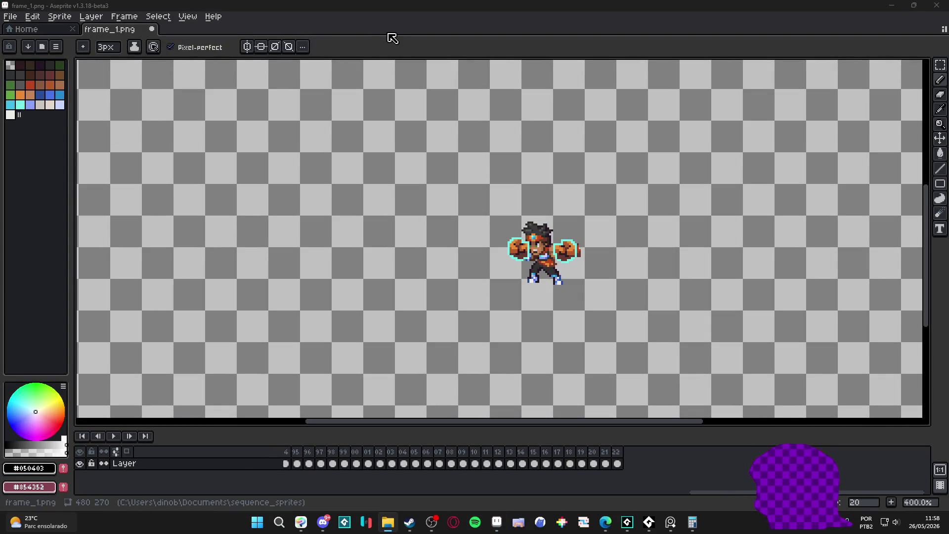
click(516, 469)
drag(470, 496, 271, 496)
- Zoom to 100%, trim the frames to 126 x 34, and open Export Sprite Sheet
key(1)
click(60, 17)
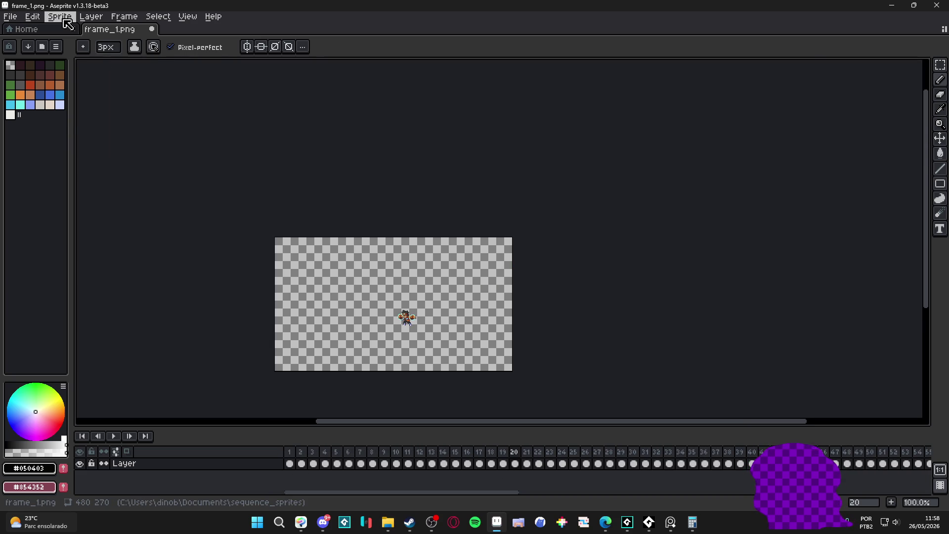
click(119, 118)
scroll(508, 356, up, 2)
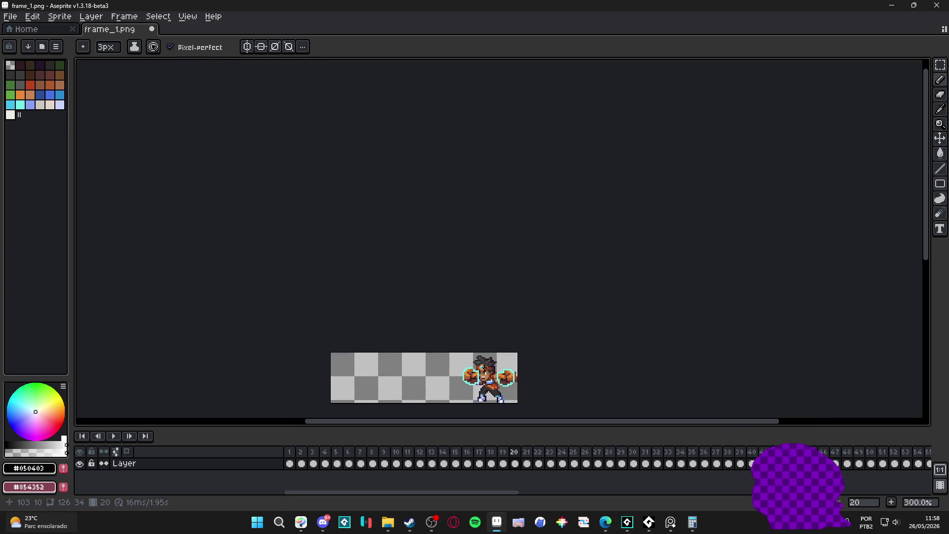
mouse_move(370, 493)
mouse_down()
mouse_move(551, 497)
mouse_move(359, 493)
mouse_up()
key(ctrl+e)
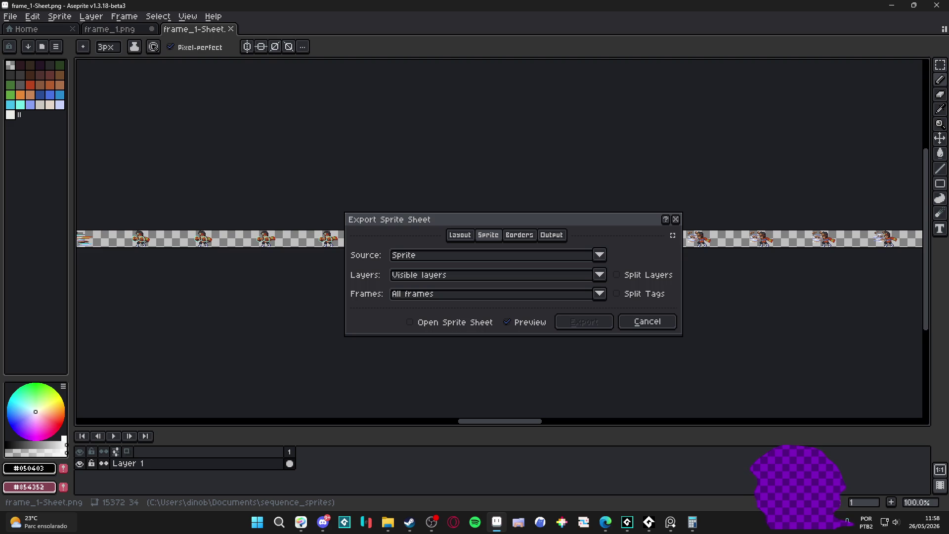
- Back in Aseprite, export the 122-frame strip as spr_themba_stonefist_strip122.png into sequence_sprites
key(alt+Tab)
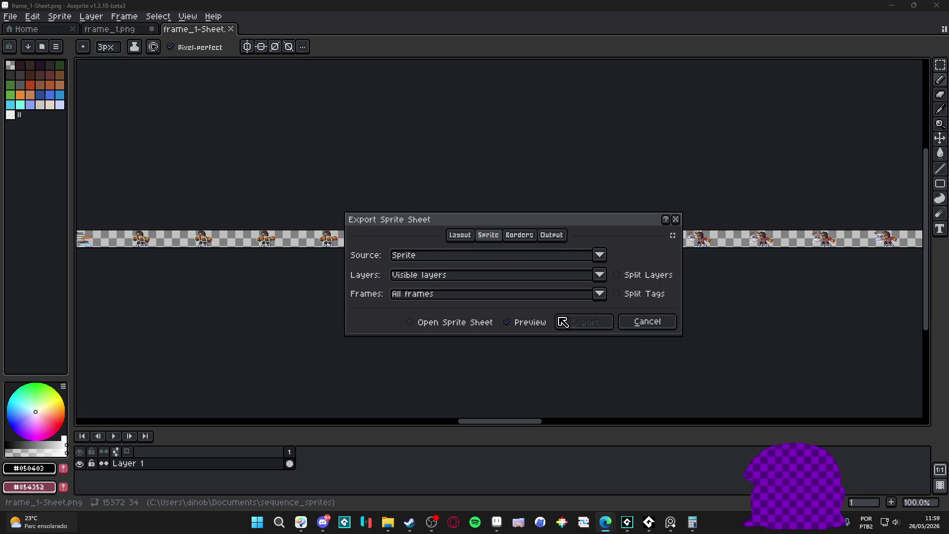
click(551, 236)
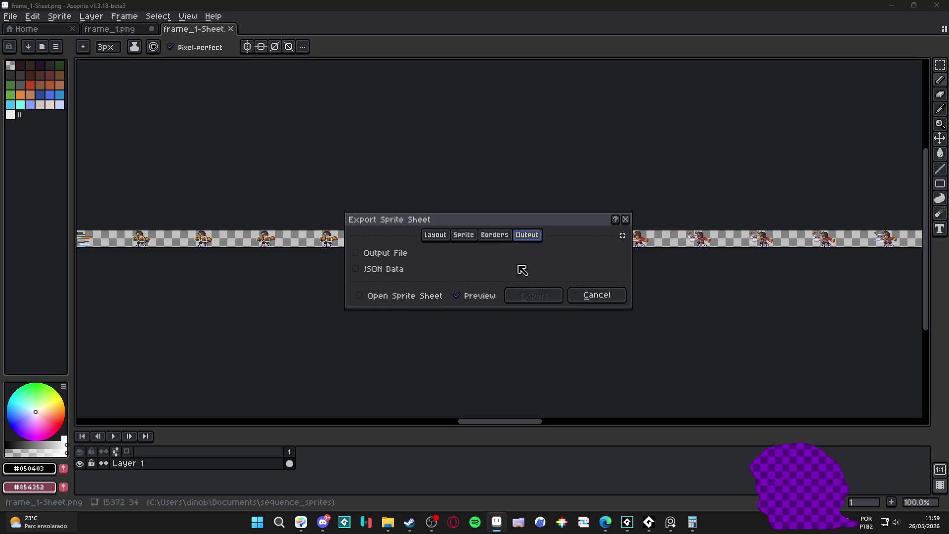
click(384, 256)
click(620, 255)
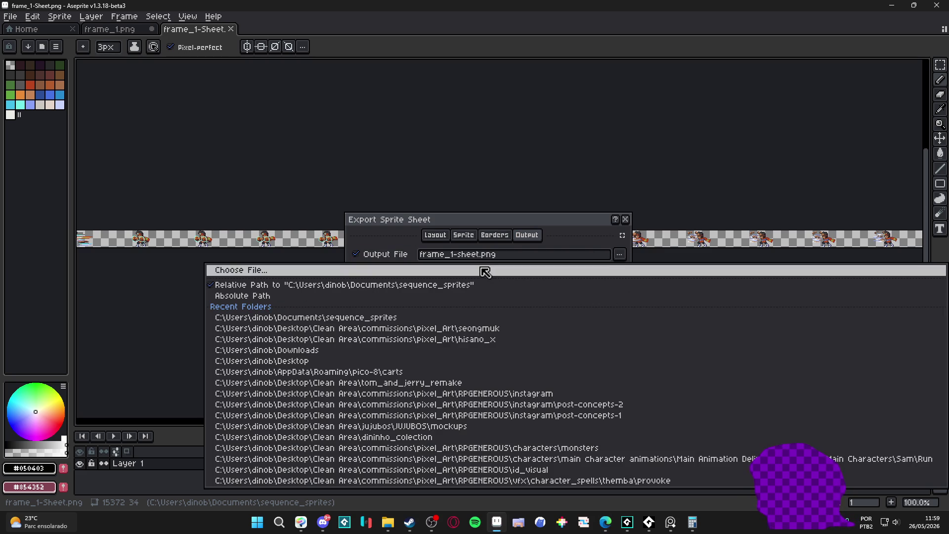
click(483, 271)
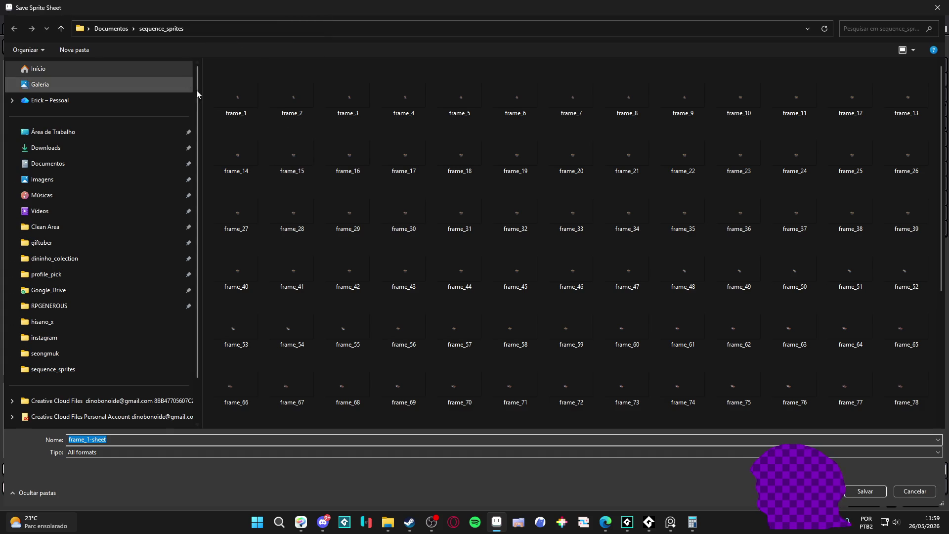
scroll(78, 395, down, 3)
text(s)
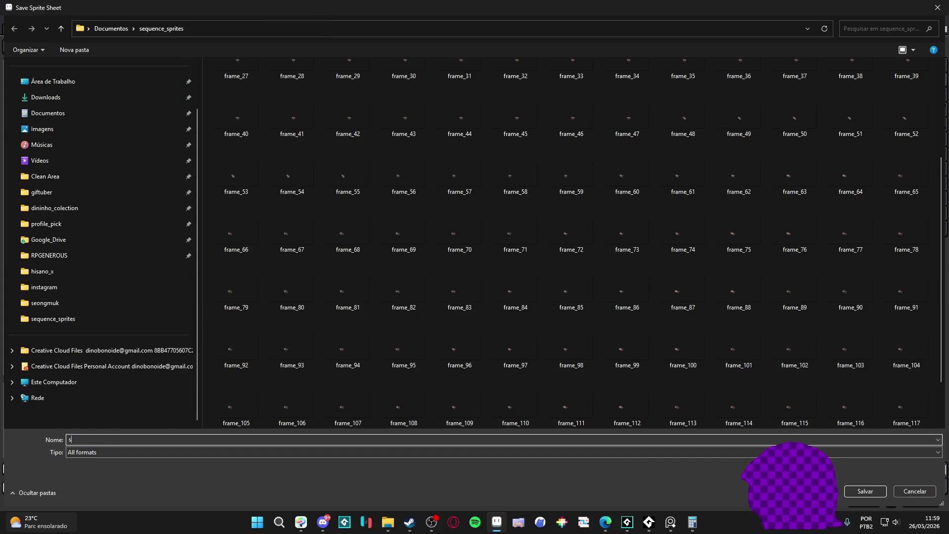
text(pr_themba_)
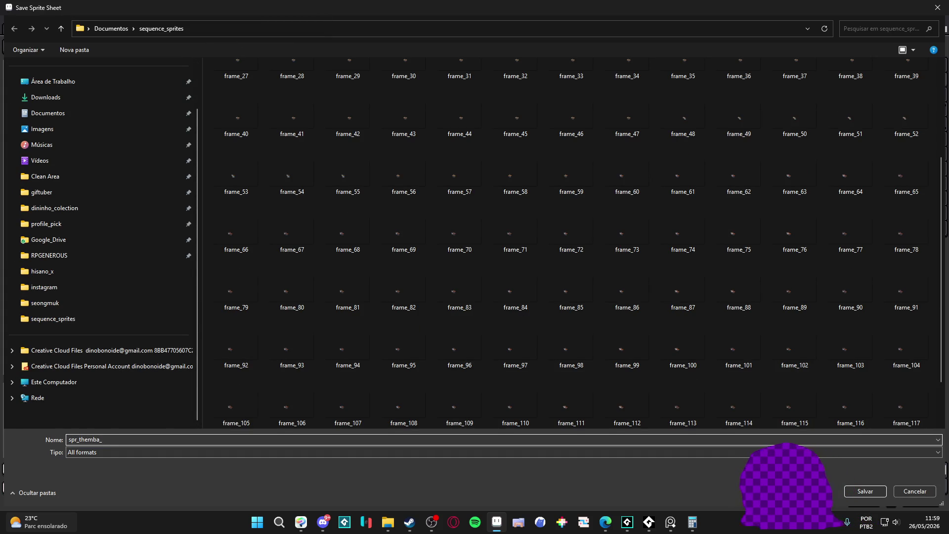
text(stonefist_s)
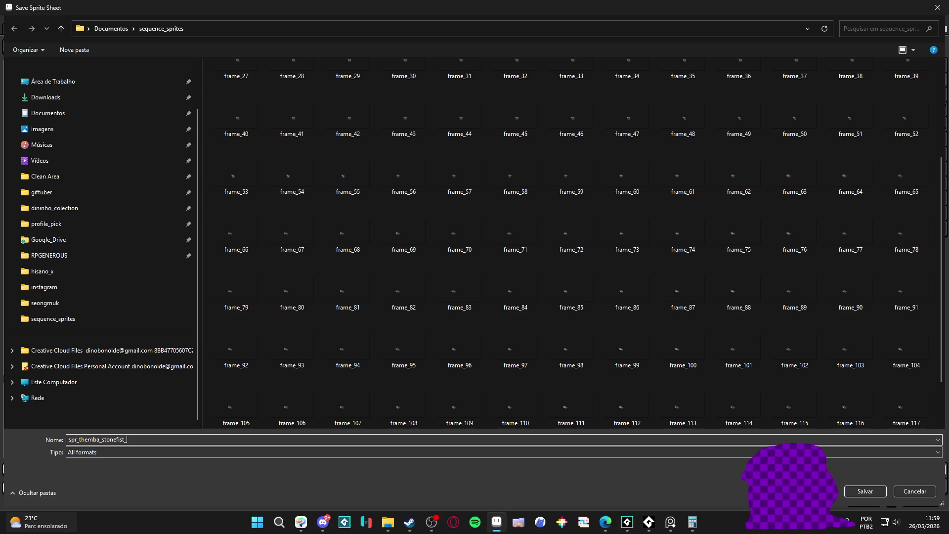
text(trip)
text(1)
text(22)
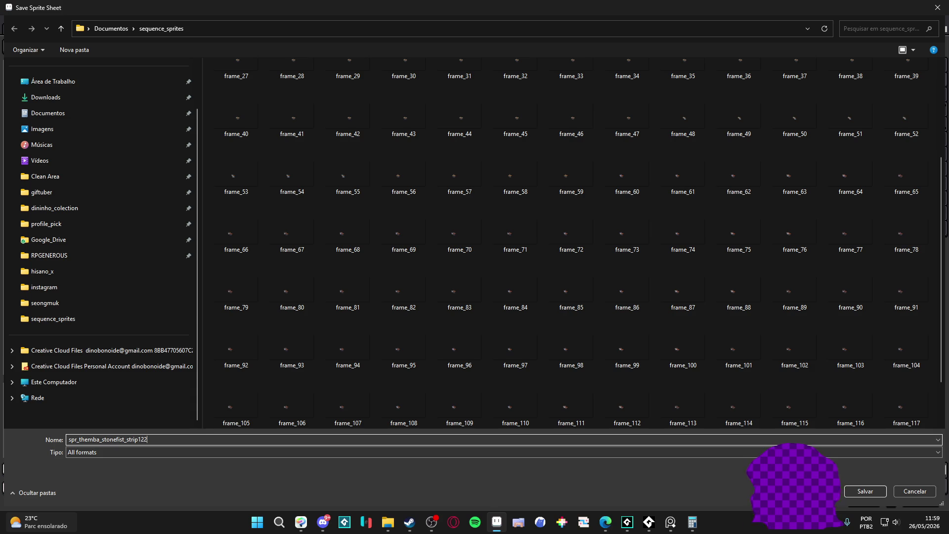
click(869, 495)
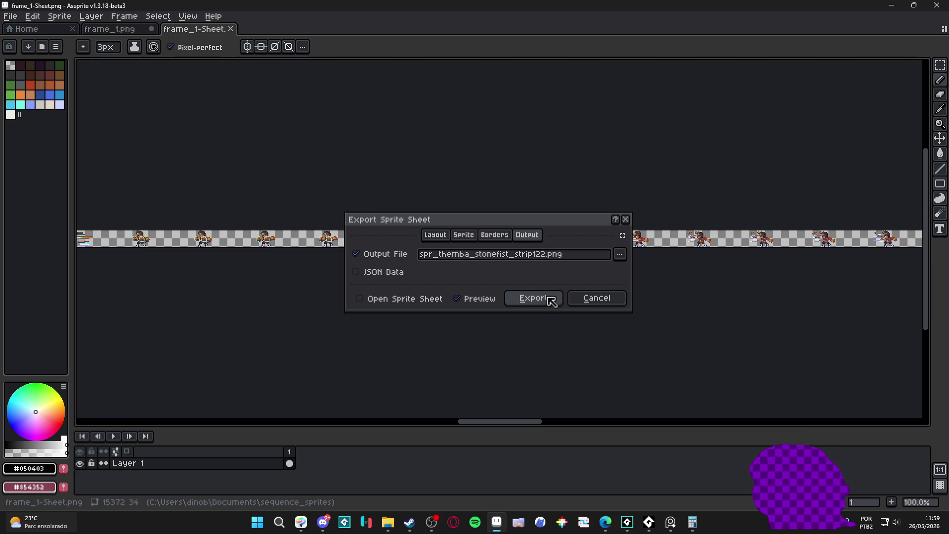
click(551, 300)
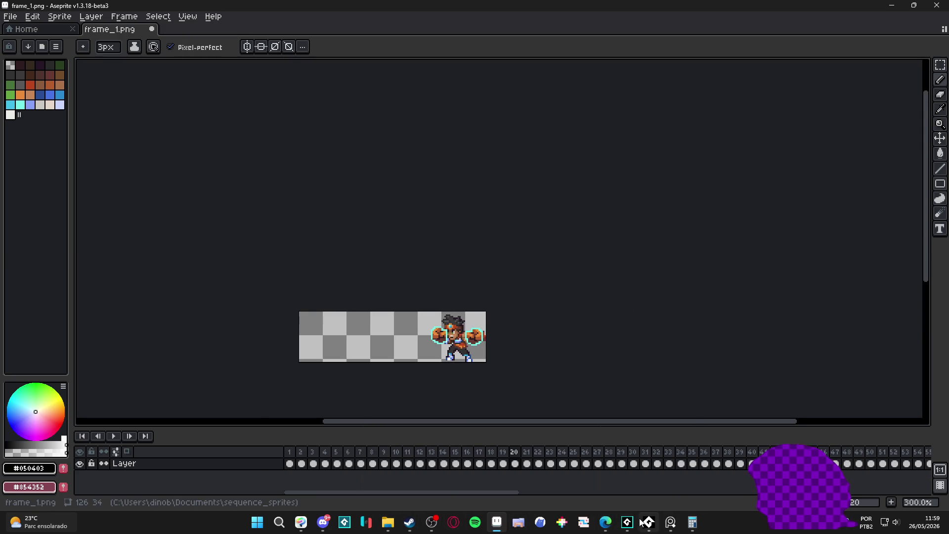
- In GameMaker, filter assets by 'stonef', select spr_vfx_stonefist_ref and add a new sprite beside it
mouse_move(634, 527)
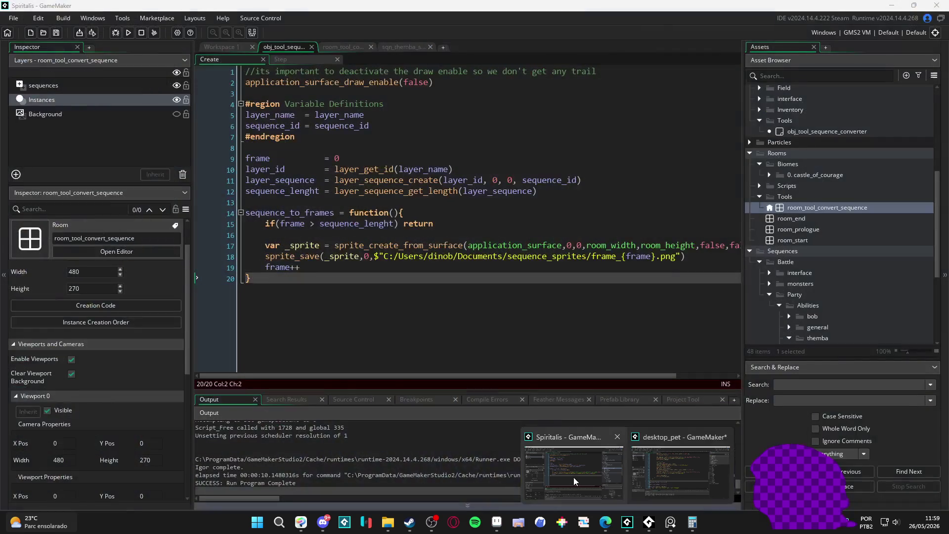
click(573, 476)
scroll(818, 287, down, 5)
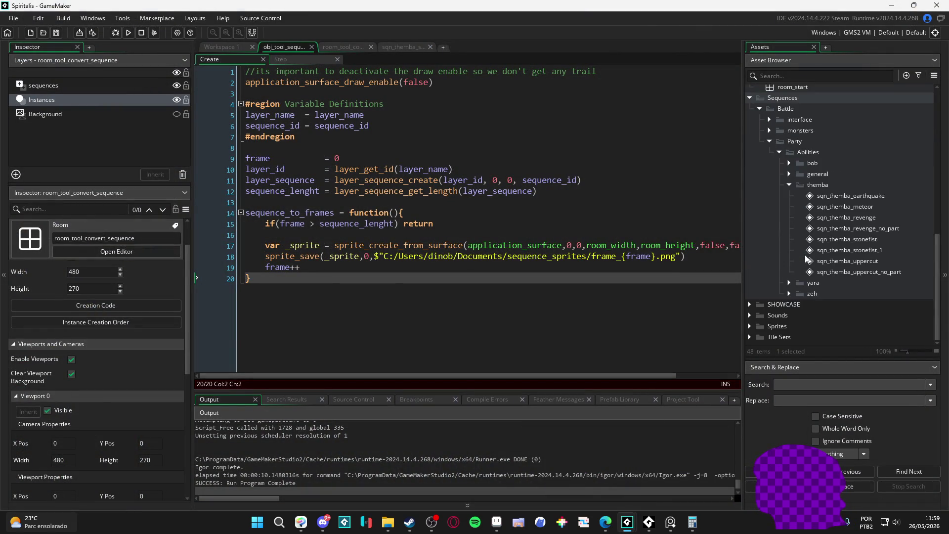
scroll(811, 255, up, 4)
scroll(810, 255, down, 4)
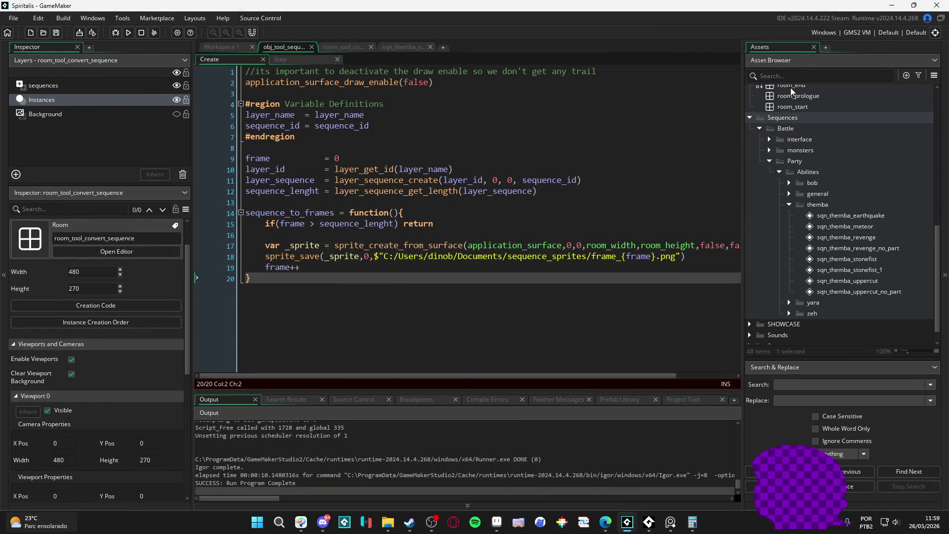
scroll(800, 201, down, 1)
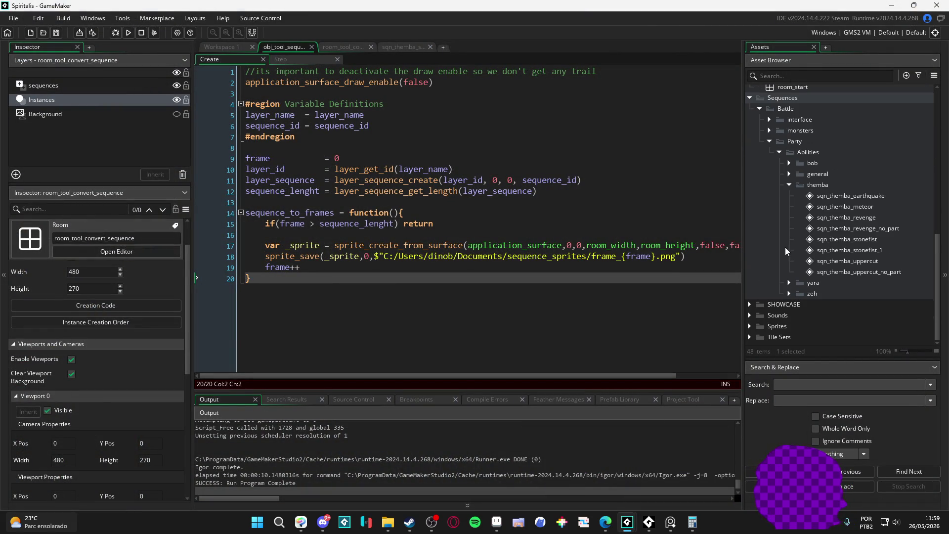
click(790, 78)
text(stonef)
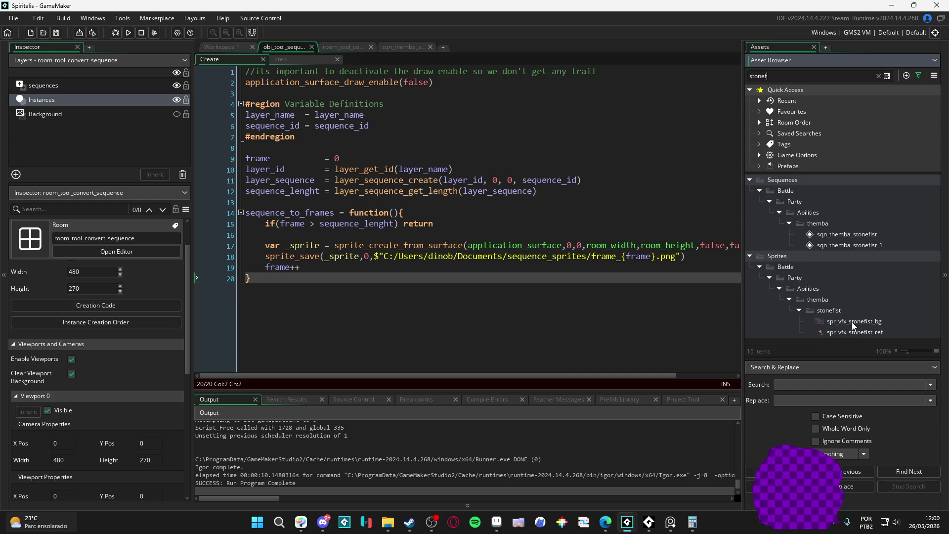
click(842, 333)
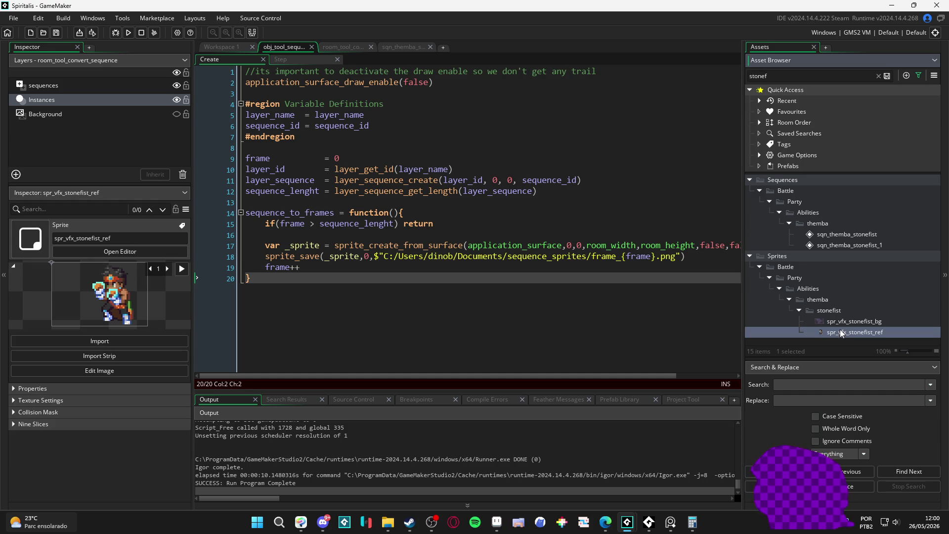
key(alt+s)
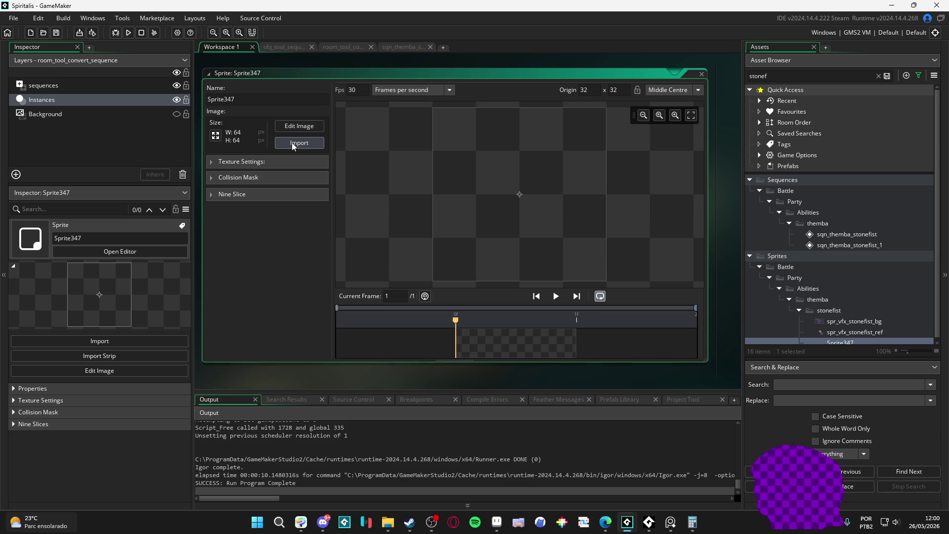
- Import spr_themba_stonefist_strip122 from sequence_sprites into Sprite347 and preview its 122 frames
click(292, 142)
click(398, 28)
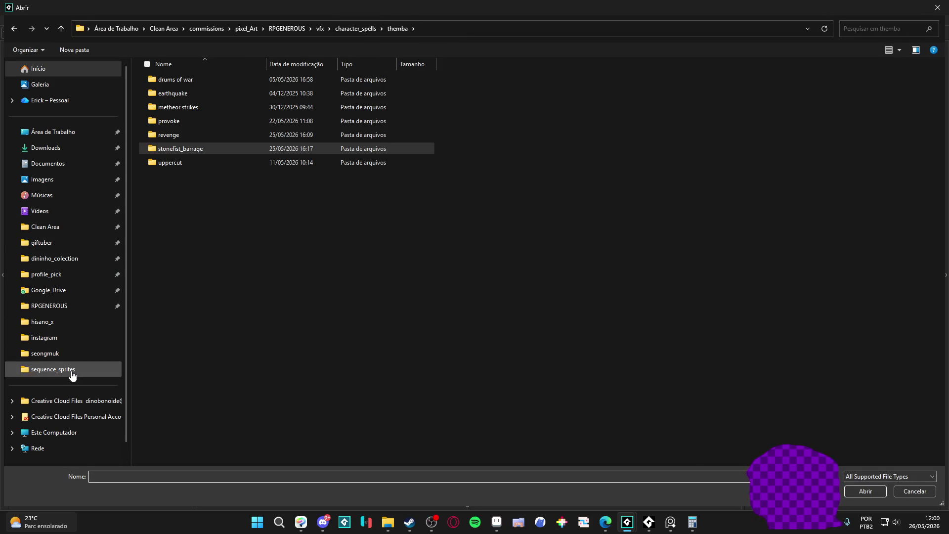
click(30, 369)
scroll(297, 193, down, 2)
double_click(277, 435)
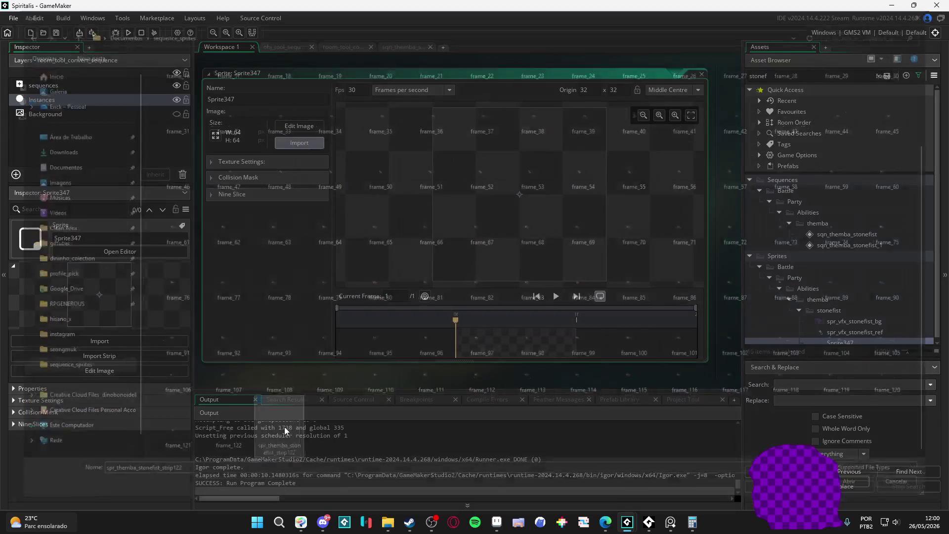
click(559, 296)
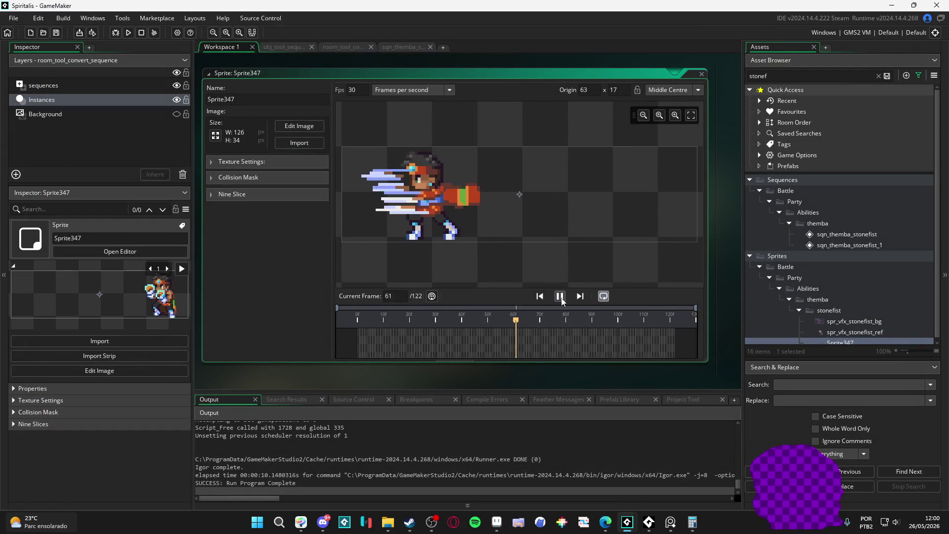
click(559, 296)
double_click(353, 90)
- Set Sprite347's speed to 60 fps, preview it, and reselect Sprite347 in the Asset Browser
text(60)
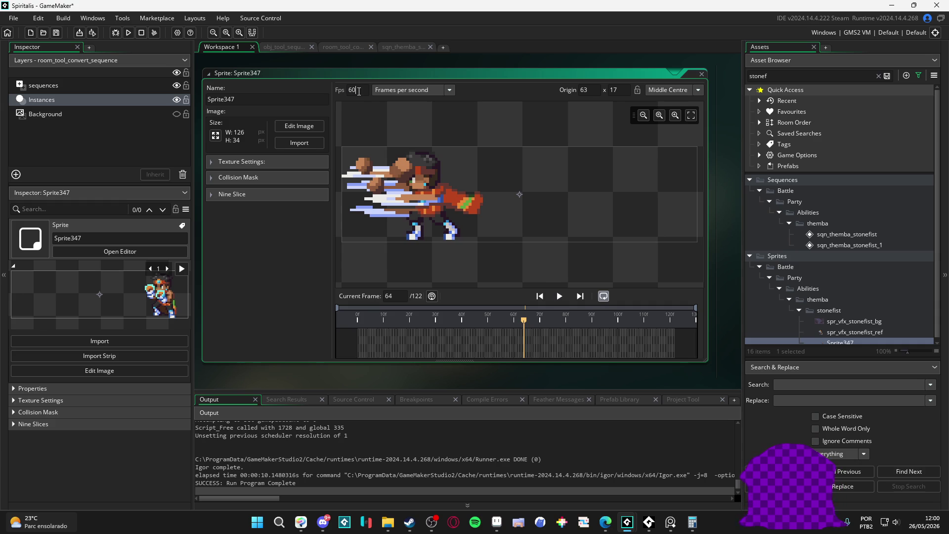
click(559, 296)
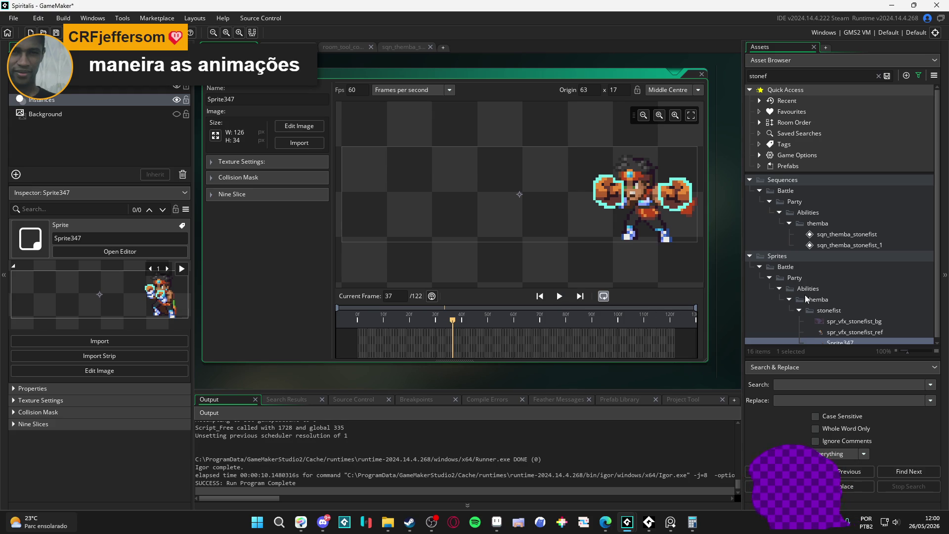
scroll(842, 330, down, 1)
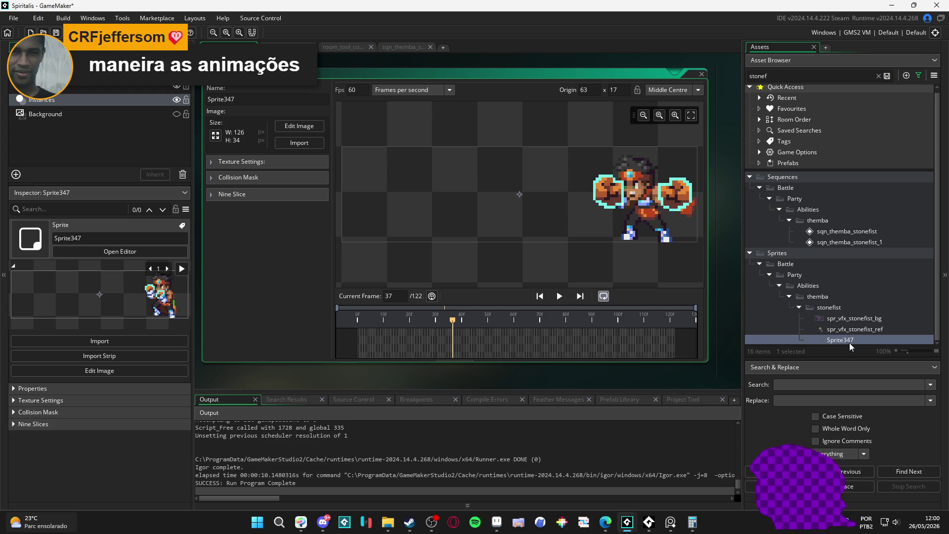
click(850, 342)
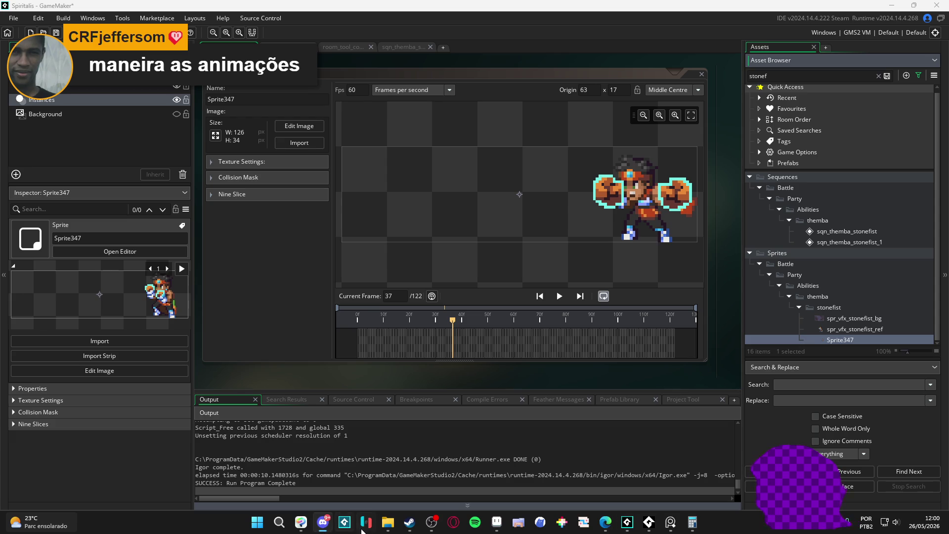
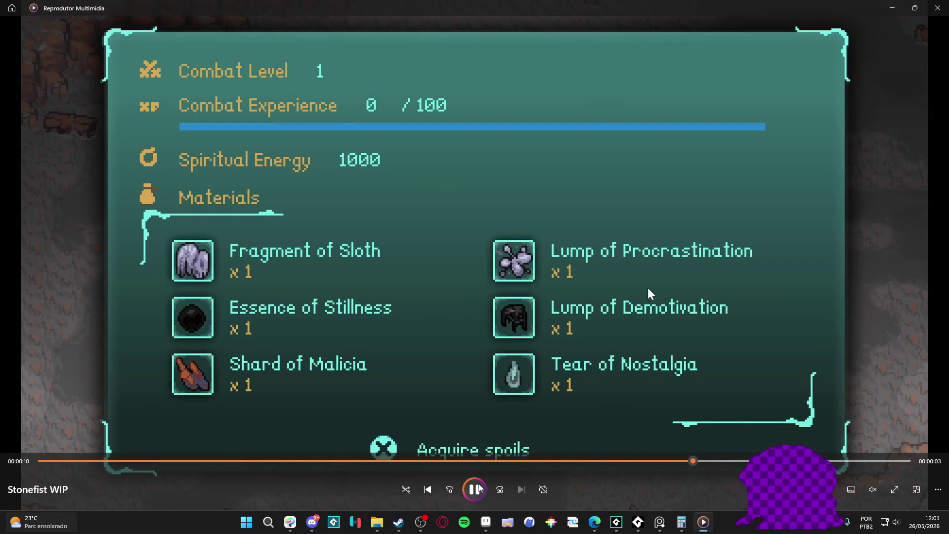
- Replay the Stonefist WIP clip from its start, then close Reprodutor Multimídia
click(46, 462)
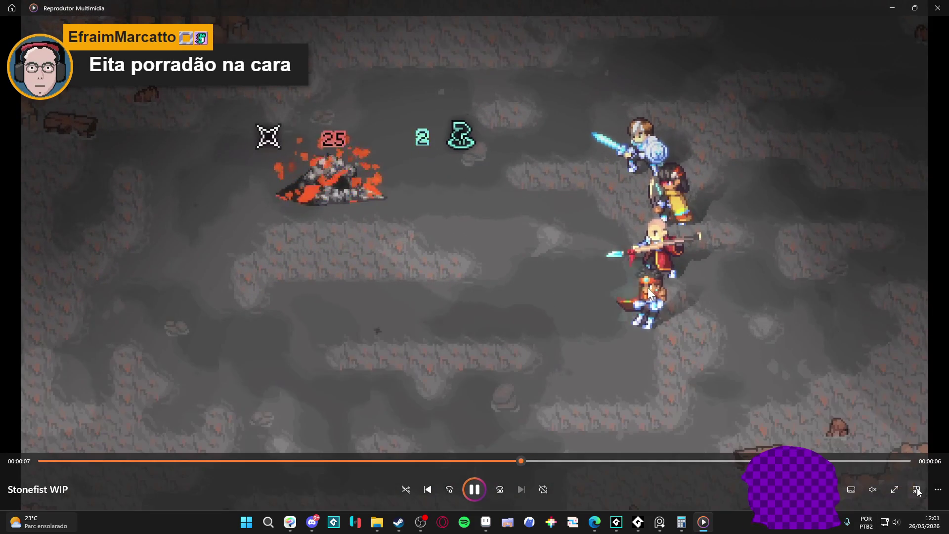
key(alt+F4)
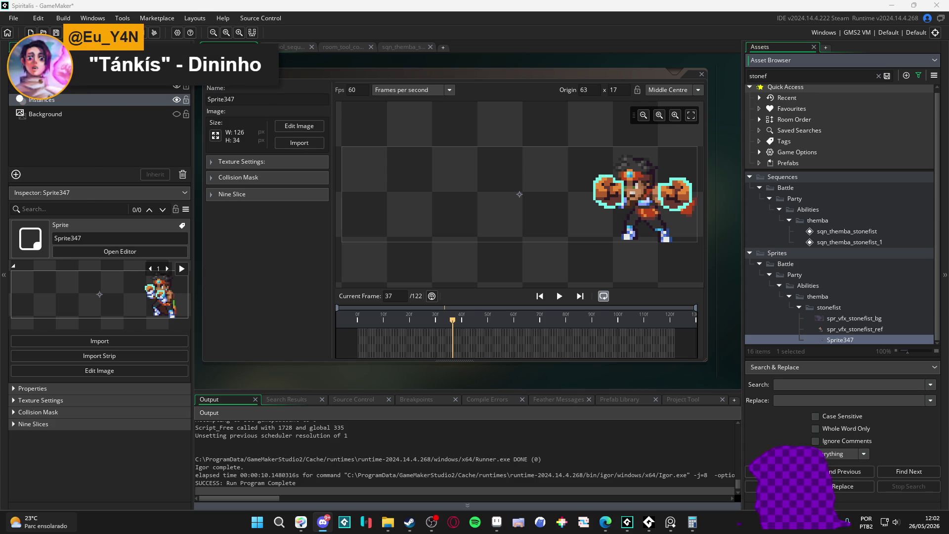
- Export the frame_1.png sequence as an animated GIF scaled to 400%
click(388, 522)
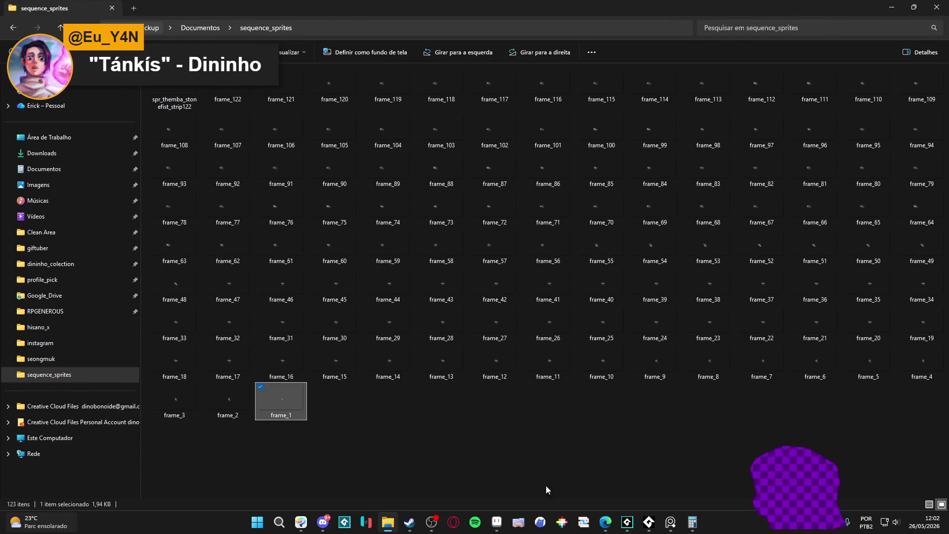
click(496, 522)
key(ctrl+alt+shift+s)
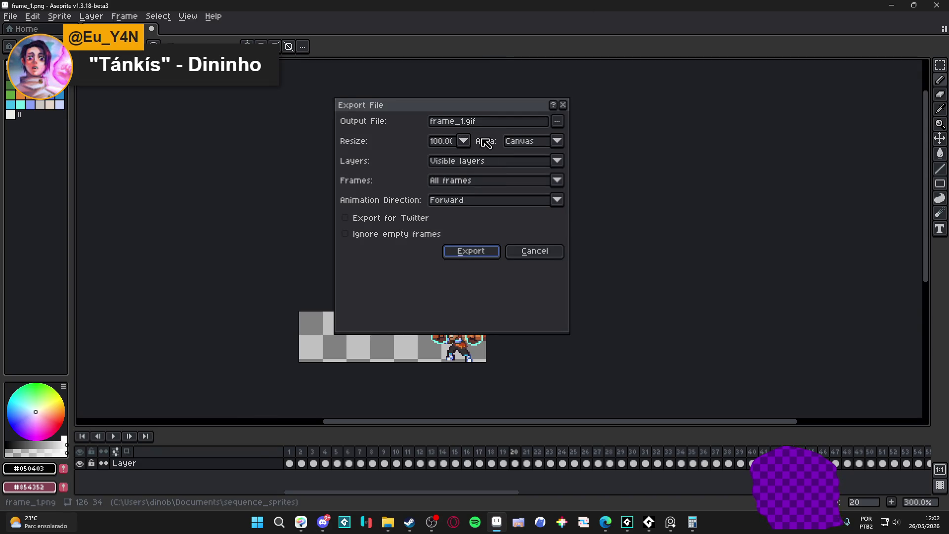
click(463, 141)
click(446, 202)
click(475, 254)
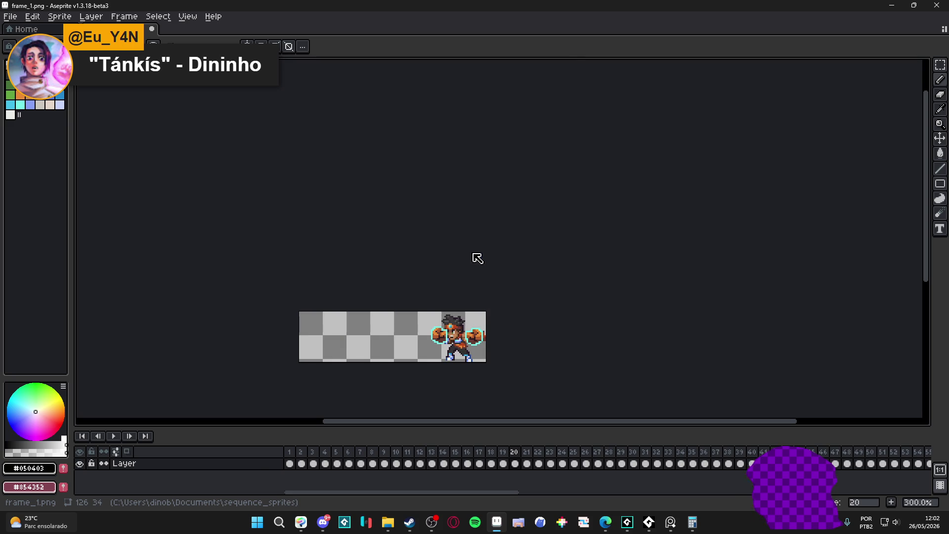
- Select the new frame_1.gif in the sequence_sprites folder
click(396, 526)
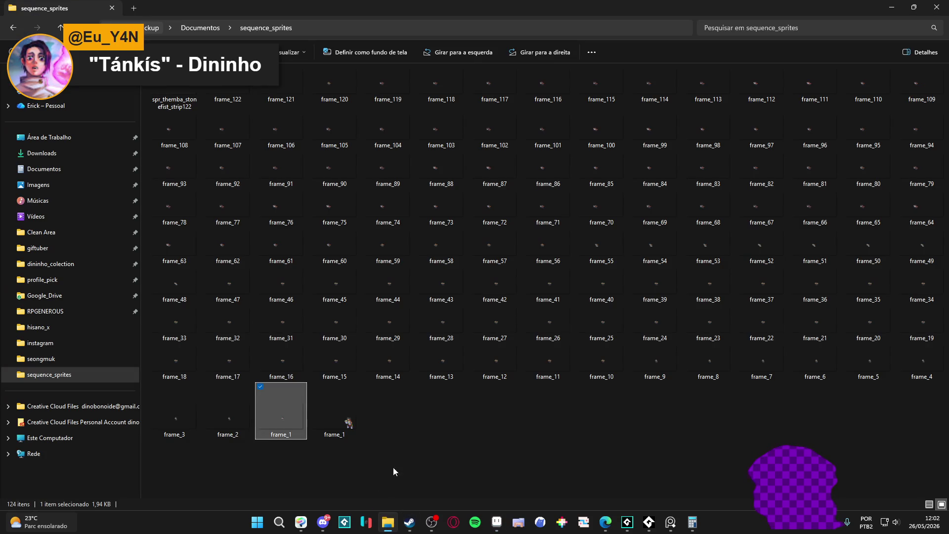
click(390, 434)
click(339, 423)
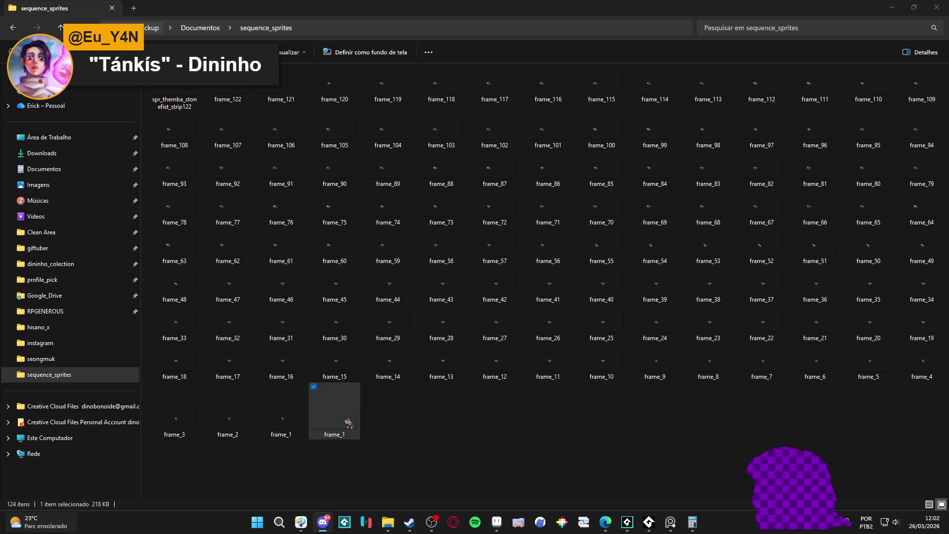
- Preview frame_1.gif in Photos, then play the frame_1.png sequence animation in Aseprite
double_click(334, 410)
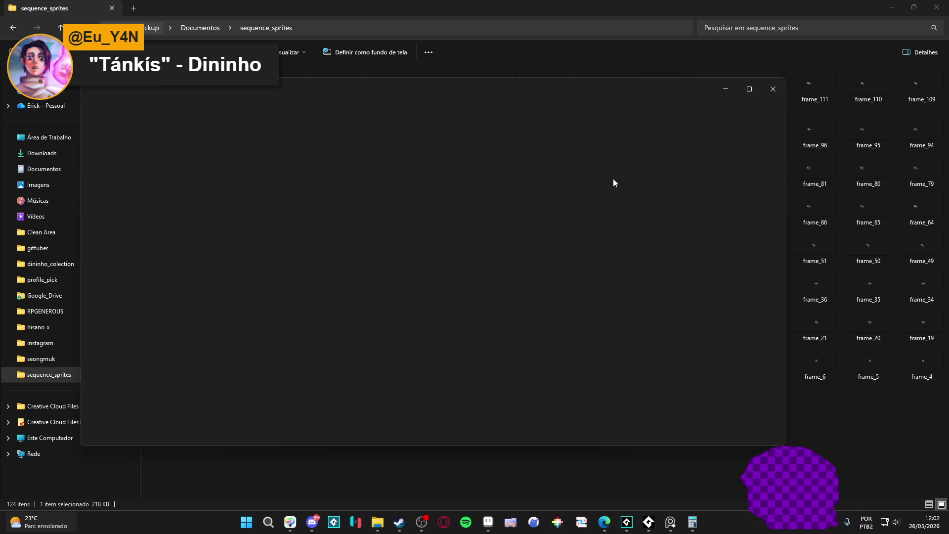
click(773, 89)
mouse_move(334, 410)
mouse_down()
mouse_move(518, 479)
mouse_move(376, 424)
mouse_up()
click(114, 436)
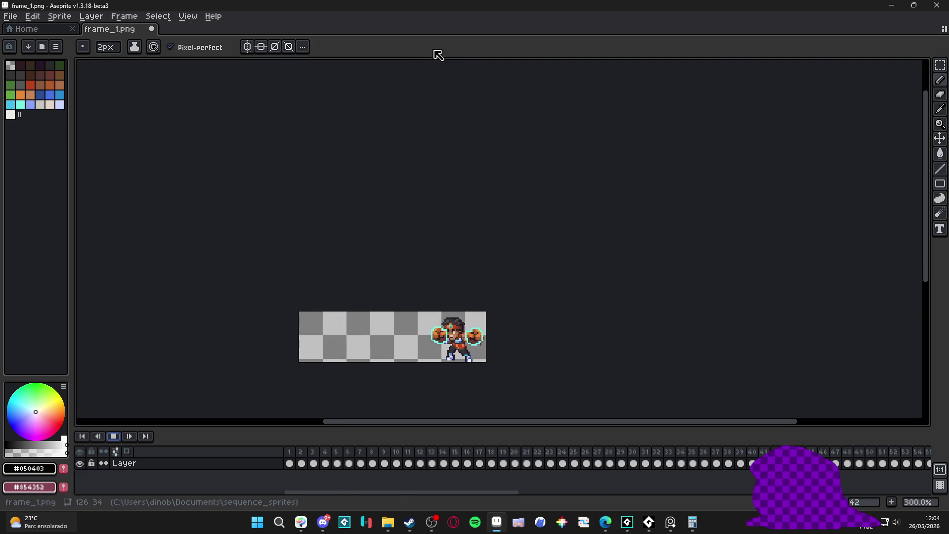
- Preview frame_1.gif, then replay the frame sequence in Aseprite
click(394, 522)
double_click(339, 408)
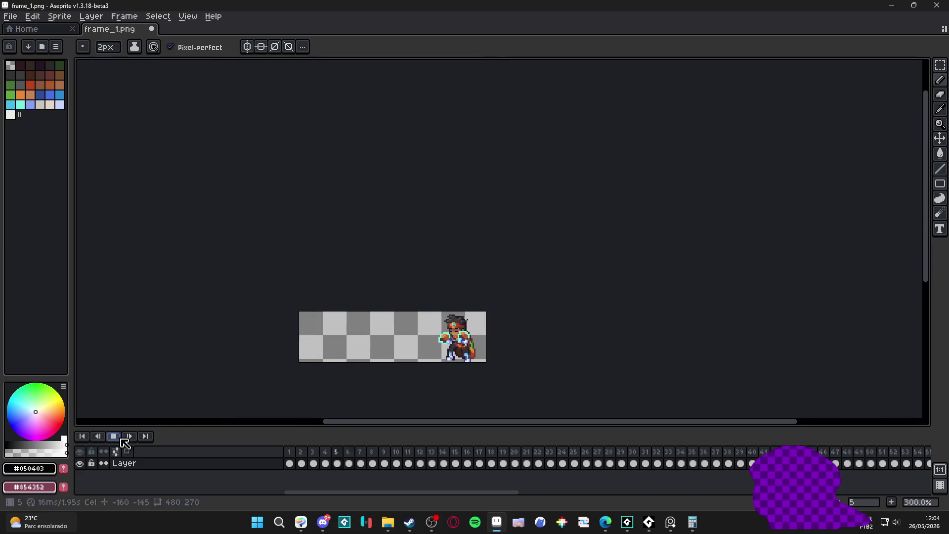
click(115, 436)
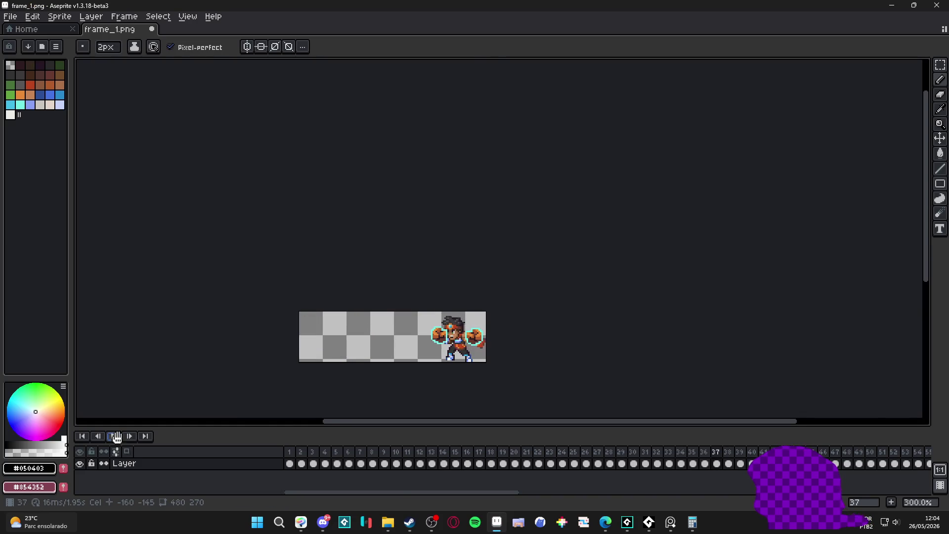
- Set all 122 frames to a 16 ms duration and run the animated GIF export
click(125, 16)
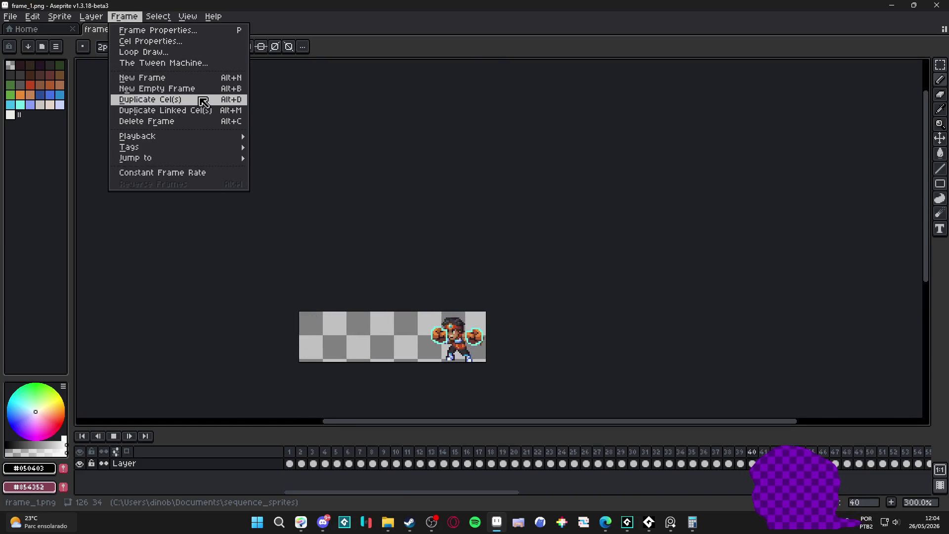
click(197, 173)
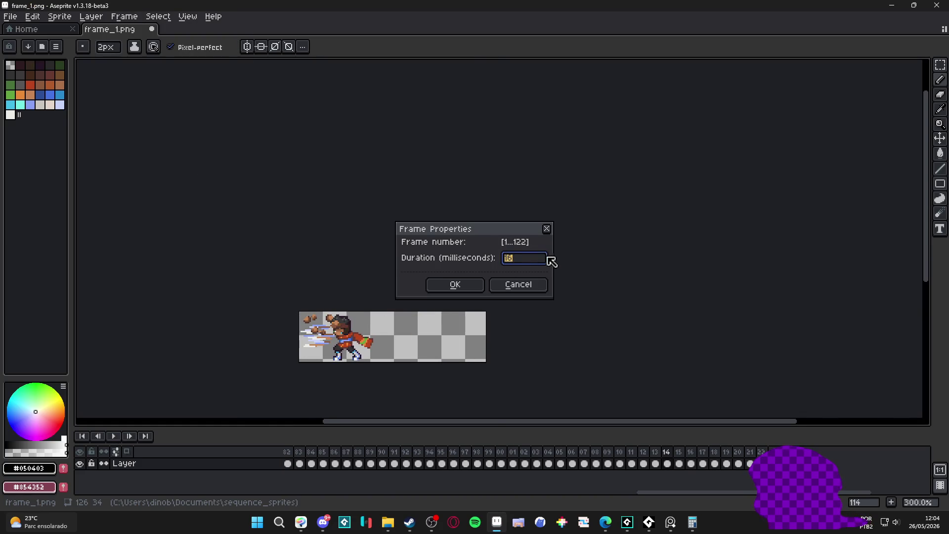
click(454, 284)
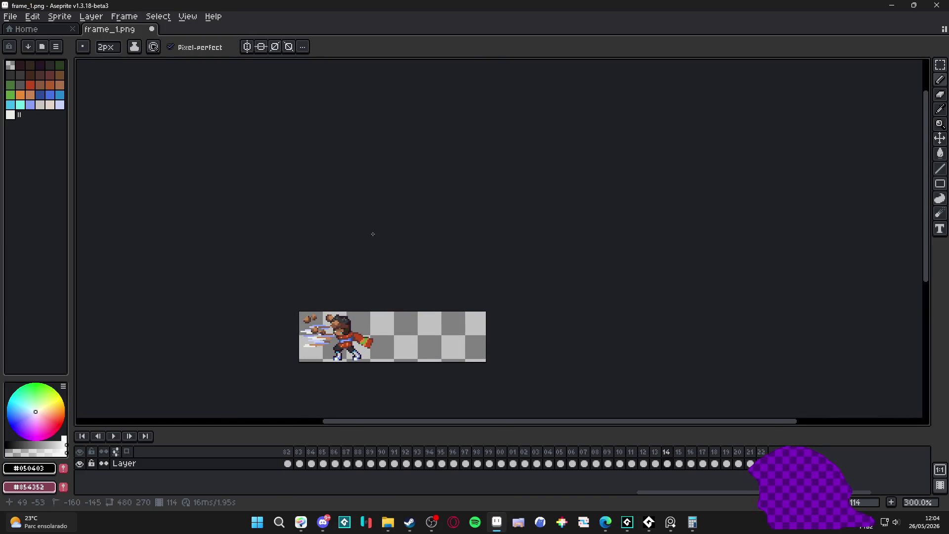
key(ctrl+alt+shift+s)
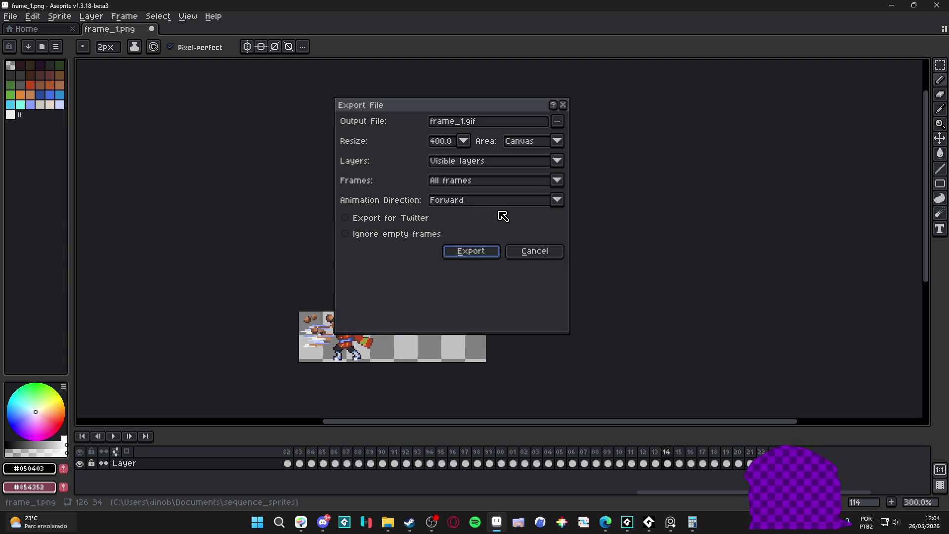
click(551, 252)
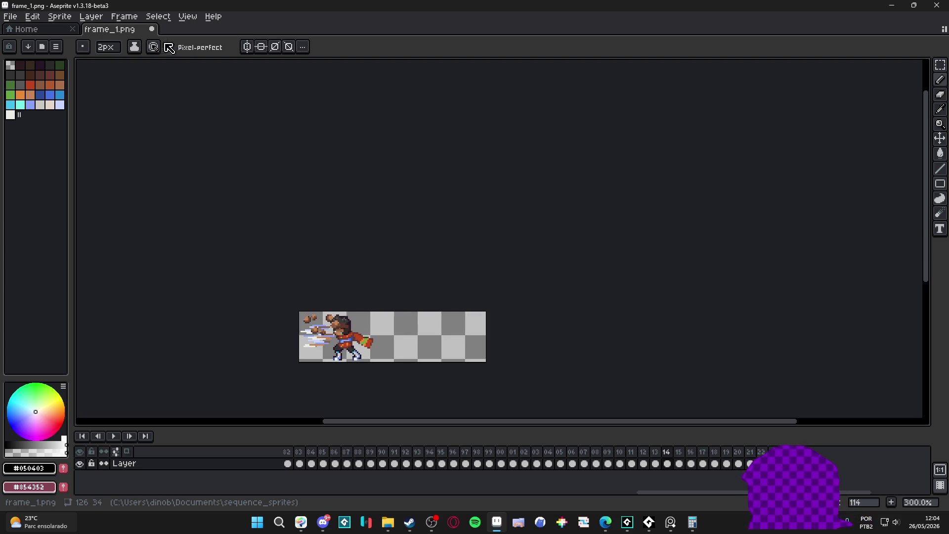
- Save the sprite as a GIF over frame_1.gif and open it in the photo viewer
key(alt+f)
key(Escape)
key(ctrl+shift+s)
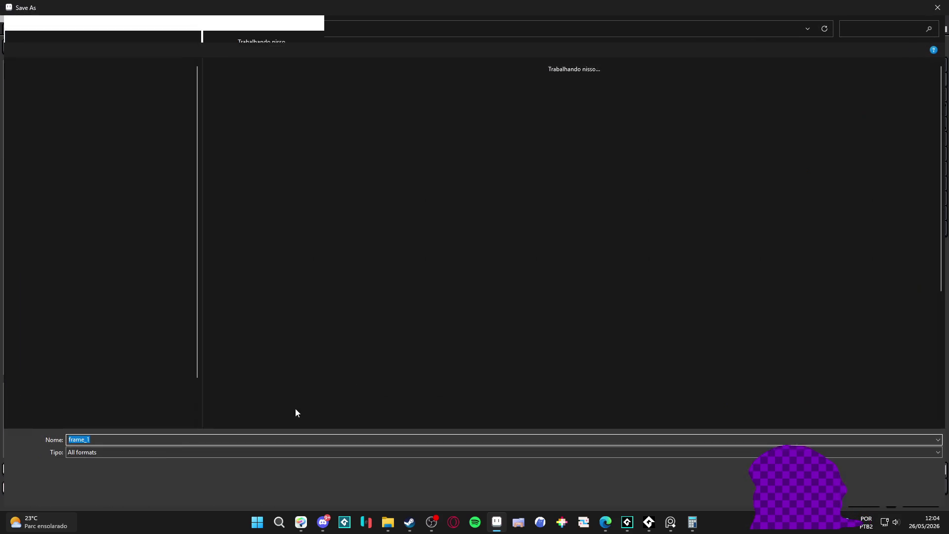
click(156, 453)
click(111, 361)
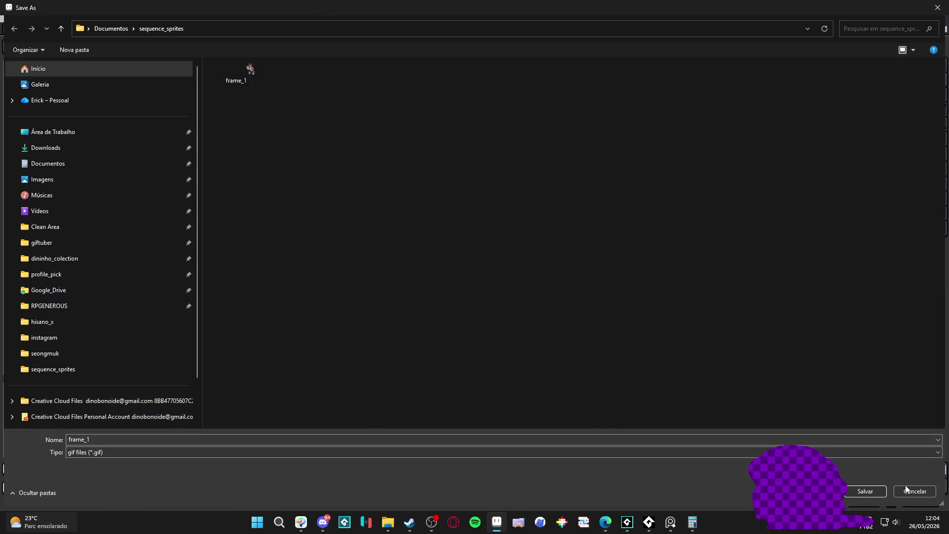
double_click(237, 73)
click(494, 257)
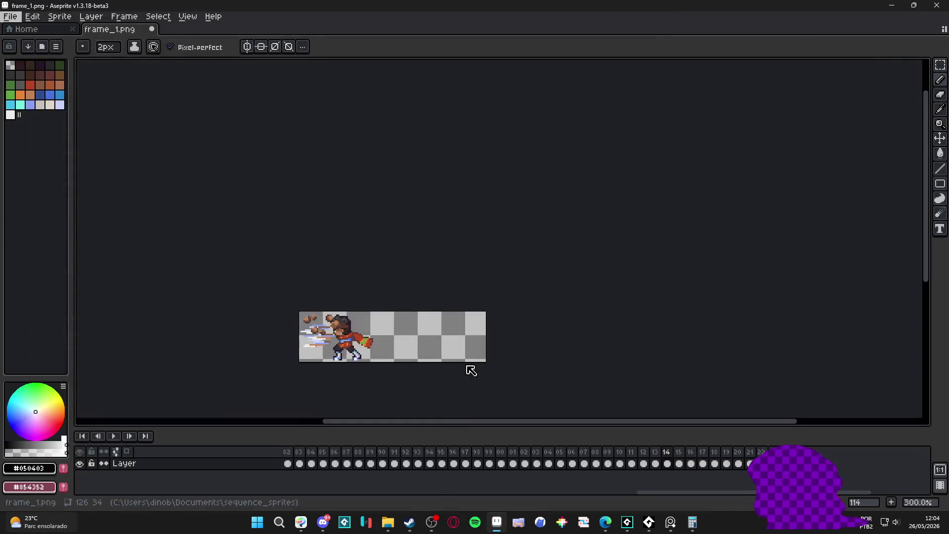
click(387, 526)
key(Return)
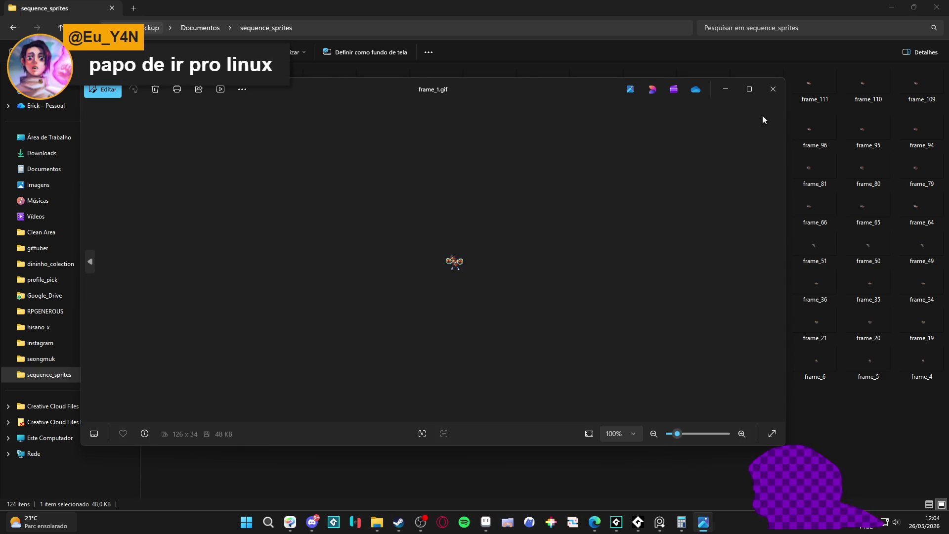
- Re-preview frame_1.gif in Photos, then load it into Aseprite and play its animation
click(768, 92)
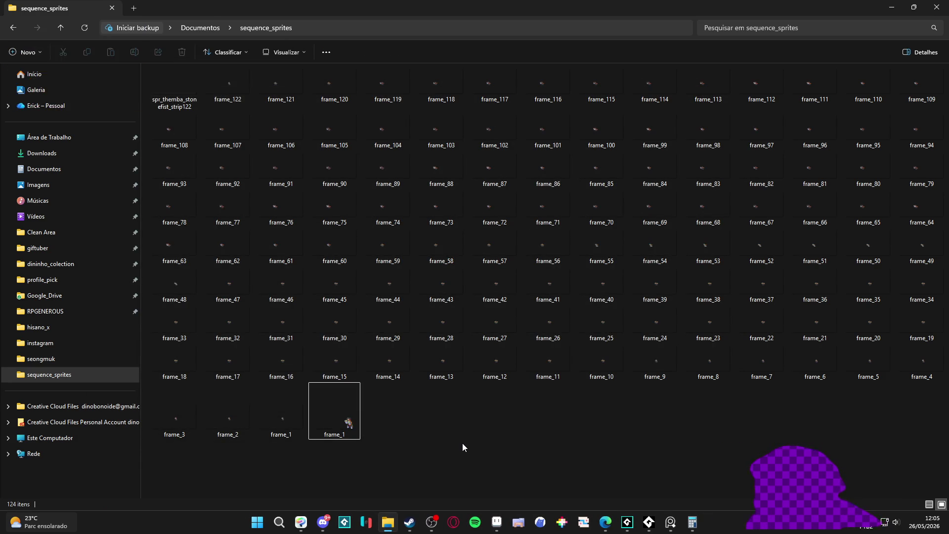
double_click(353, 406)
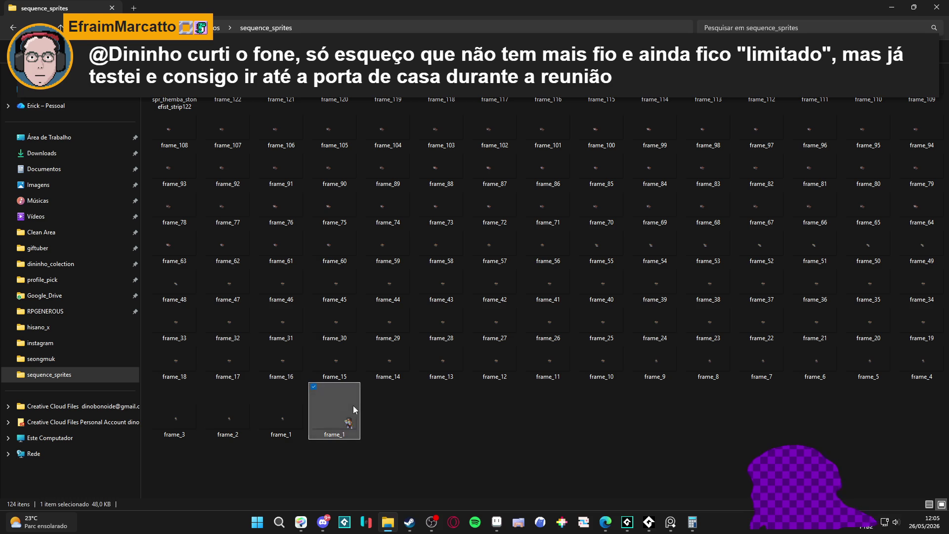
mouse_move(572, 126)
mouse_down()
mouse_move(673, 142)
mouse_move(668, 133)
mouse_up()
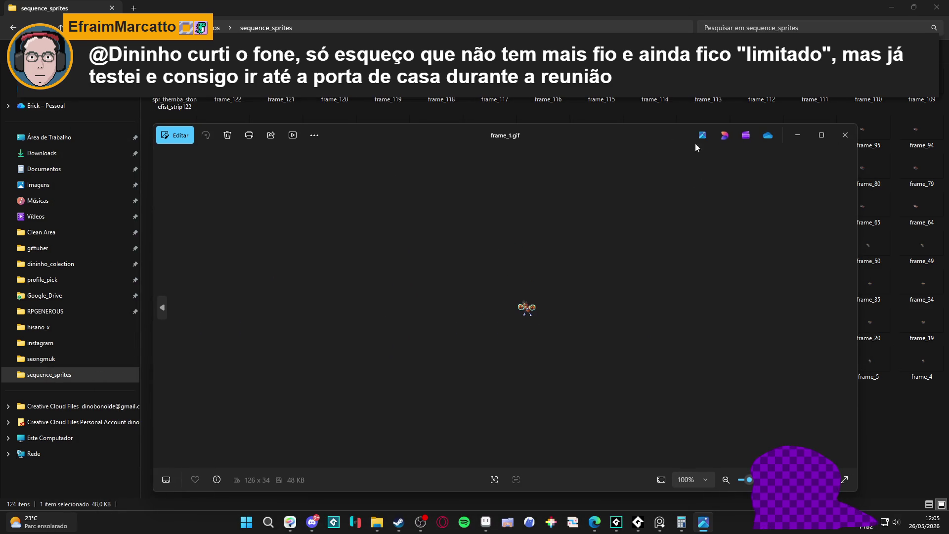
click(845, 135)
drag(346, 410, 159, 428)
click(113, 435)
scroll(429, 332, up, 1)
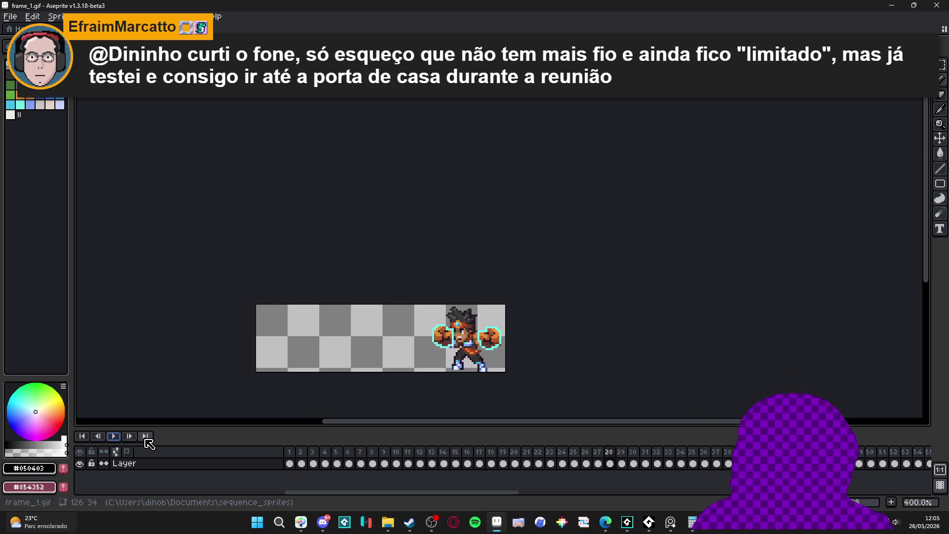
- Play frame_1.gif in Aseprite, then return to Sprite347 in GameMaker
click(114, 436)
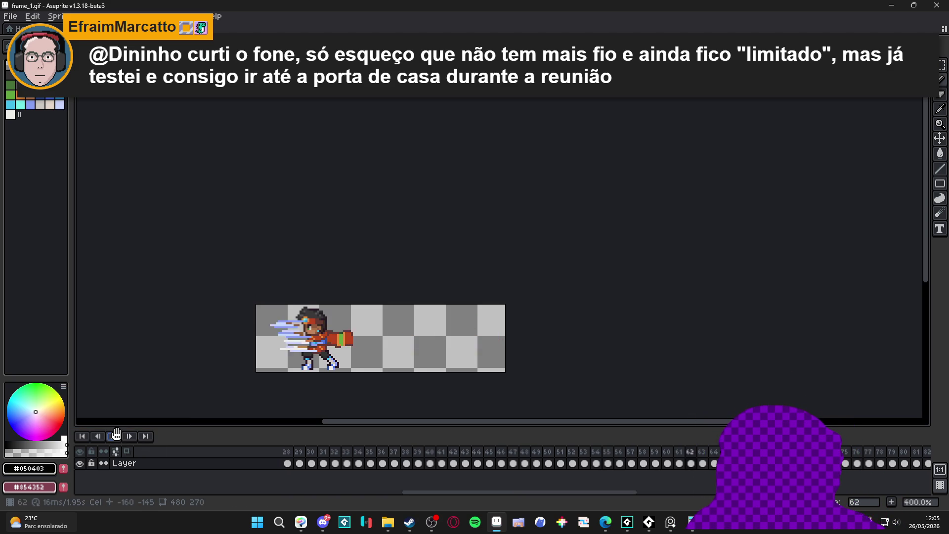
key(alt+Tab)
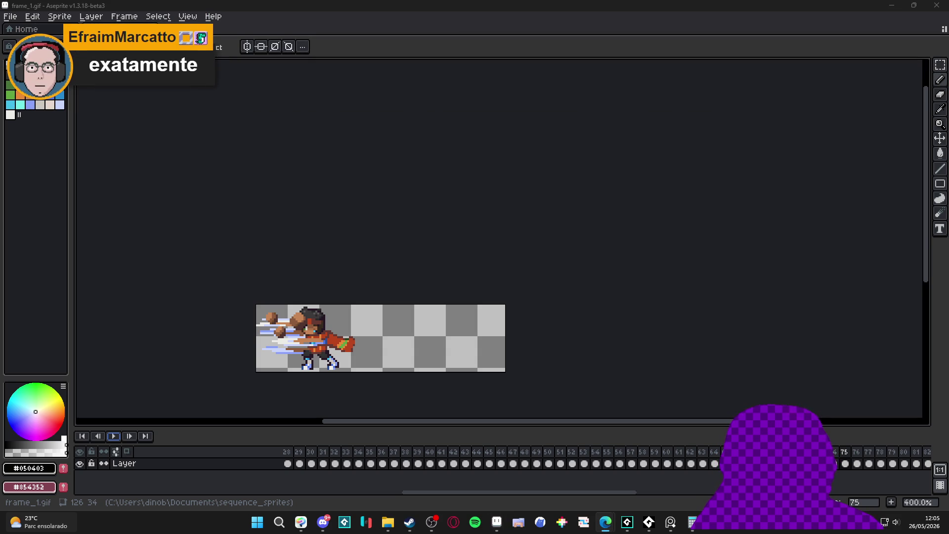
click(325, 527)
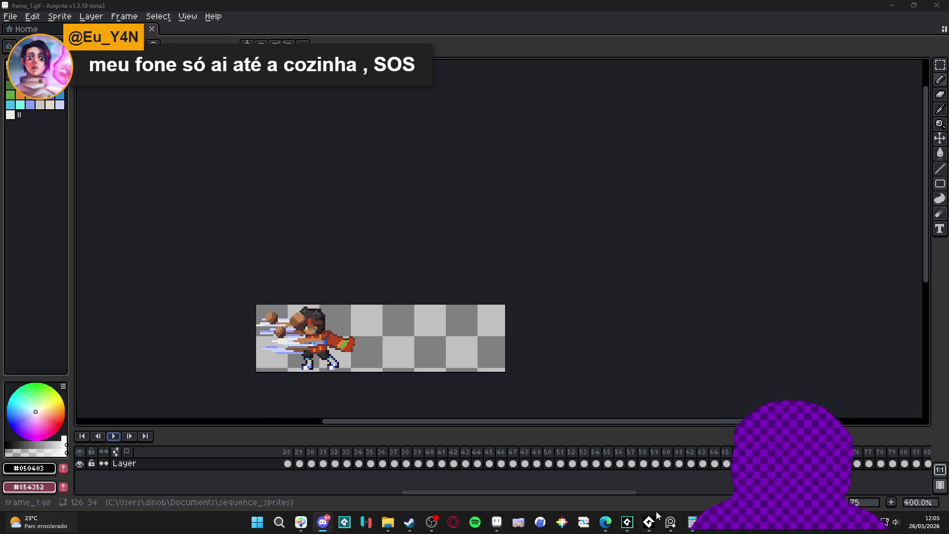
mouse_move(627, 527)
click(584, 473)
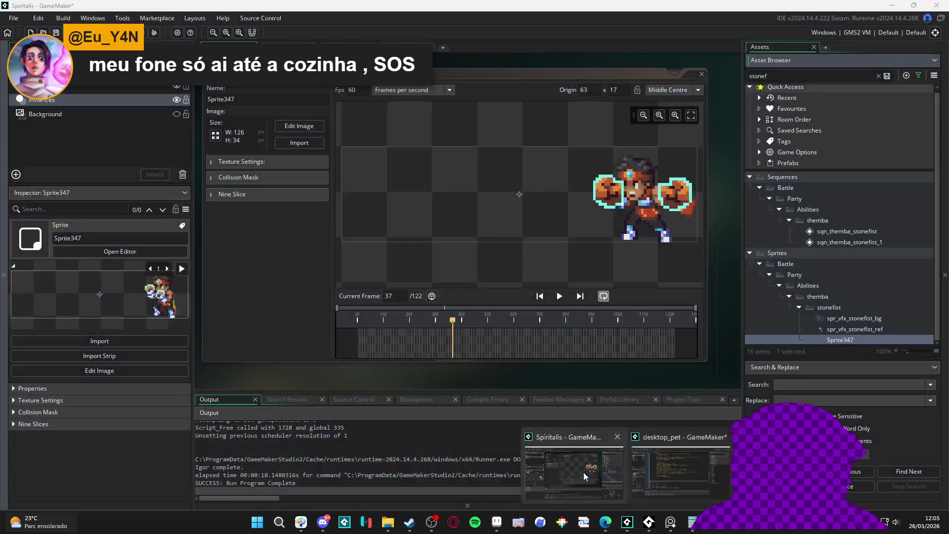
- Pause the sprite preview at frame 27, select sqn_themba_stonefist, then return to Aseprite
click(562, 298)
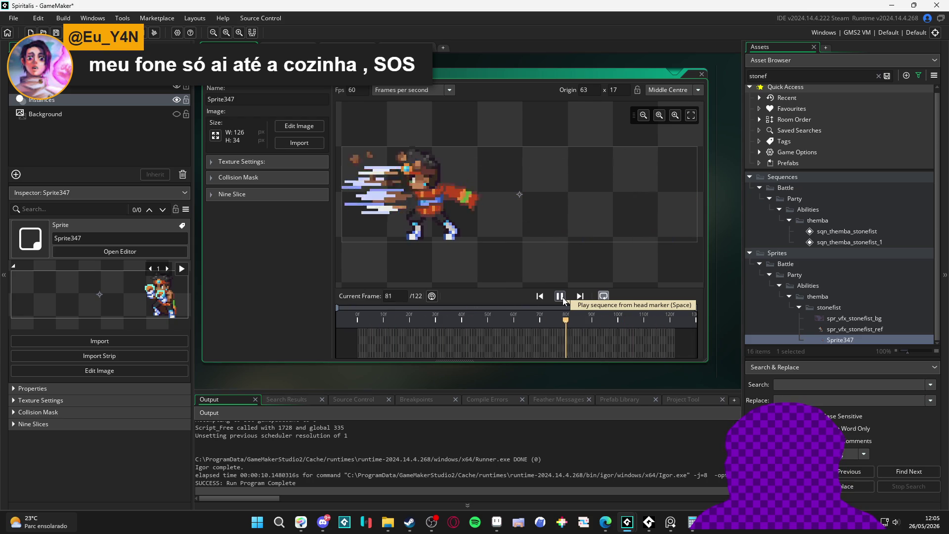
click(560, 297)
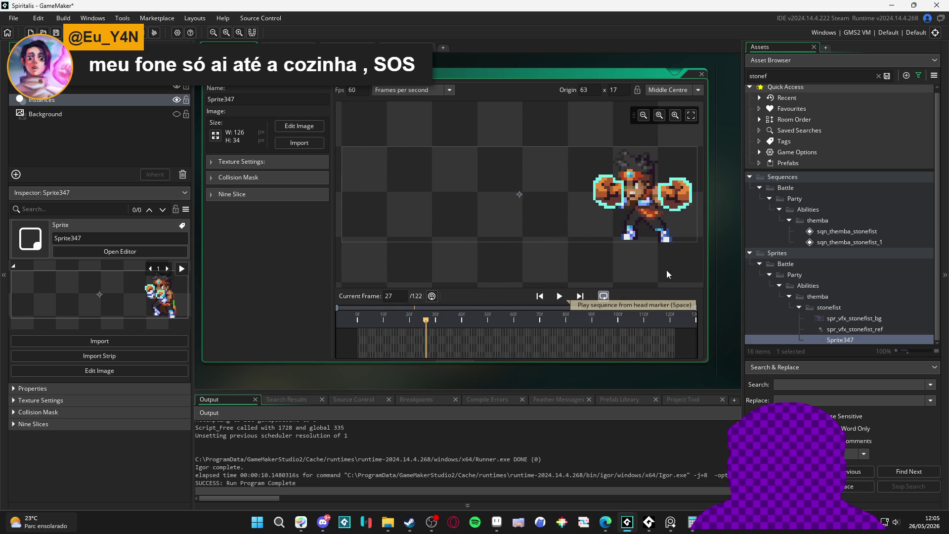
click(828, 232)
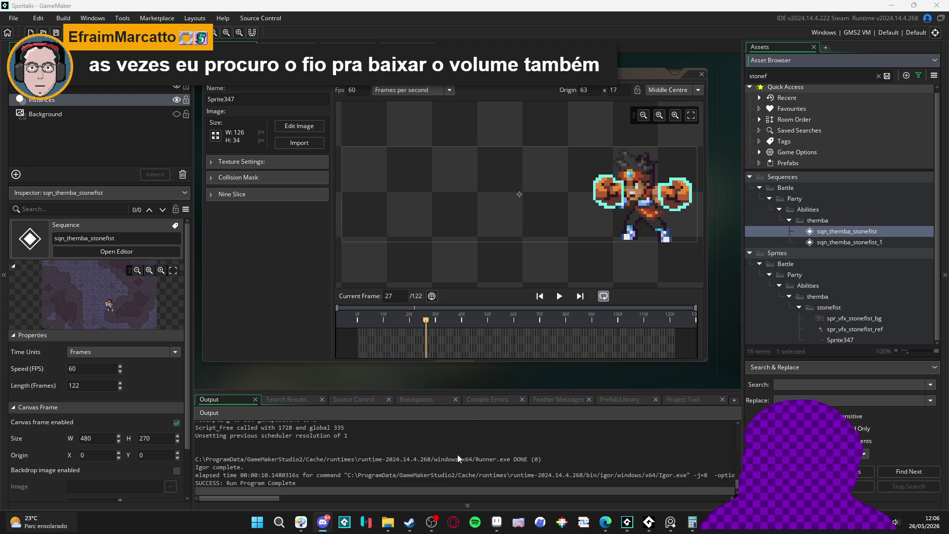
click(496, 522)
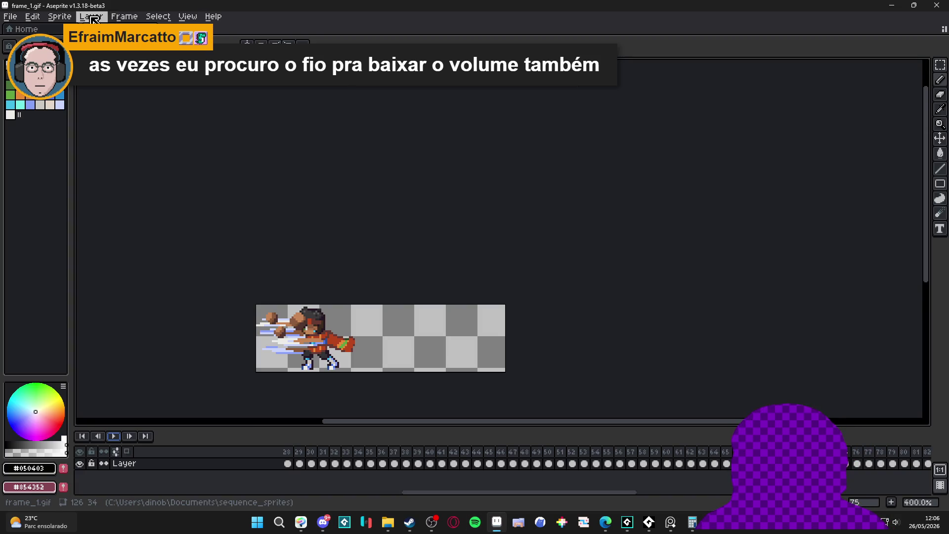
- Try 10 ms and then 50 ms durations on all frames and play the result
click(124, 16)
click(186, 174)
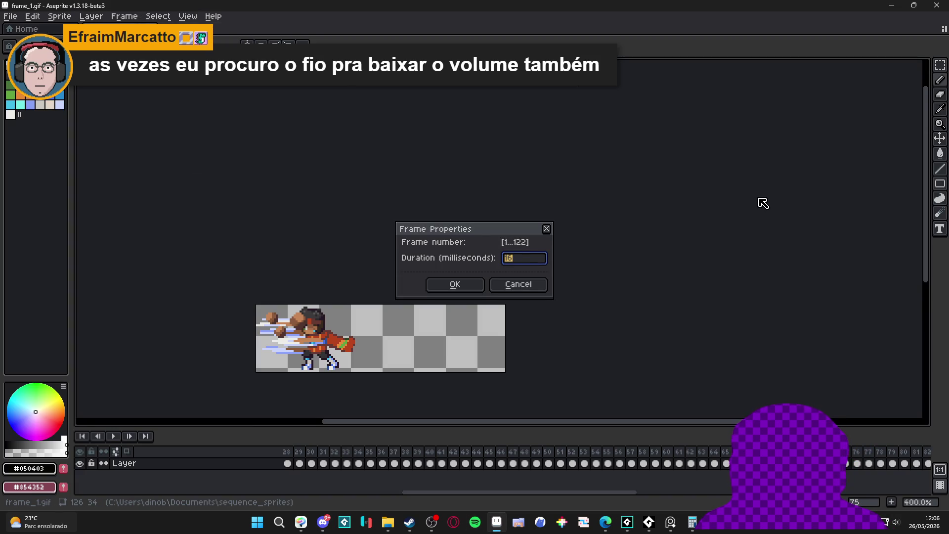
key(Return)
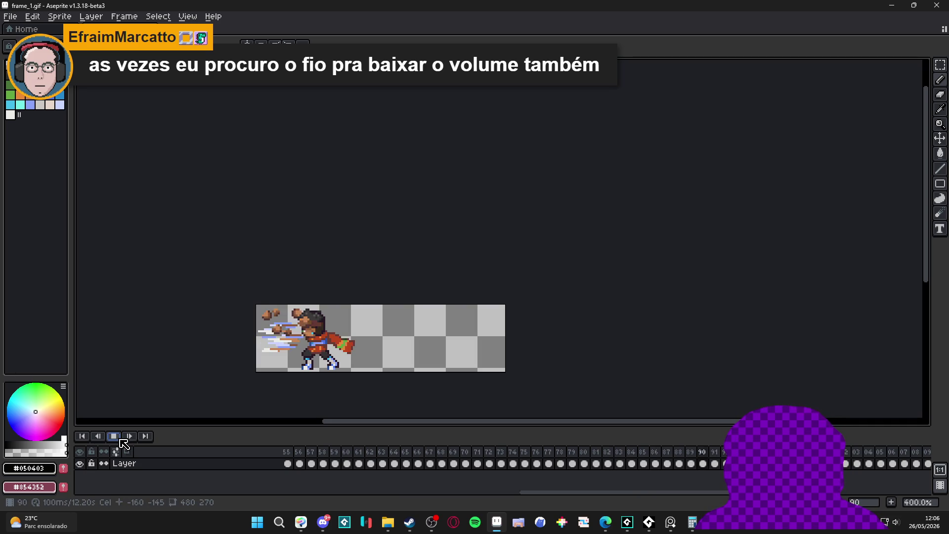
click(124, 16)
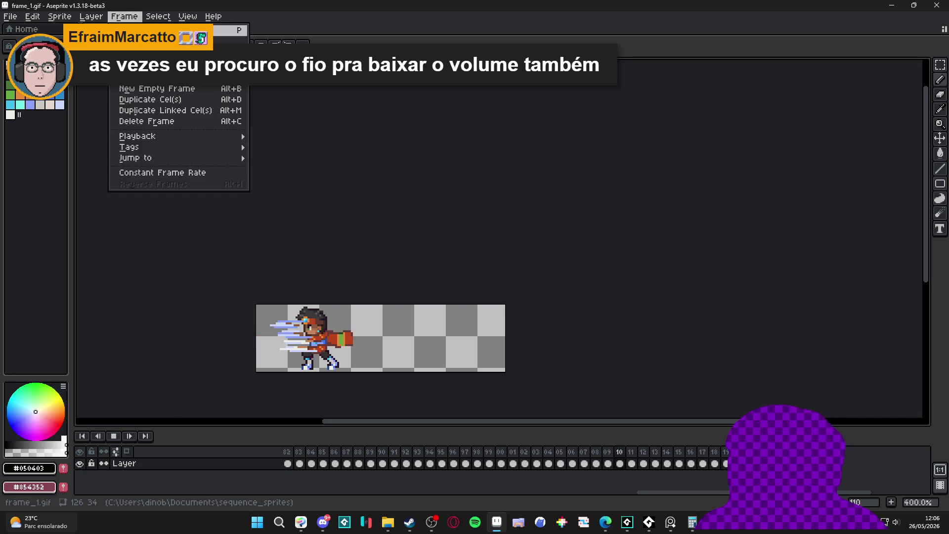
click(183, 173)
text(0)
key(Return)
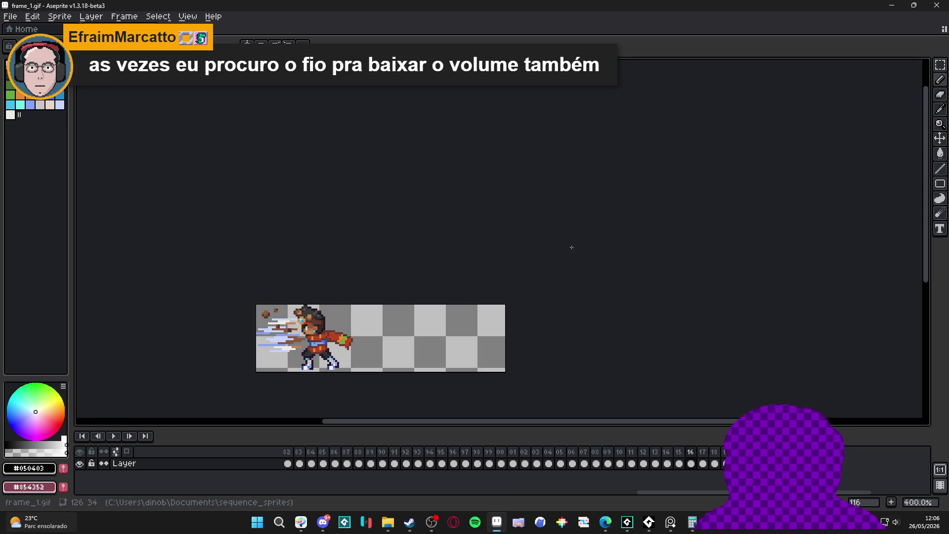
click(114, 436)
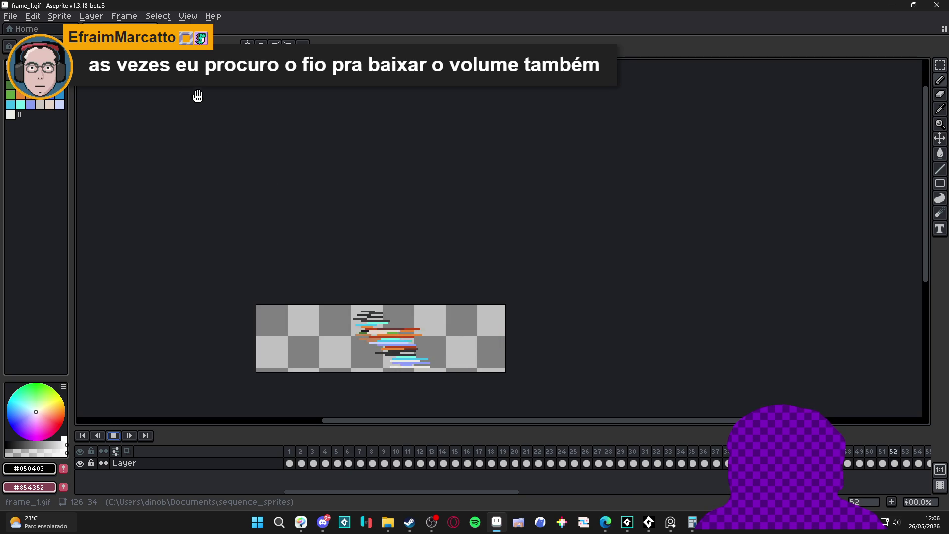
- Set all frames to 30 ms, play it back, and open frame_1.gif in Photos
click(124, 17)
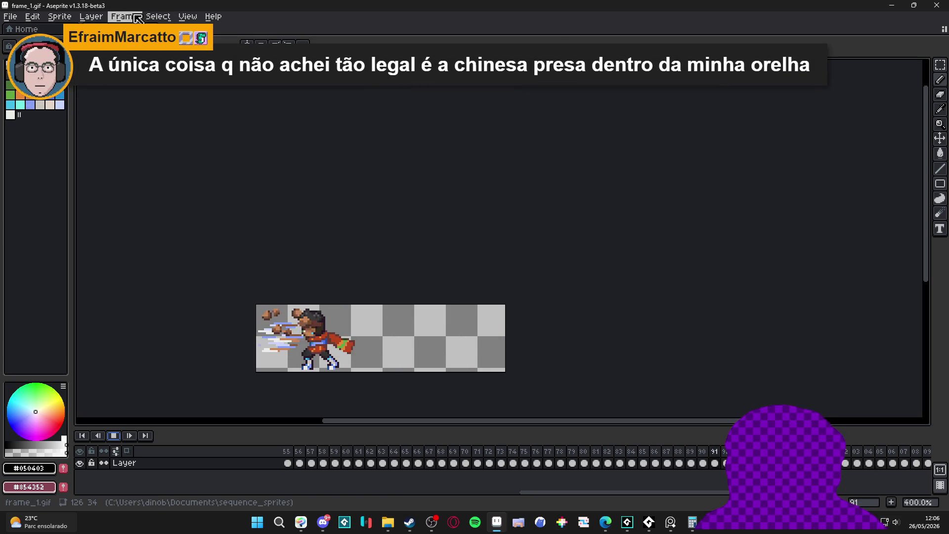
click(191, 175)
text(0)
key(Return)
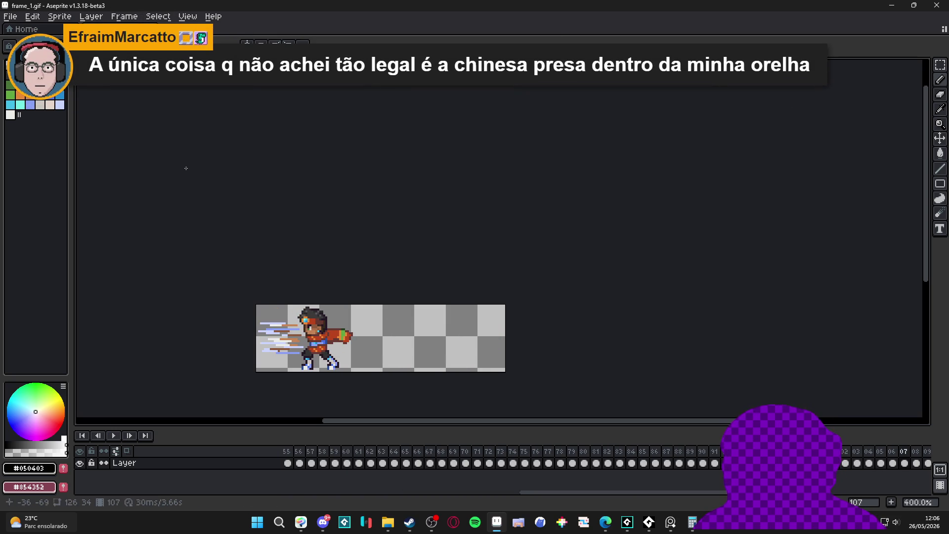
click(114, 436)
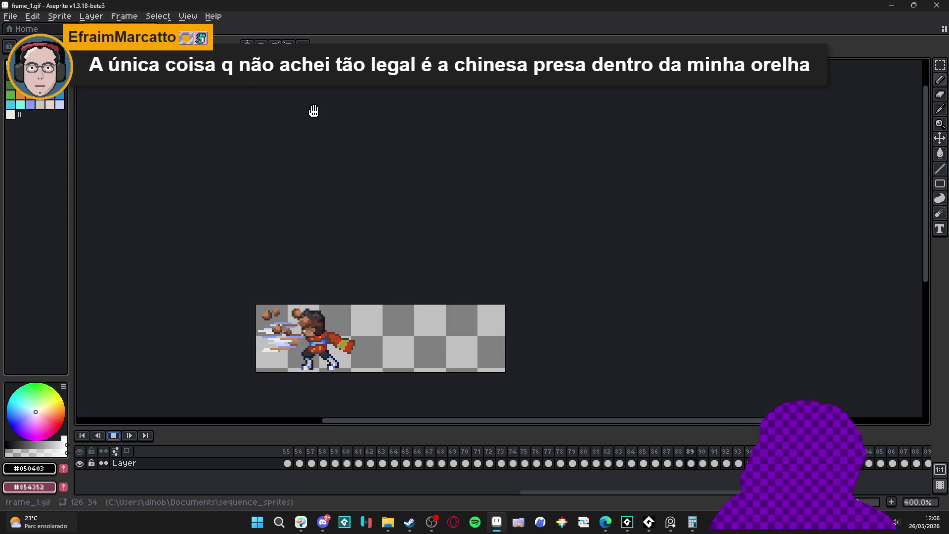
click(596, 365)
click(390, 521)
double_click(345, 415)
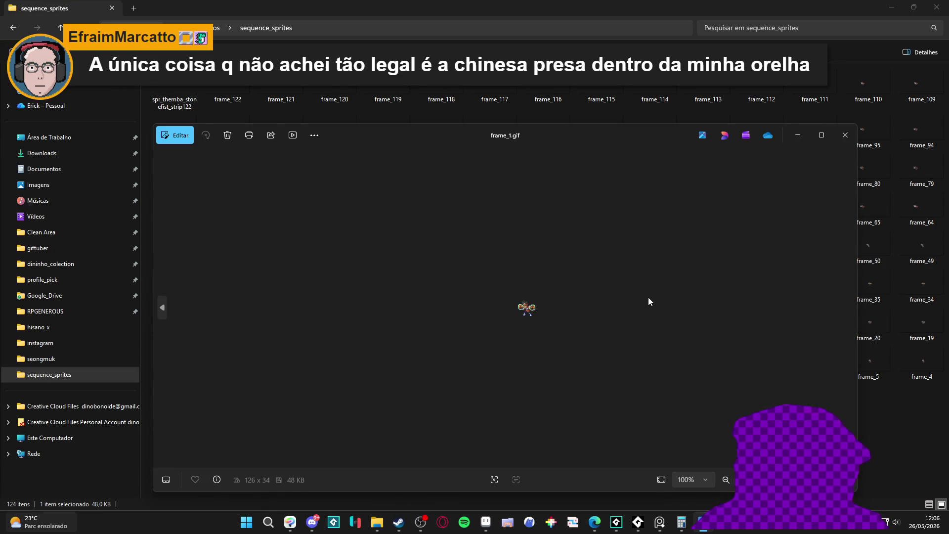
- Close Photos and confirm the frame duration in Aseprite's Frame Properties
click(841, 137)
click(497, 522)
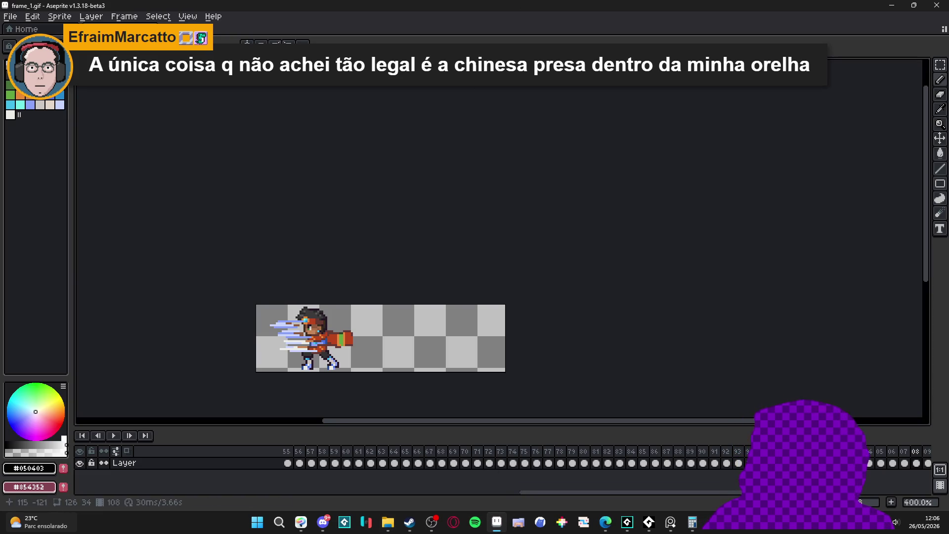
key(shift+p)
key(Return)
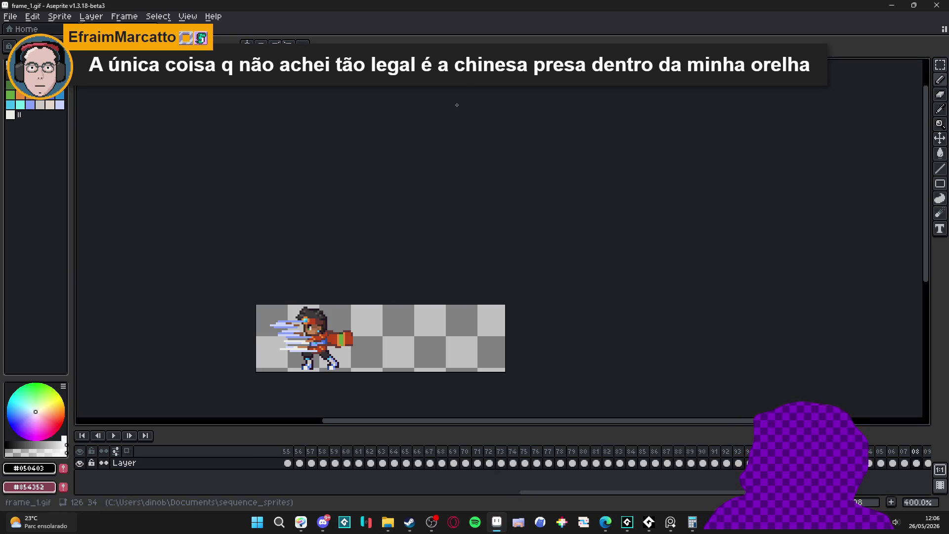
- Reopen frame_1.gif in Photos and zoom in on the punch animation
key(alt+Tab)
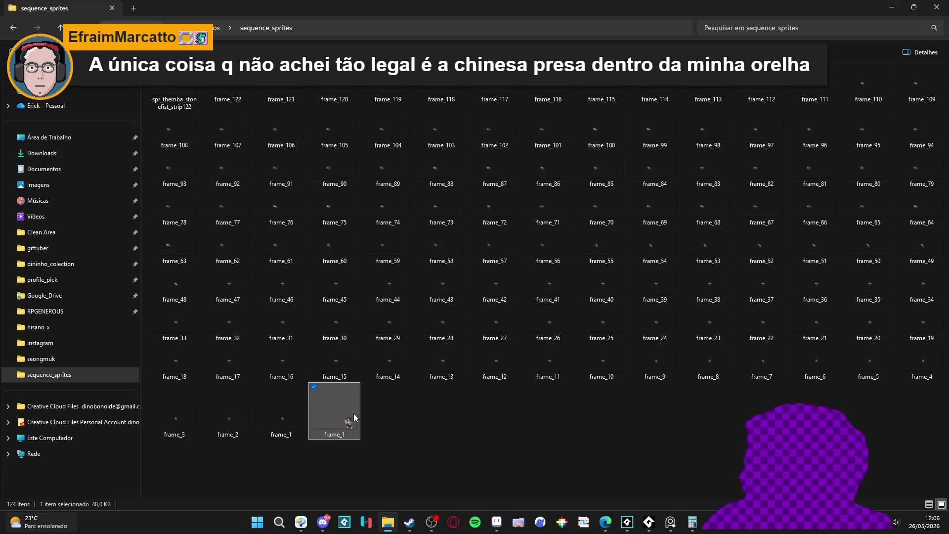
double_click(355, 414)
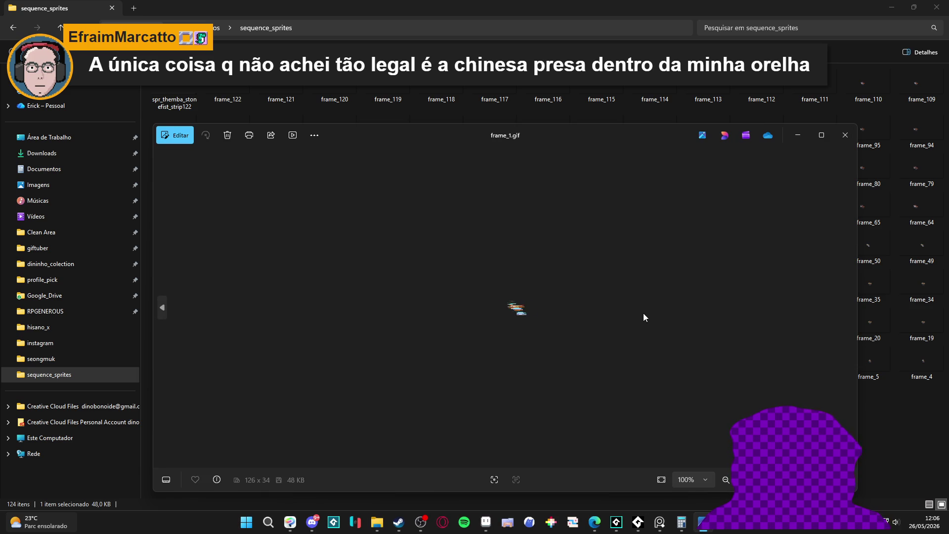
click(846, 135)
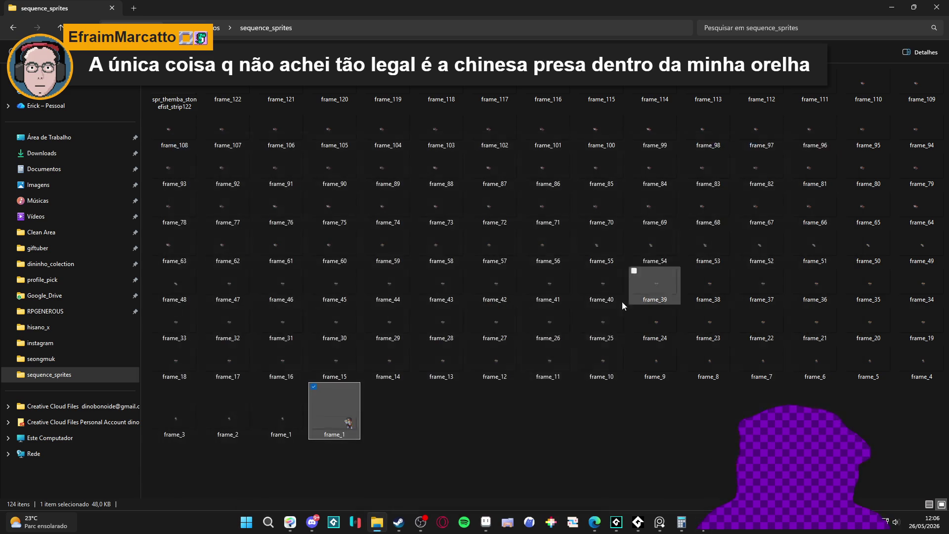
double_click(329, 401)
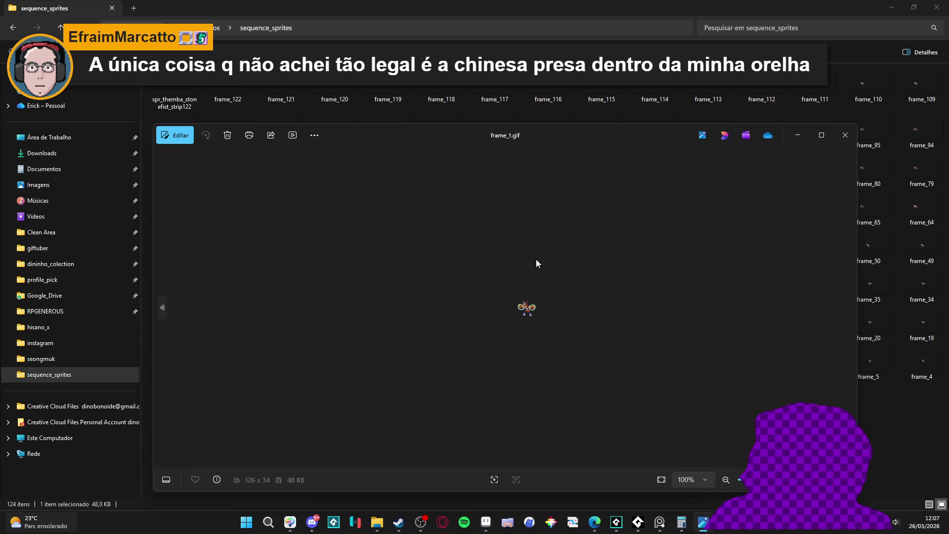
scroll(521, 304, up, 3)
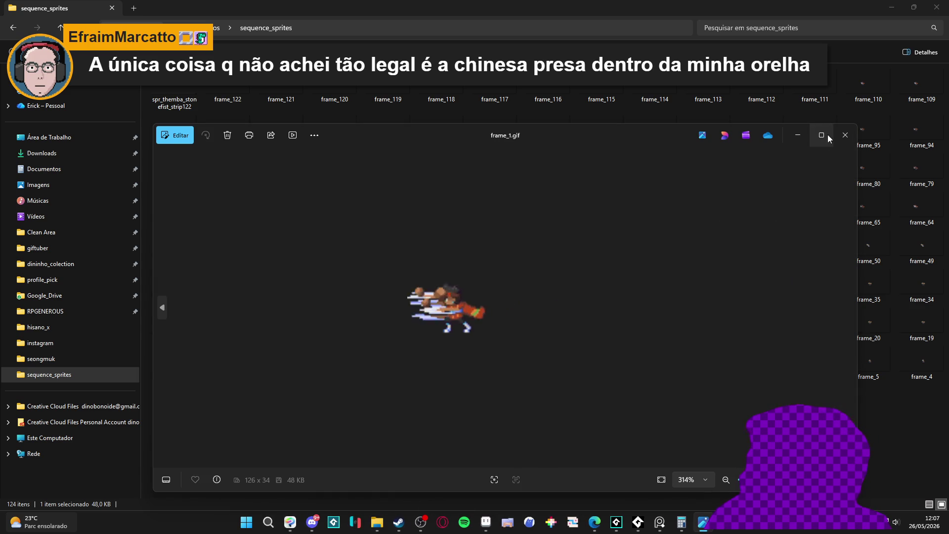
- Set all frames back to 16 ms and play the animation in Aseprite
click(846, 135)
key(alt+Tab)
click(115, 436)
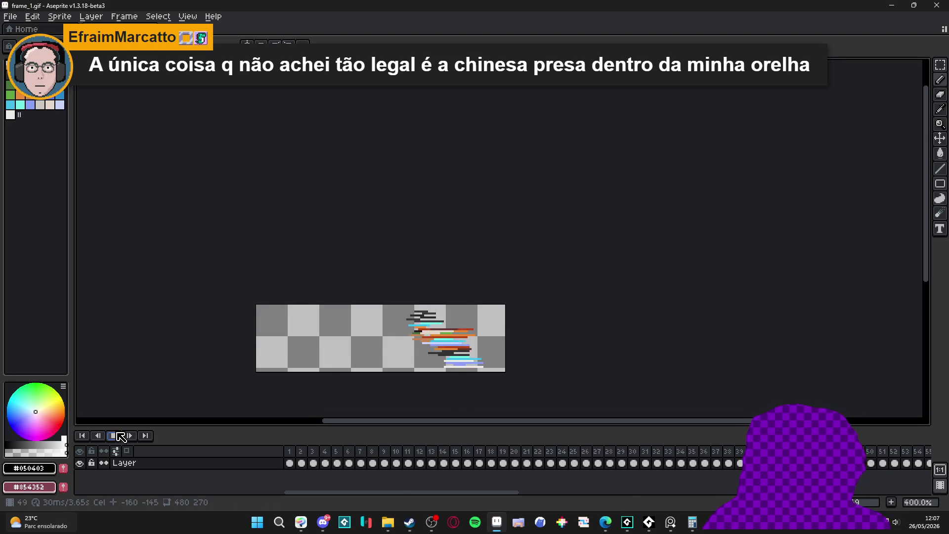
click(113, 436)
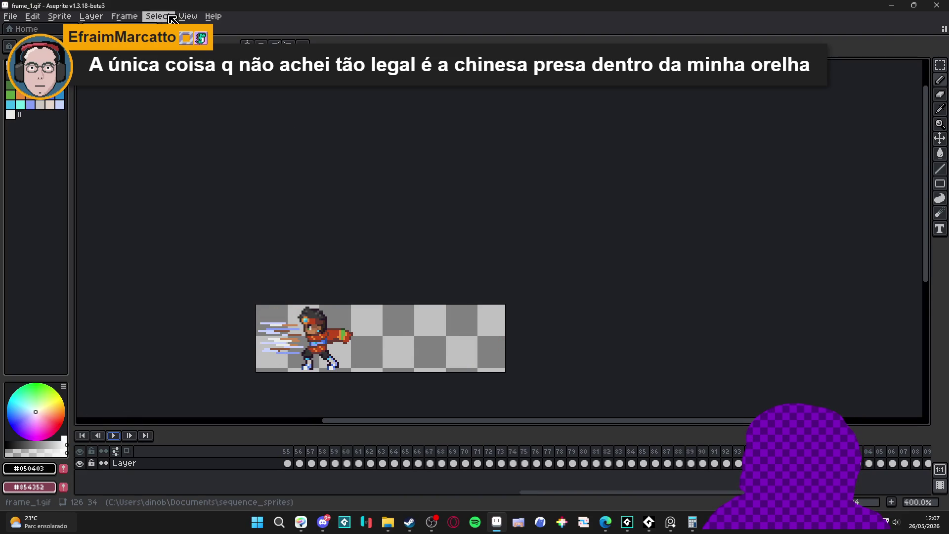
click(124, 17)
click(168, 171)
text(16)
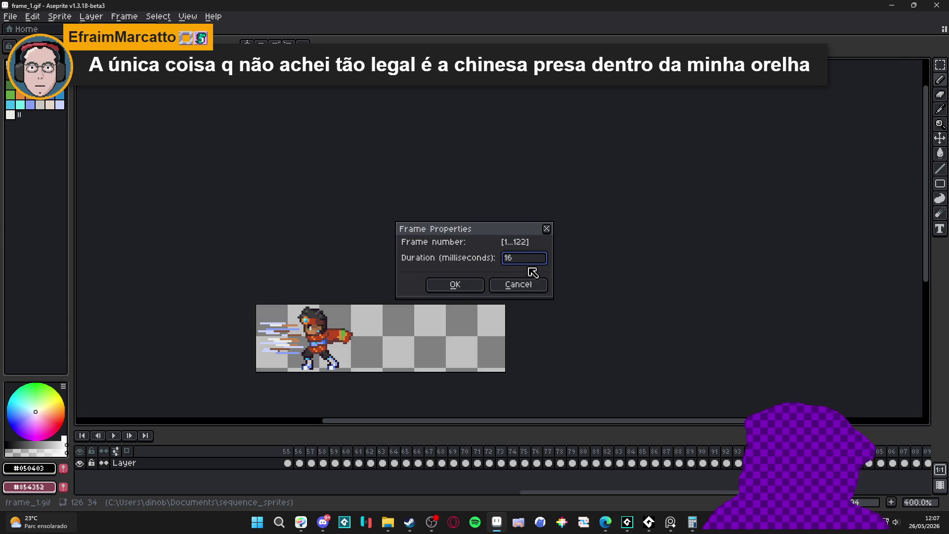
click(454, 285)
click(111, 435)
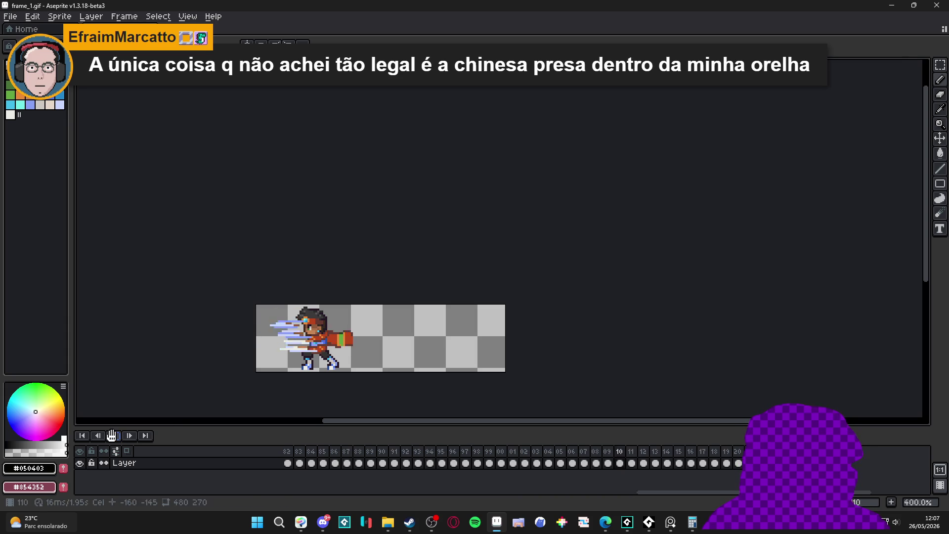
- Save frame_1.gif and check its playback in the photo viewer
key(ctrl+s)
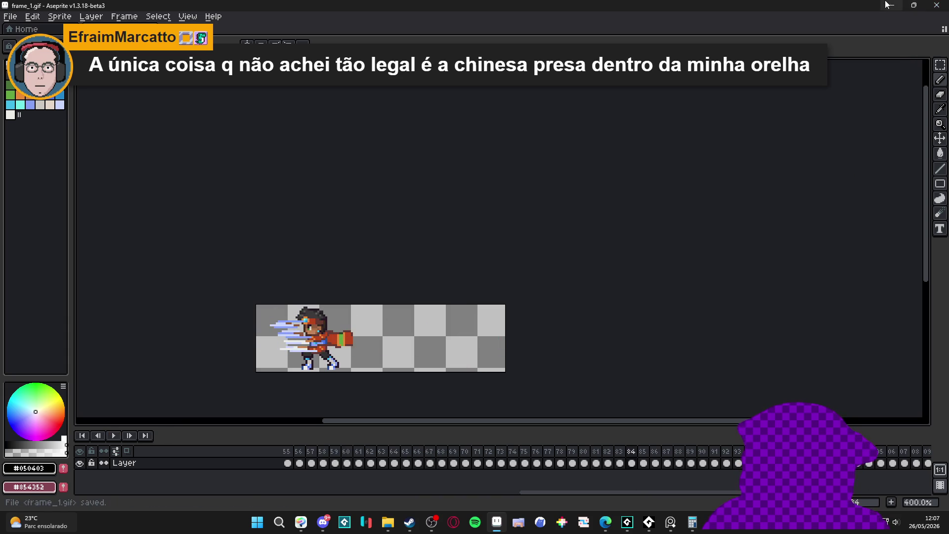
click(887, 4)
double_click(341, 421)
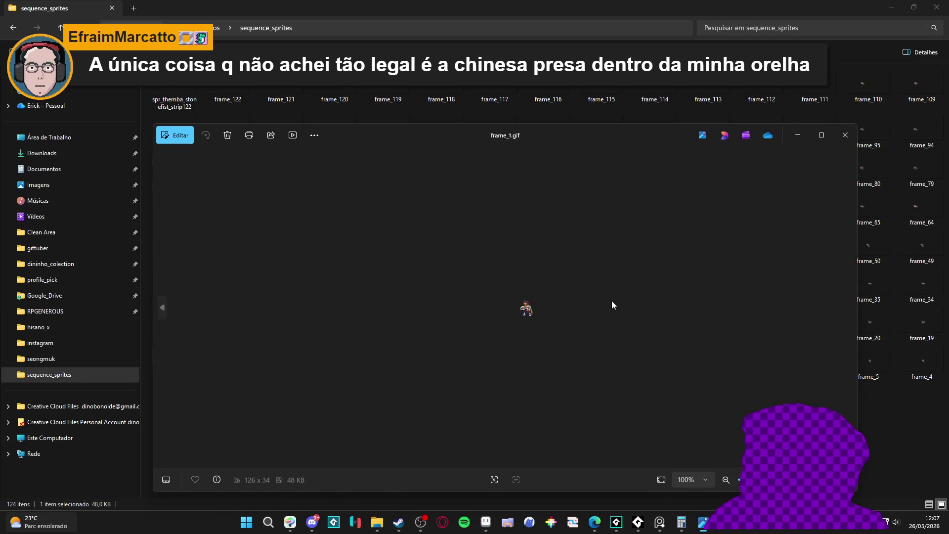
click(845, 135)
- Change the frame duration to 20 ms, save, and preview frame_1.gif in Photos
key(alt+Tab)
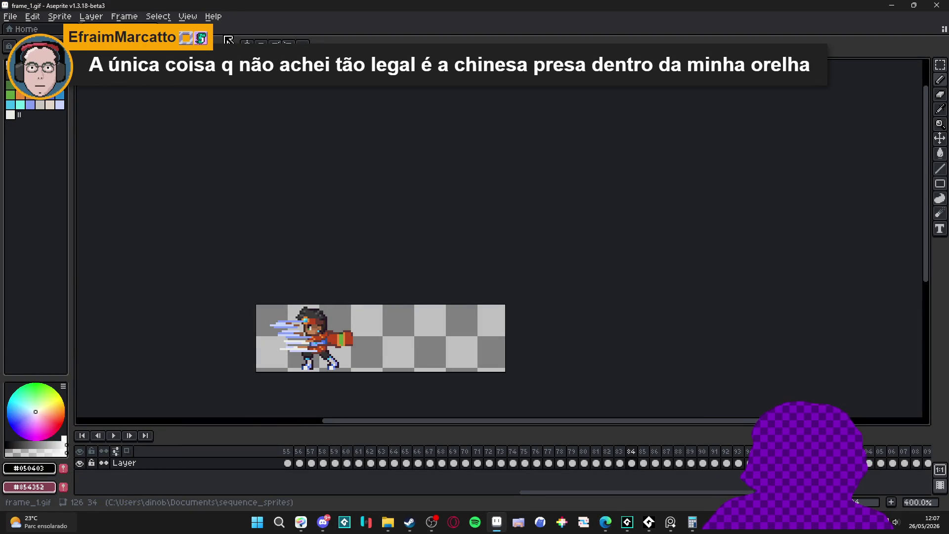
key(p)
text(20)
key(Return)
key(ctrl+s)
click(891, 5)
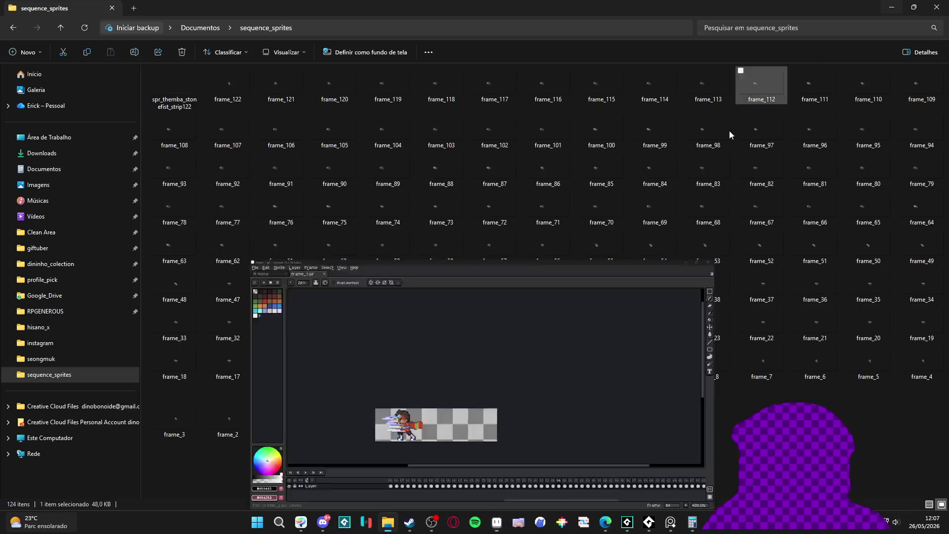
double_click(334, 415)
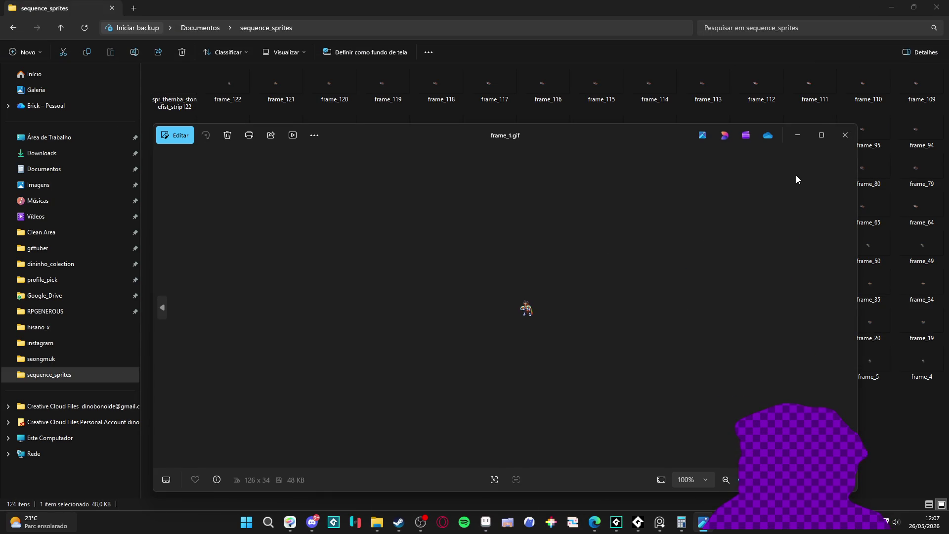
click(845, 141)
- Open and dismiss Aseprite's frame properties twice without changing the duration
key(alt+Tab)
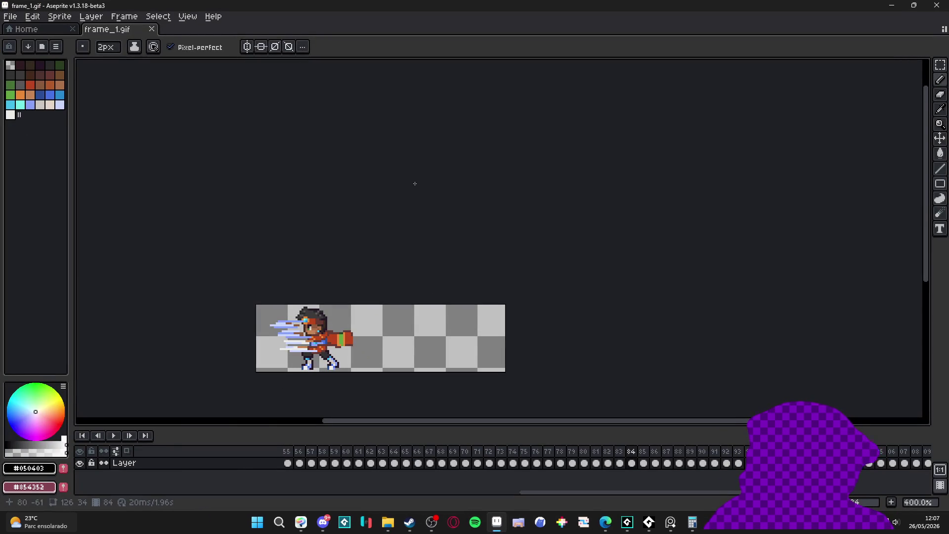
key(ctrl+p)
key(Escape)
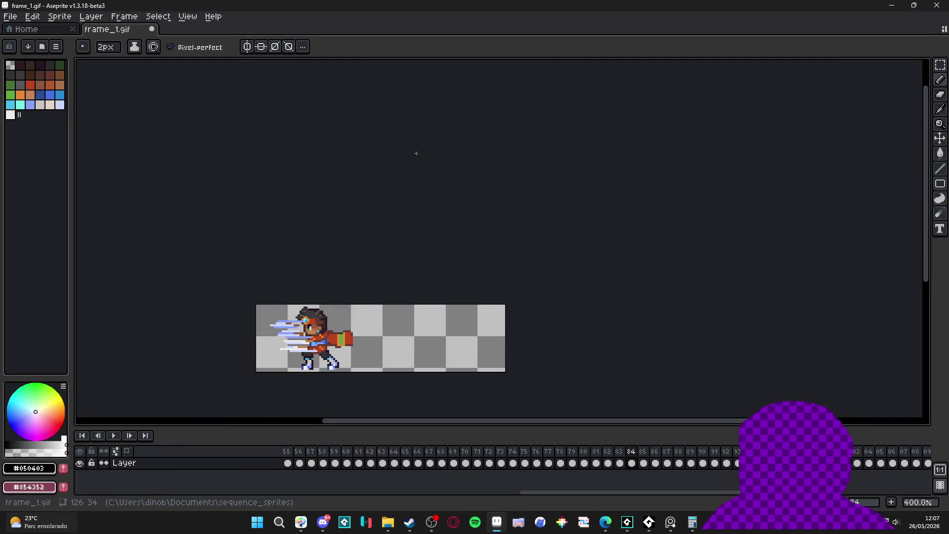
key(alt+Tab)
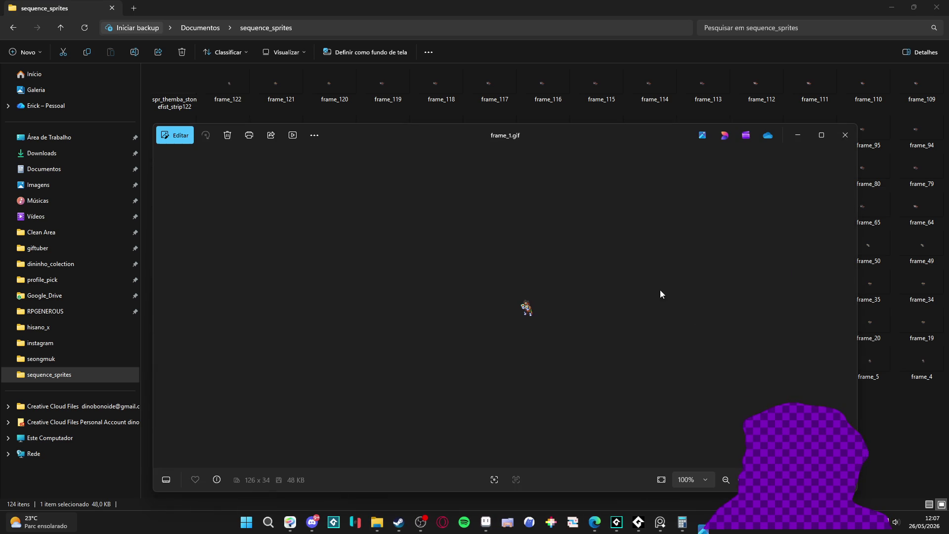
click(844, 136)
key(alt+Tab)
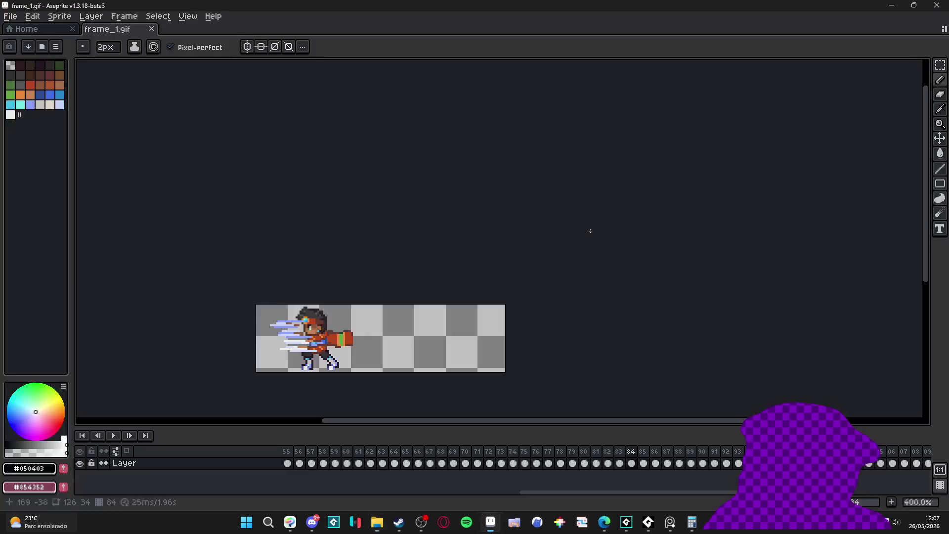
key(ctrl+p)
key(Escape)
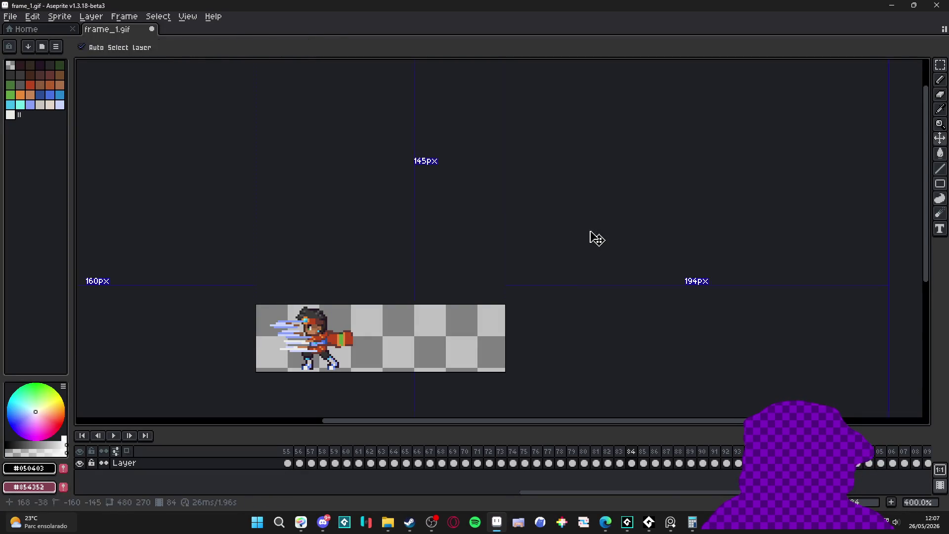
key(alt+Tab)
- Preview frame_1.gif in the image viewer twice more, then return to Aseprite
double_click(360, 413)
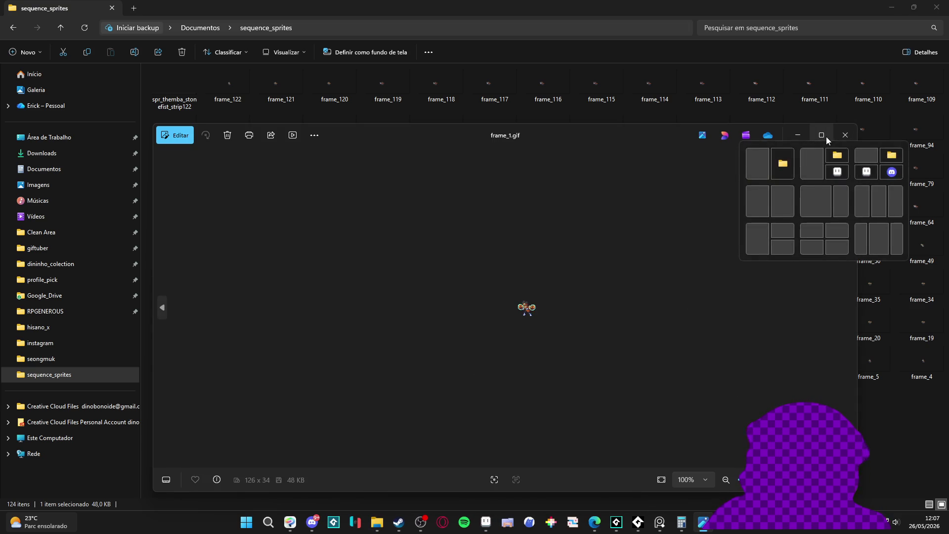
click(844, 136)
key(alt+Tab)
key(alt+Tab)
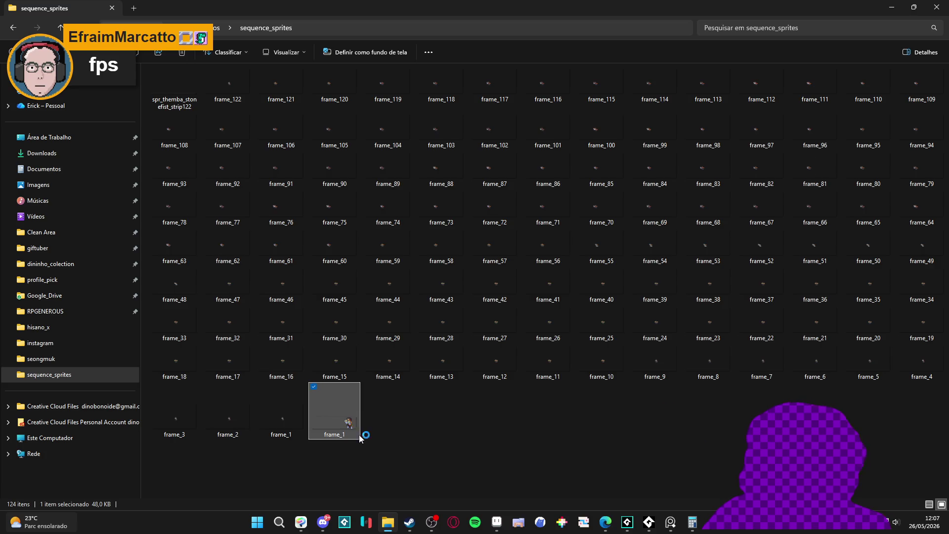
double_click(359, 435)
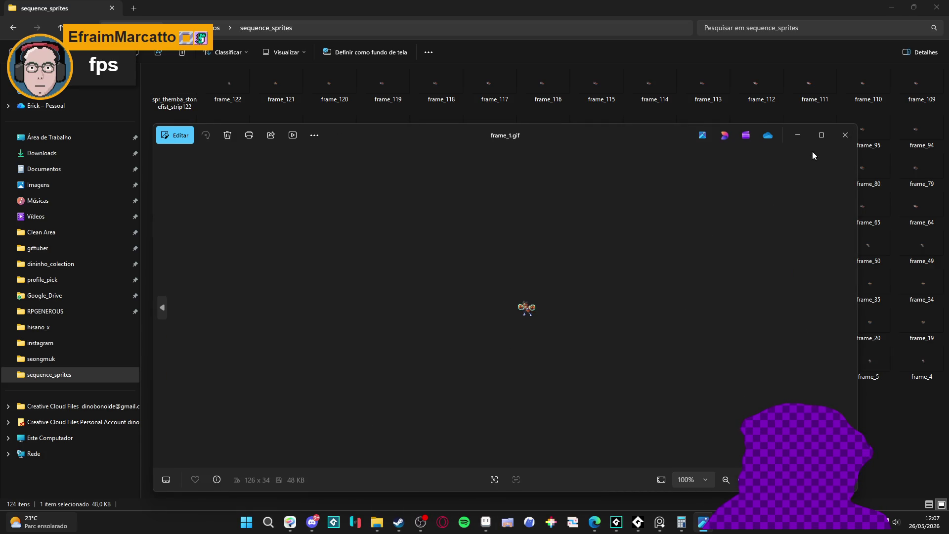
click(839, 135)
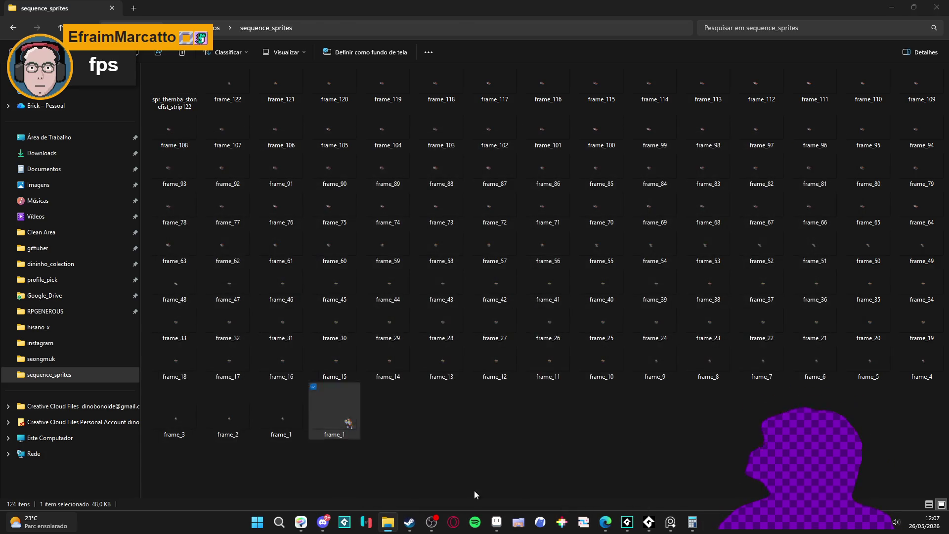
click(486, 522)
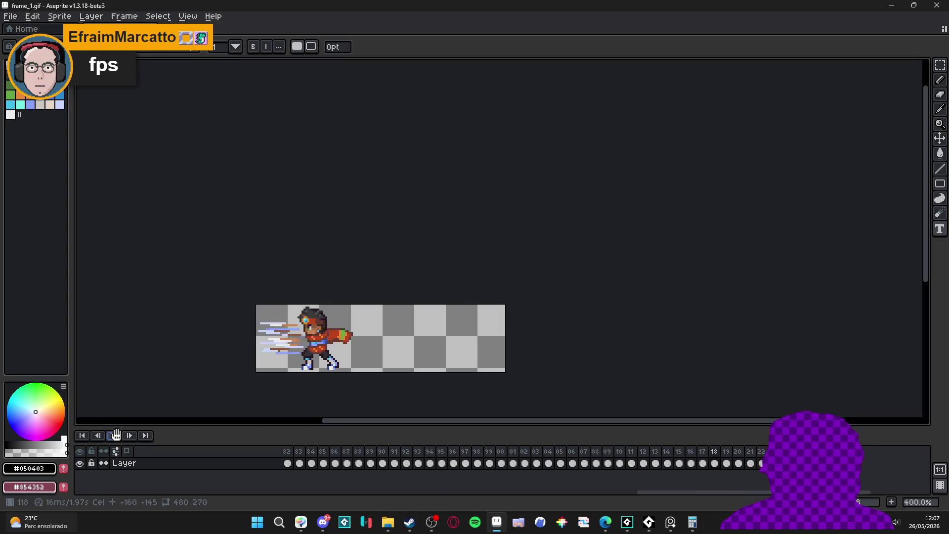
- Stop playback and give all frames a constant 100 ms duration
click(116, 435)
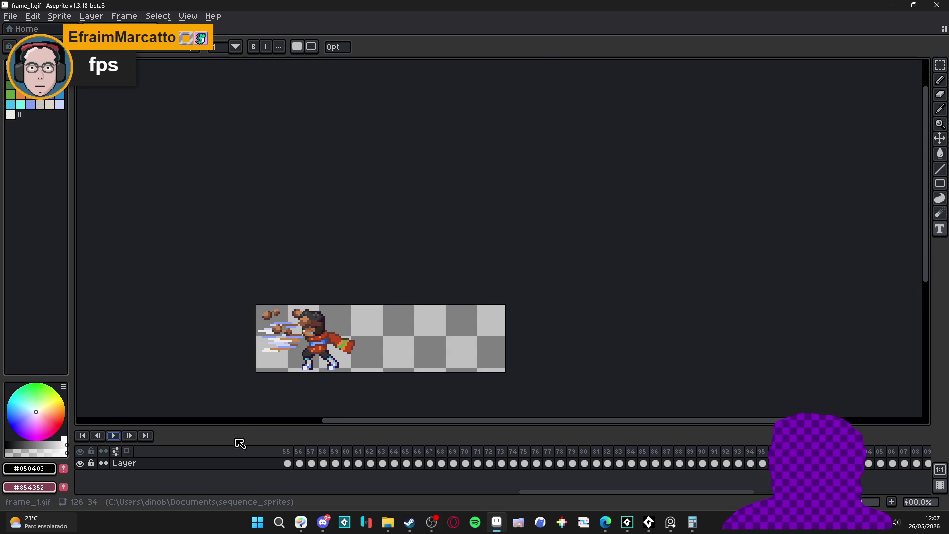
key(p)
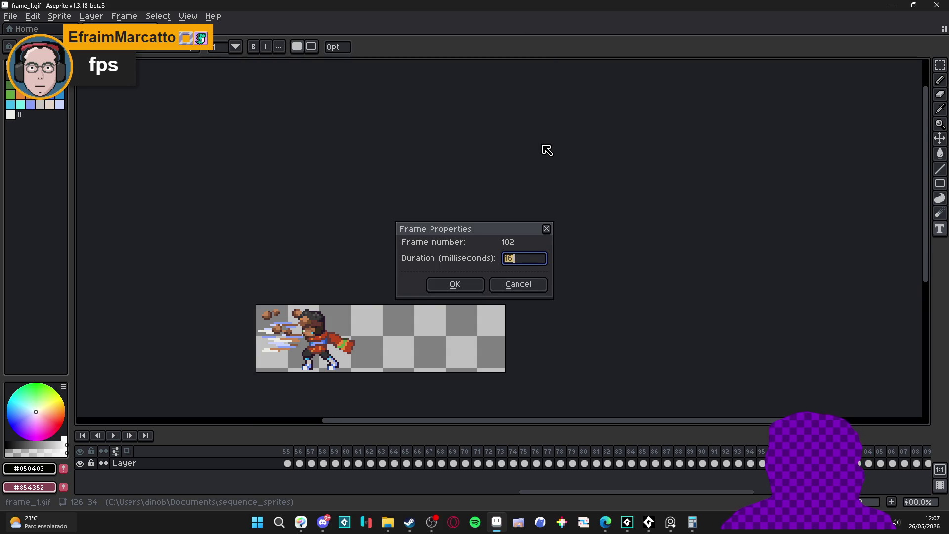
click(516, 284)
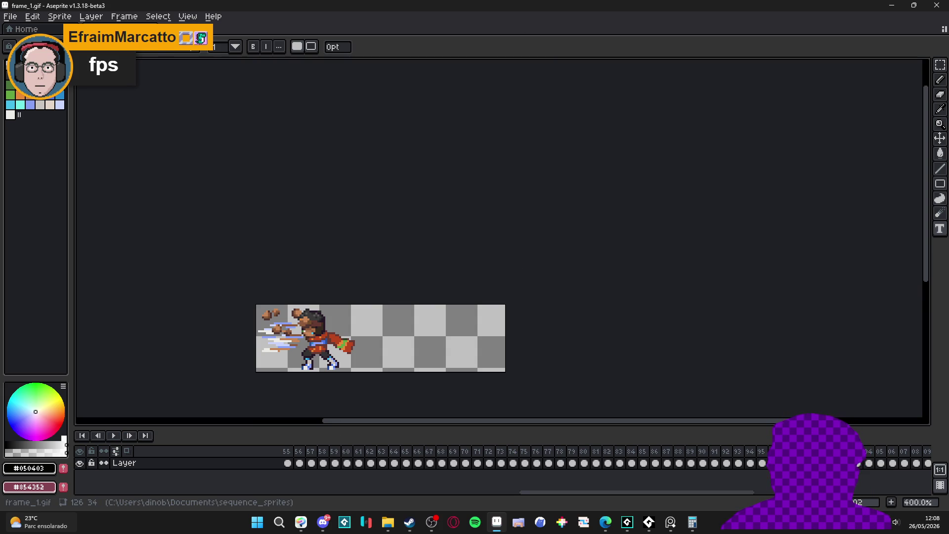
click(124, 16)
click(161, 176)
text(100)
key(Return)
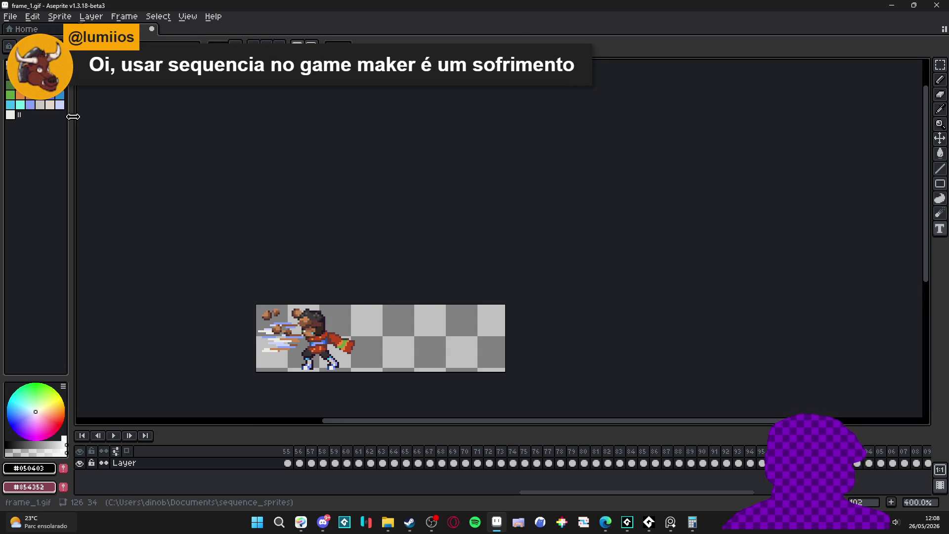
- Change the constant frame duration to 16 ms and check frame_1.gif in the image viewer
click(124, 17)
click(214, 175)
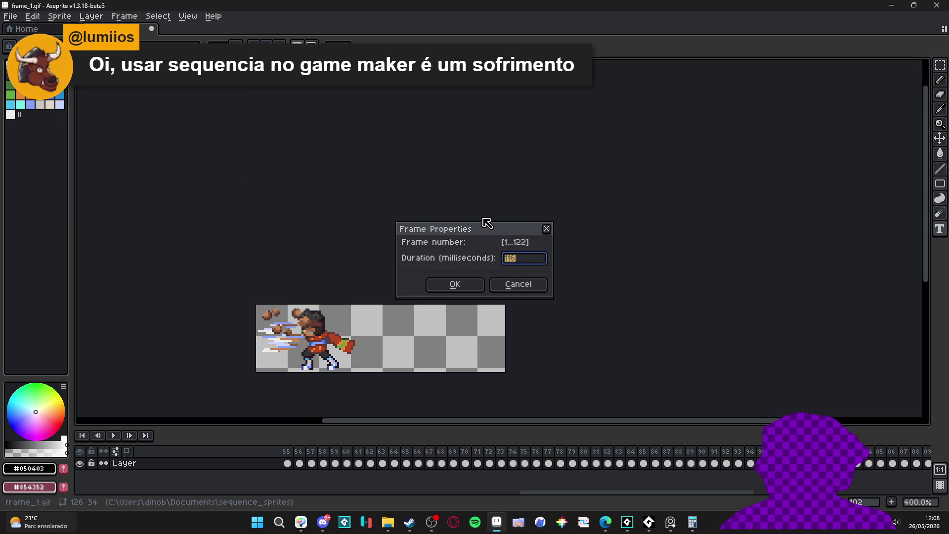
key(Return)
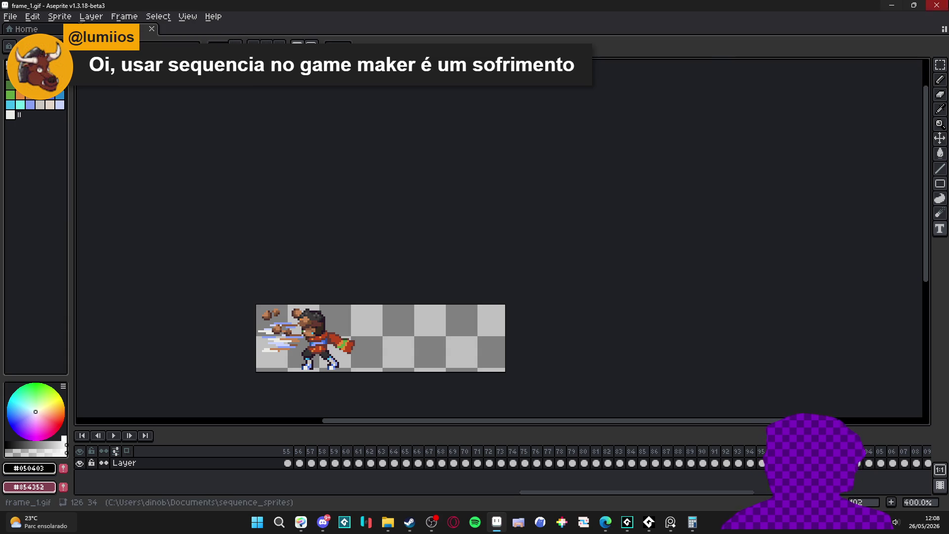
key(alt+Tab)
double_click(330, 416)
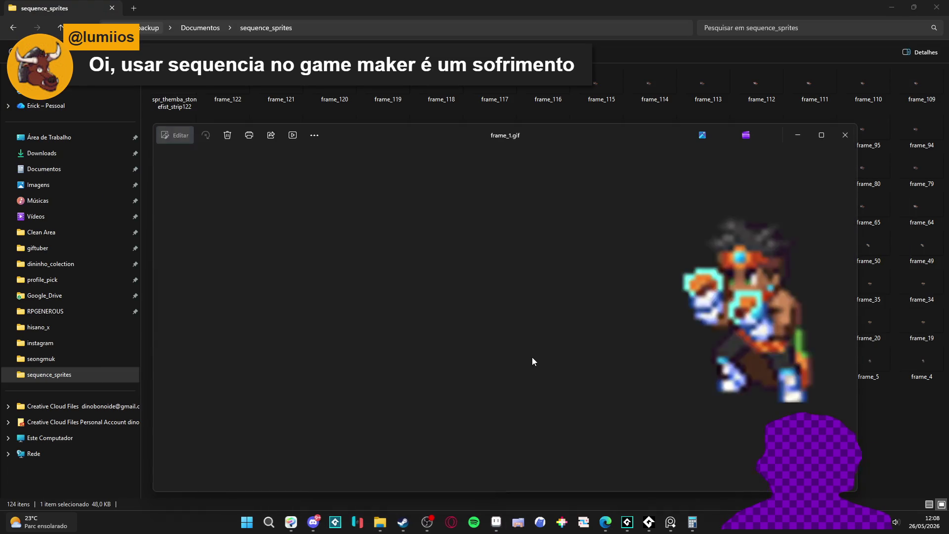
click(845, 135)
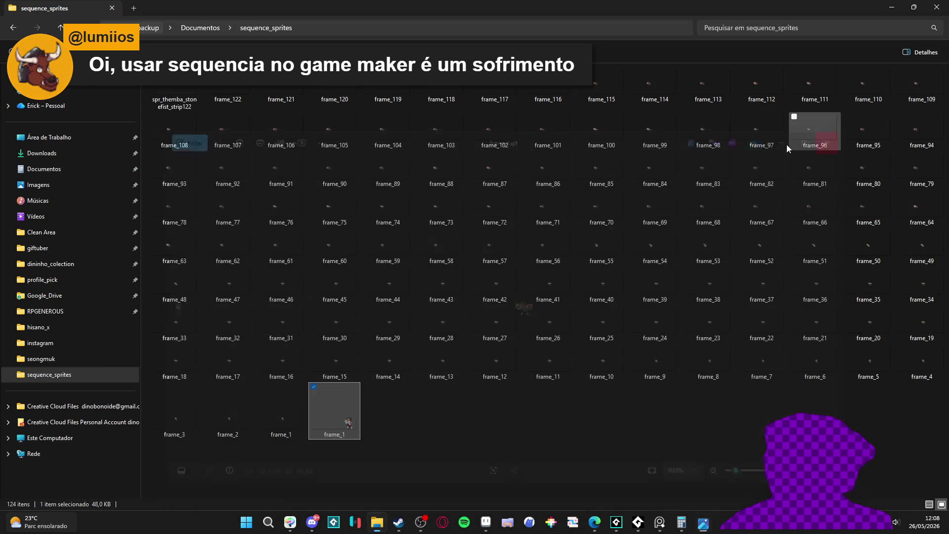
key(alt+Tab)
- Apply the 16 ms frame duration, save frame_1.gif, and preview it in the image viewer
click(124, 16)
text(p16)
key(Return)
key(ctrl+s)
click(916, 5)
click(354, 416)
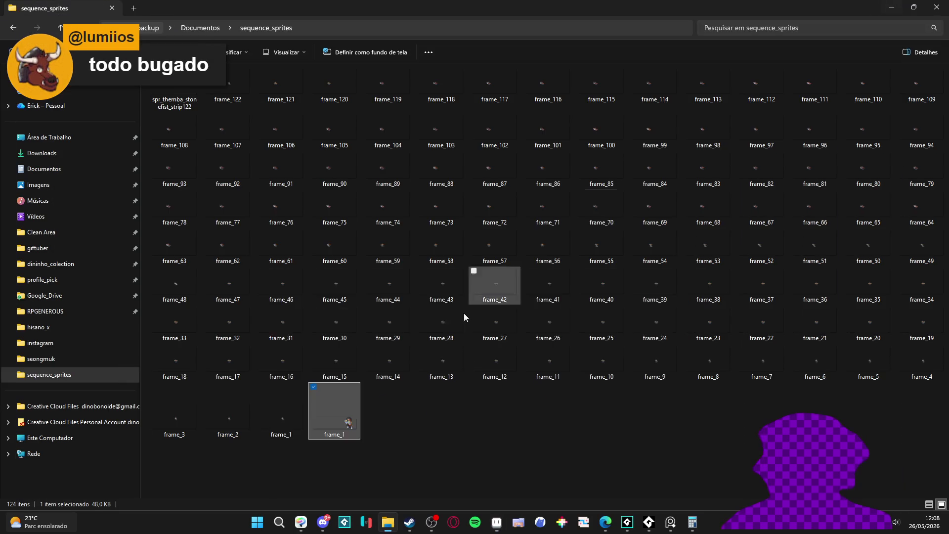
double_click(353, 415)
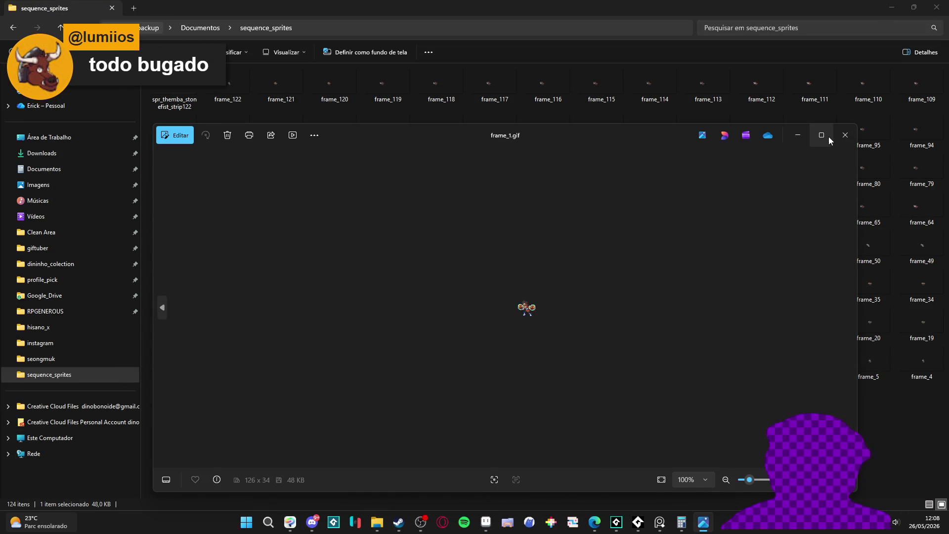
click(844, 135)
- Set the frame duration to 20 ms and recheck frame_1.gif in the image viewer
click(124, 17)
key(p)
key(Return)
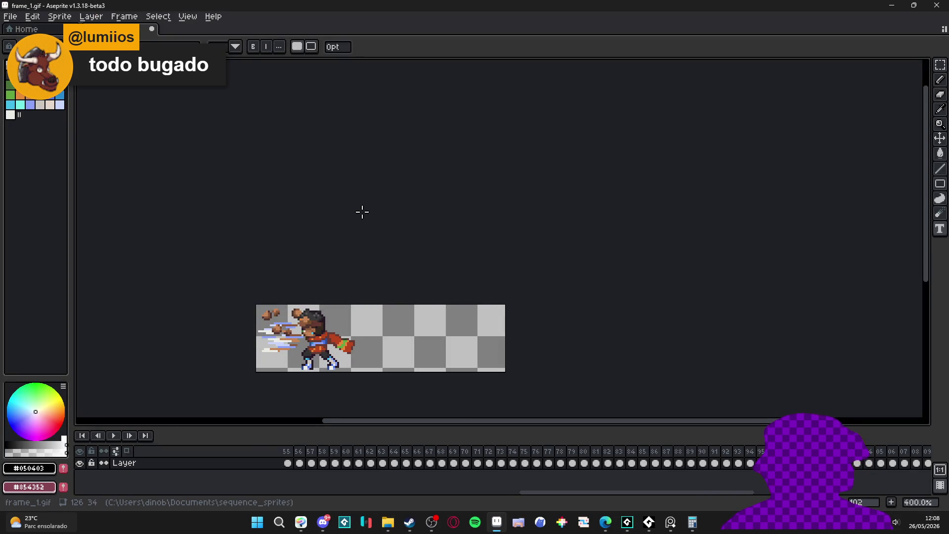
key(alt+Tab)
double_click(330, 428)
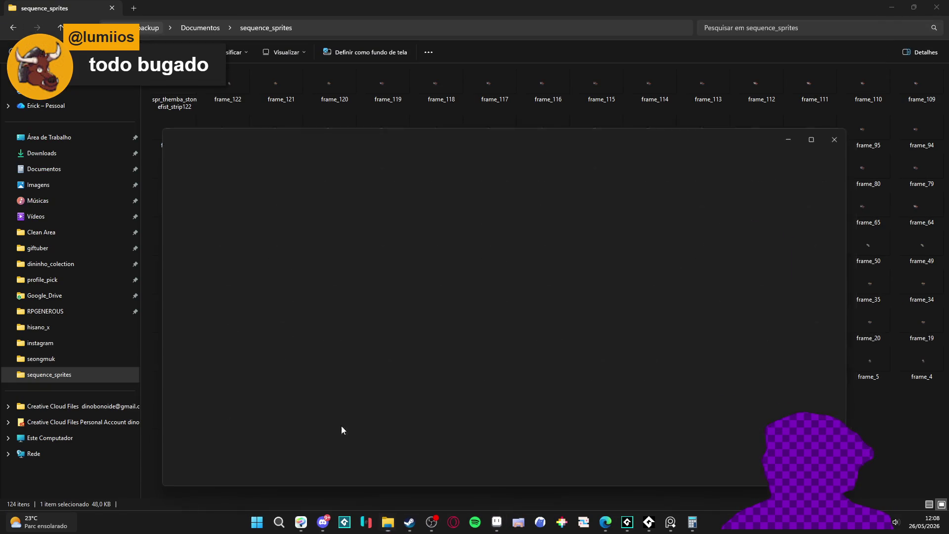
click(845, 134)
- Review the frame duration in Frame Properties and play the animation in the timeline
click(123, 17)
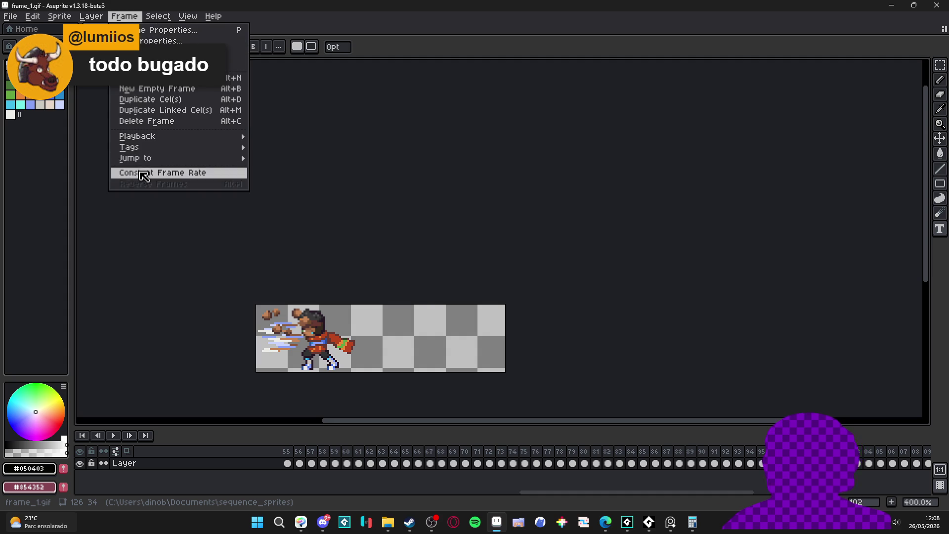
click(141, 174)
key(Return)
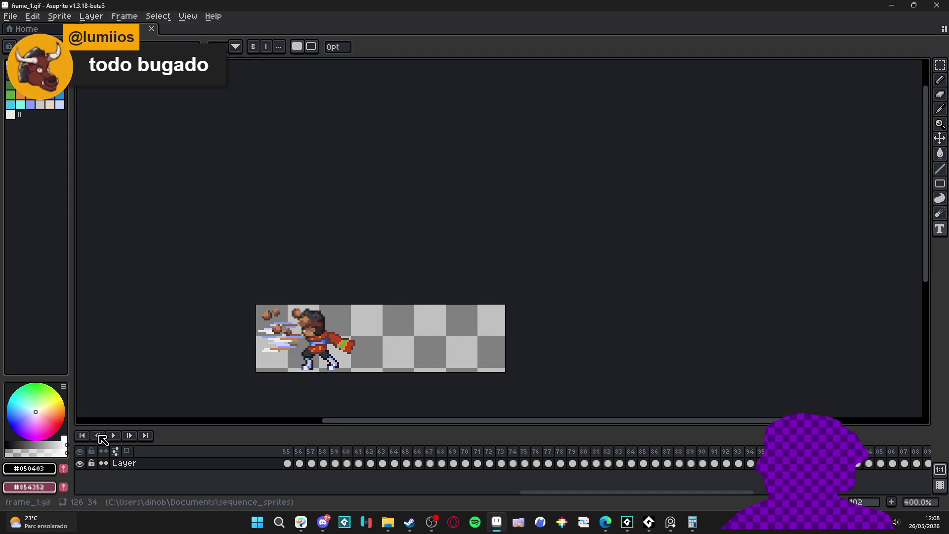
click(114, 435)
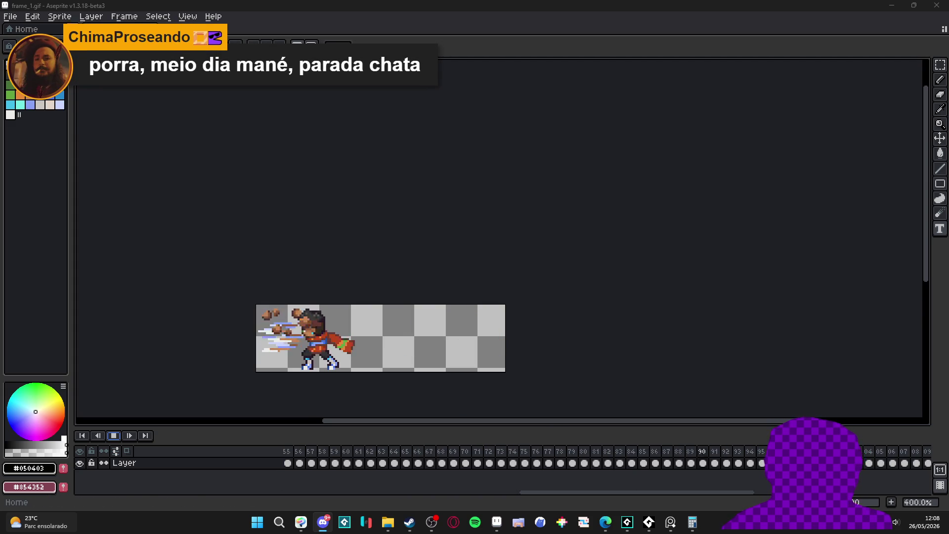
- Export the animation enlarged to 400% as frame_1-export.gif
key(alt+s)
key(Escape)
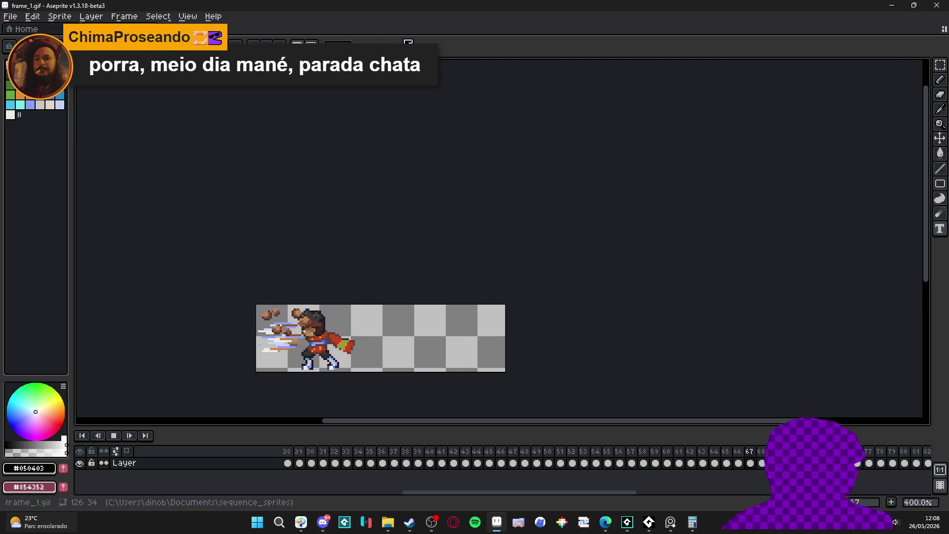
key(ctrl+alt+shift+s)
click(463, 141)
click(442, 201)
click(439, 250)
- Compare frame_1.gif and the enlarged frame_1-export.gif in the image viewer
key(alt+Tab)
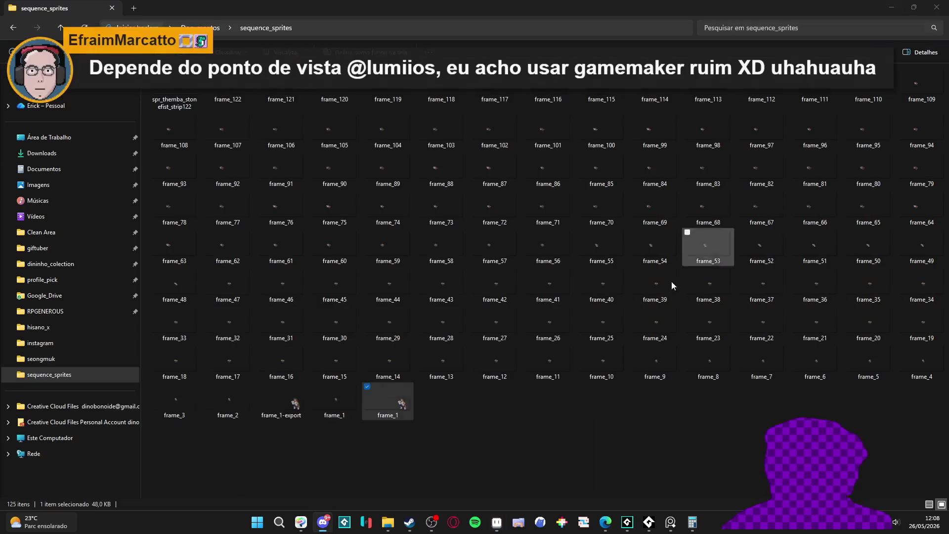
double_click(364, 411)
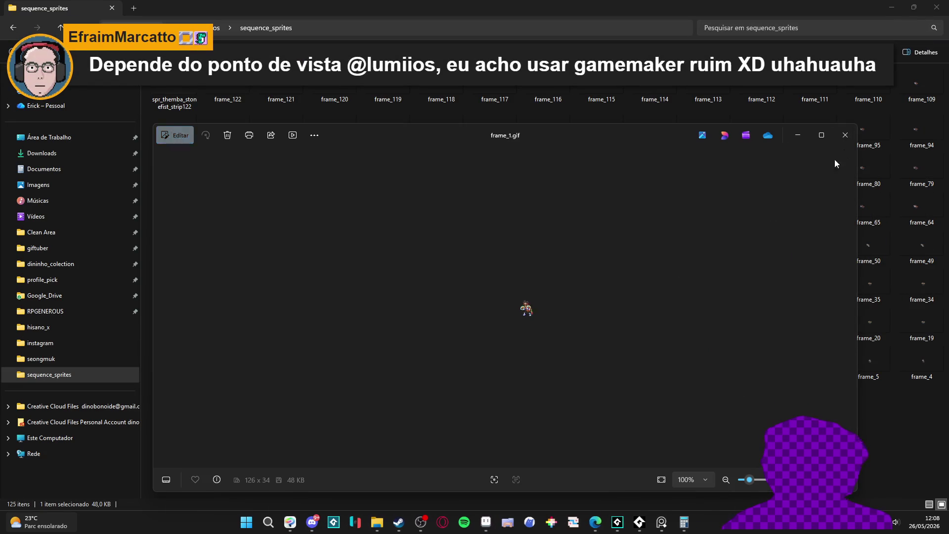
click(845, 135)
double_click(275, 396)
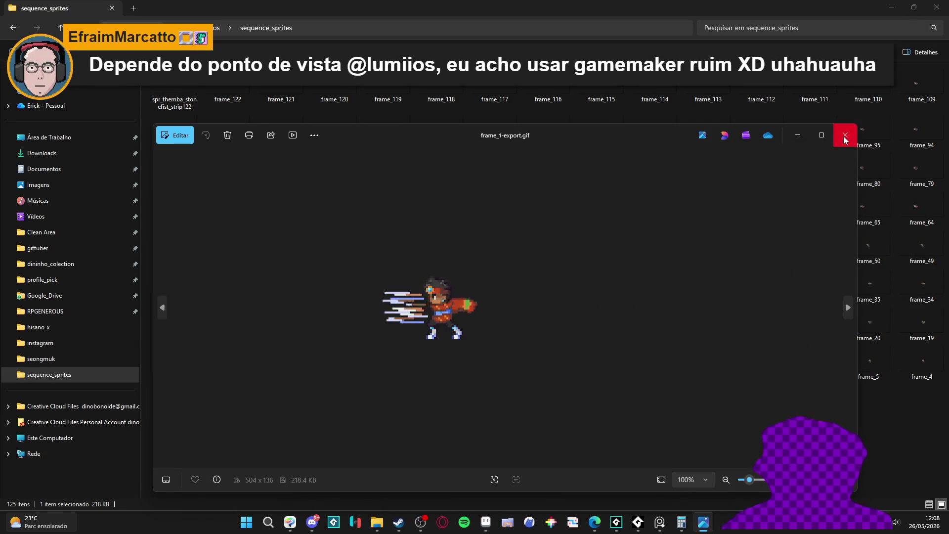
click(845, 135)
mouse_move(312, 388)
mouse_down()
mouse_move(44, 460)
mouse_move(323, 522)
mouse_up()
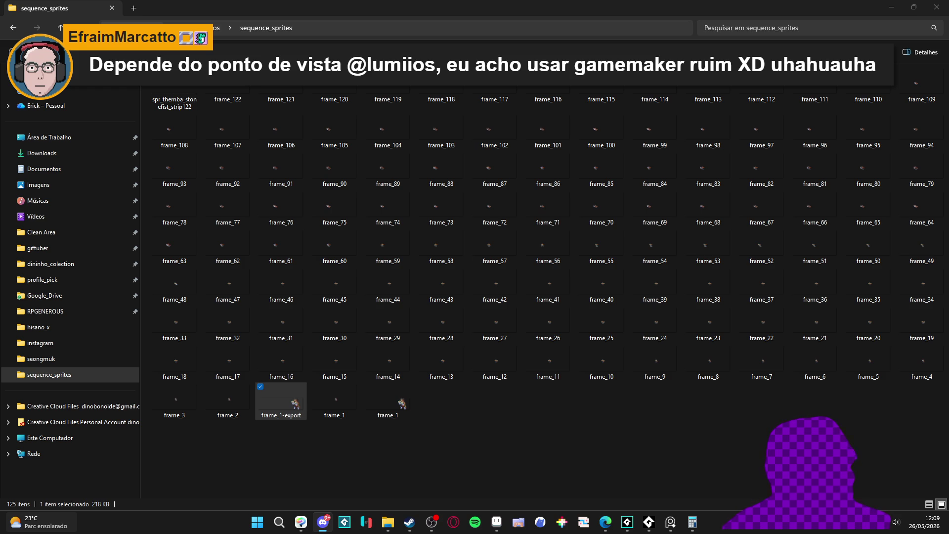
- Deselect frame_1-export in sequence_sprites and return to the Spiritalis GameMaker project
click(568, 456)
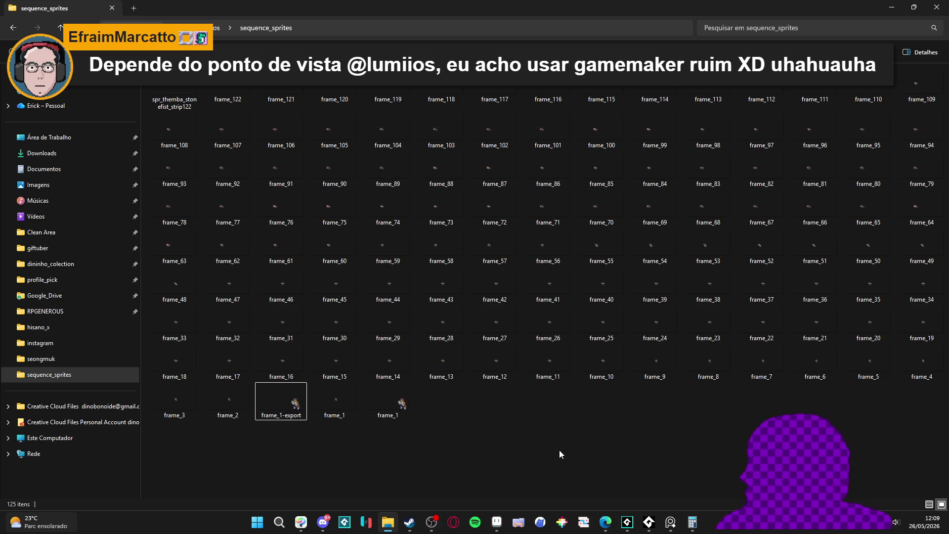
mouse_move(627, 522)
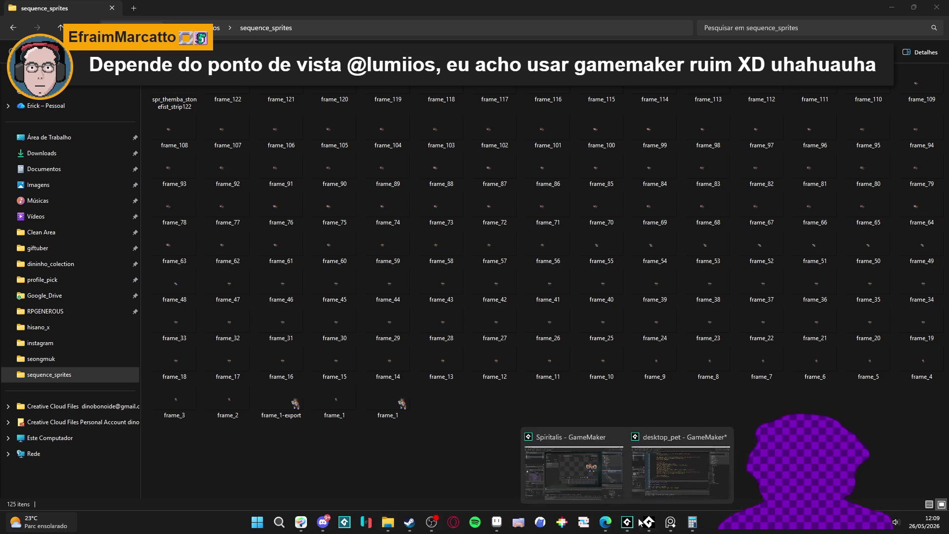
mouse_move(649, 493)
click(569, 475)
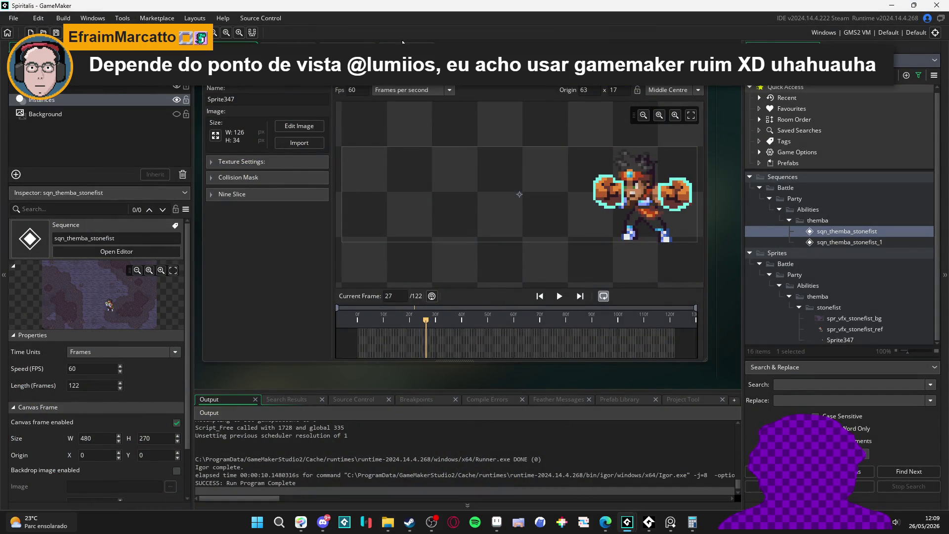
- Open the sqn_themba_stonefist sequence editor and play its preview
click(403, 41)
mouse_move(500, 244)
mouse_down()
mouse_move(494, 171)
mouse_move(492, 243)
mouse_move(490, 161)
mouse_up()
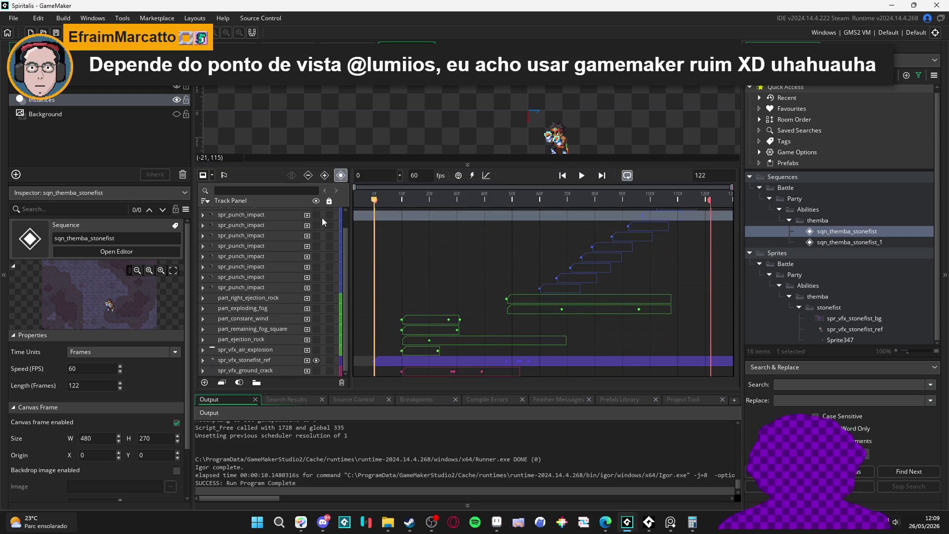
scroll(320, 241, up, 1)
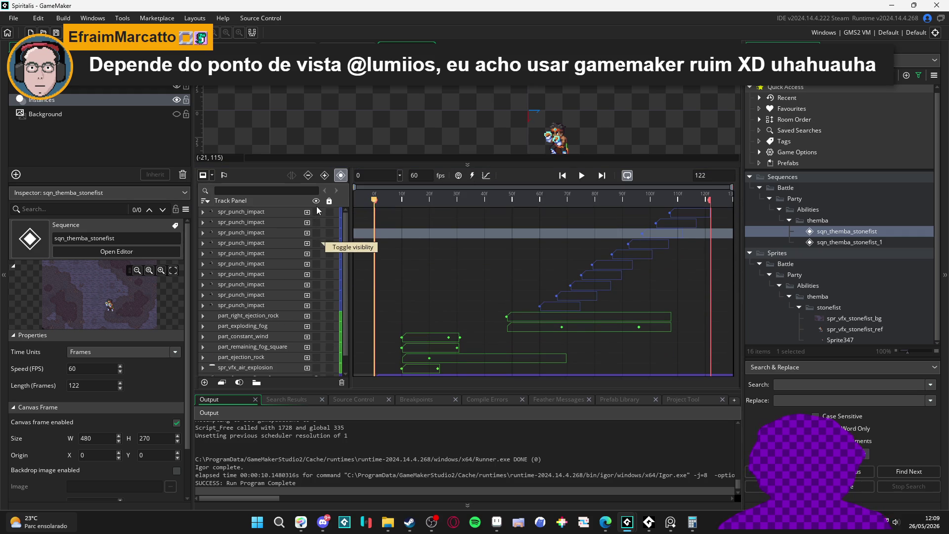
double_click(875, 231)
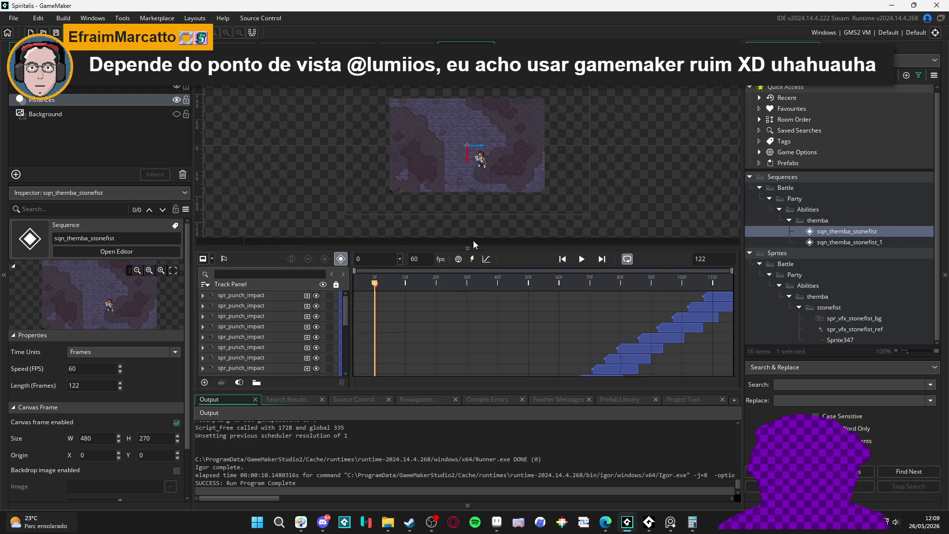
scroll(474, 158, up, 4)
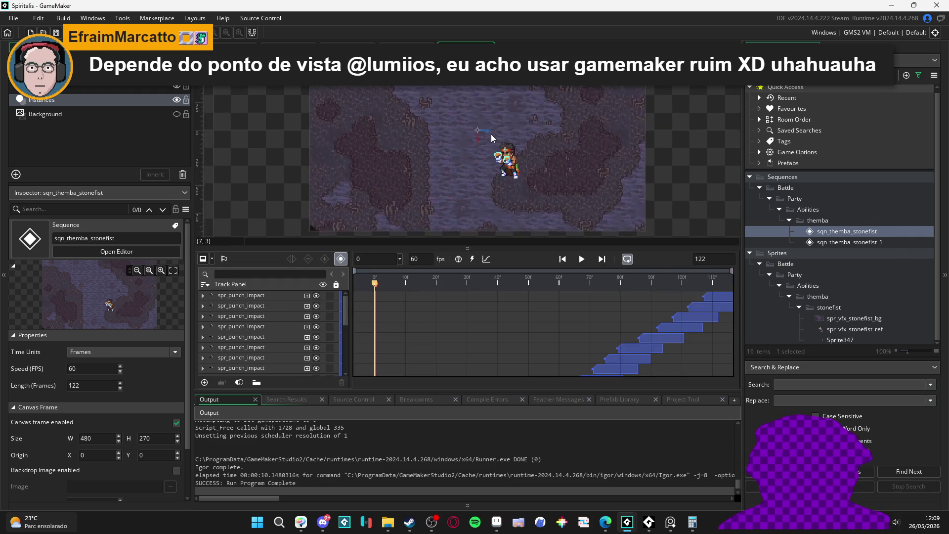
click(581, 259)
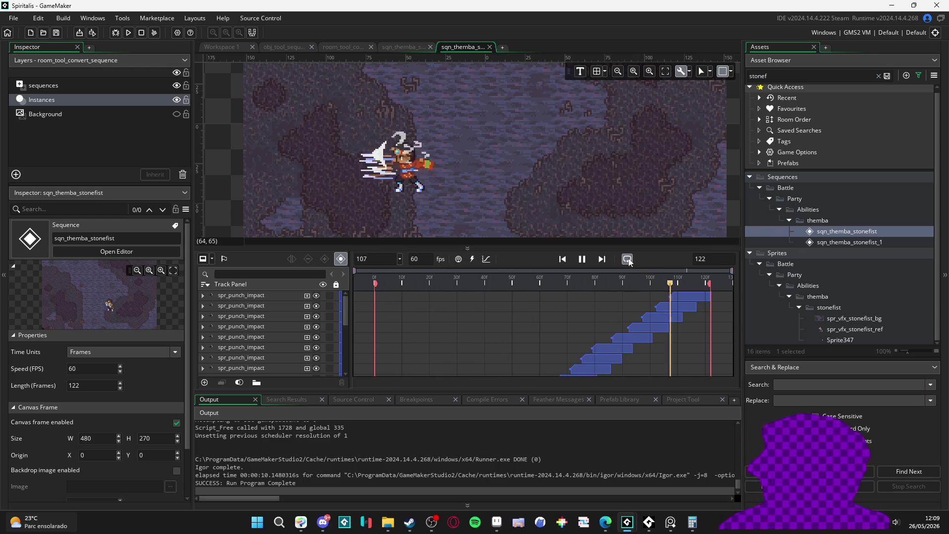
click(584, 259)
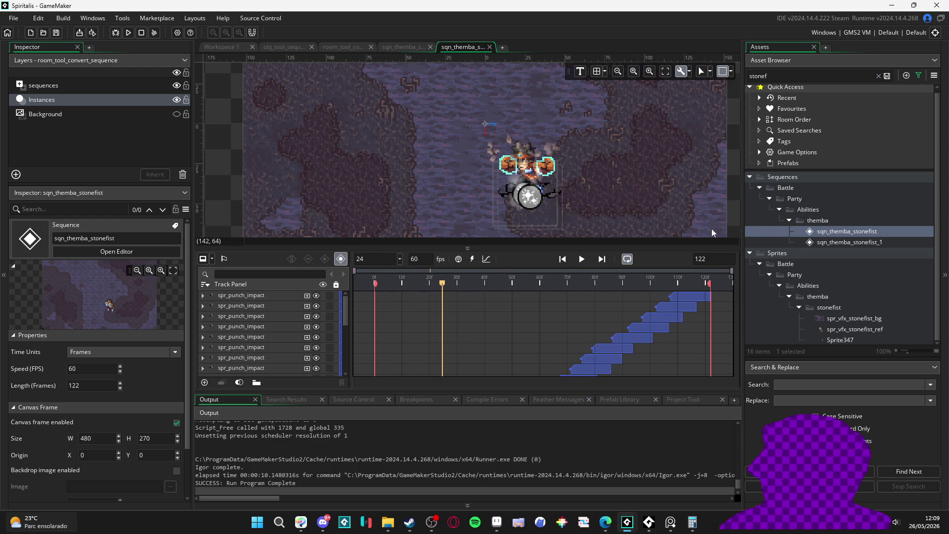
- Hide both spr_vfx_stonefist_bg tracks and replay the sequence, stopping at frame 75
scroll(269, 341, down, 5)
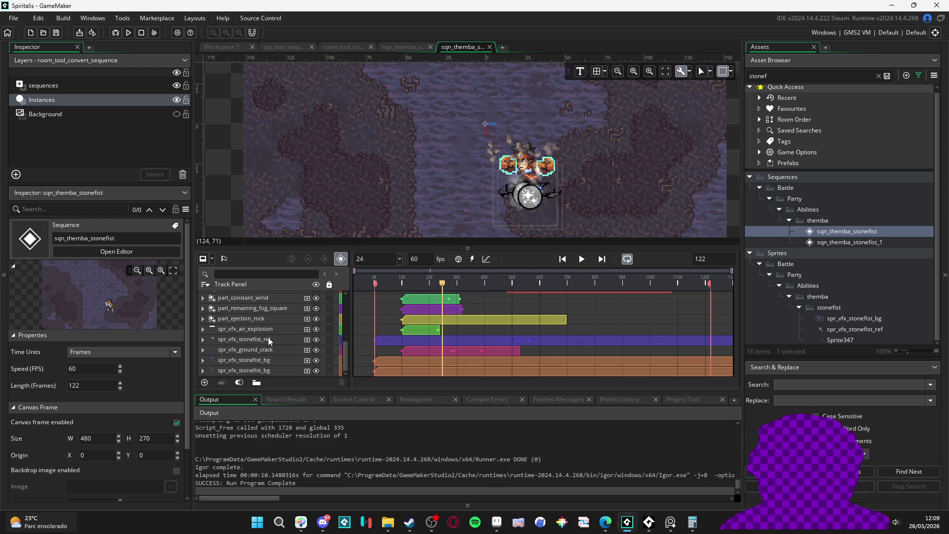
click(316, 370)
click(316, 360)
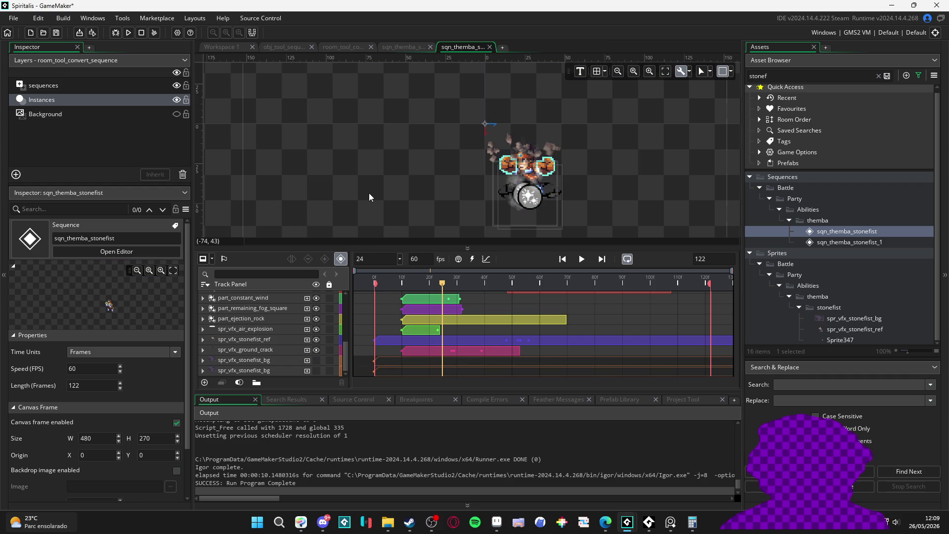
click(584, 262)
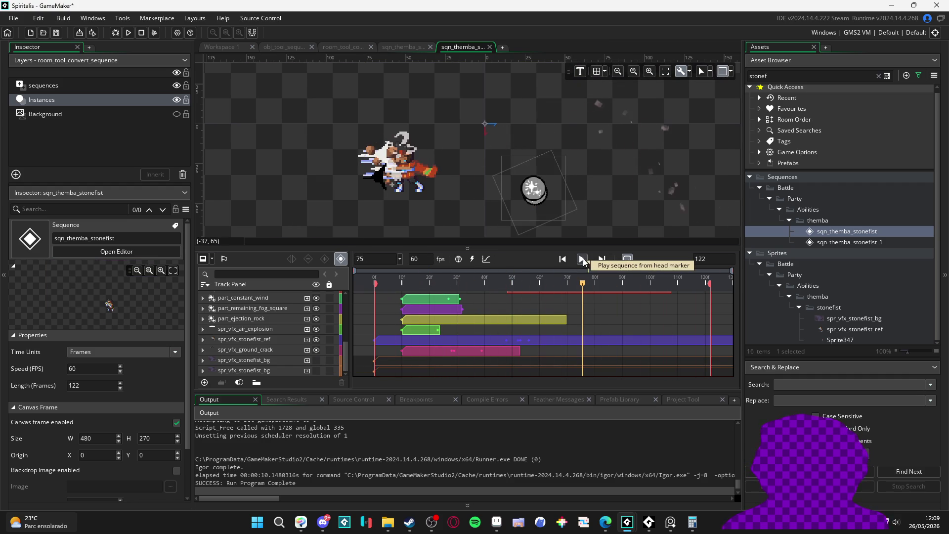
click(583, 260)
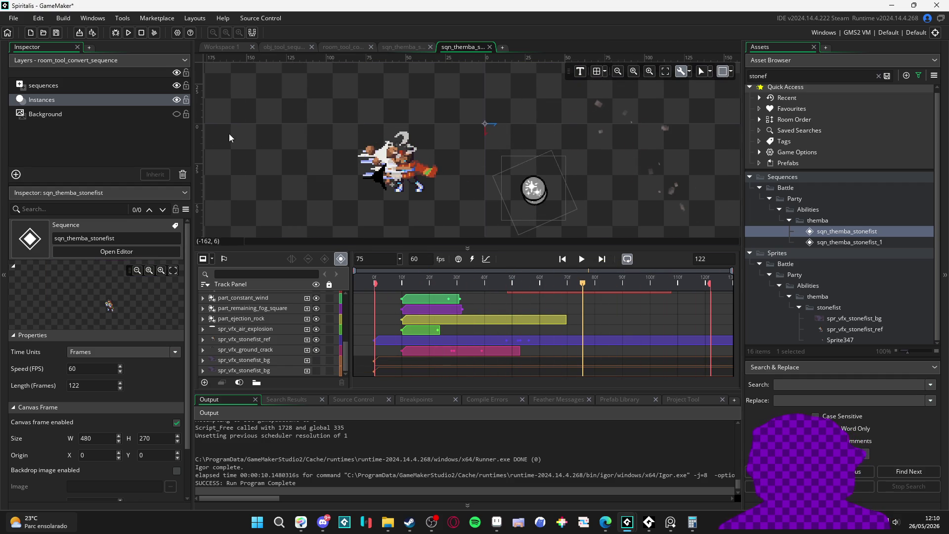
- Switch between the stonefist sequence editors and open the room_tool_convert_sequence room
click(403, 48)
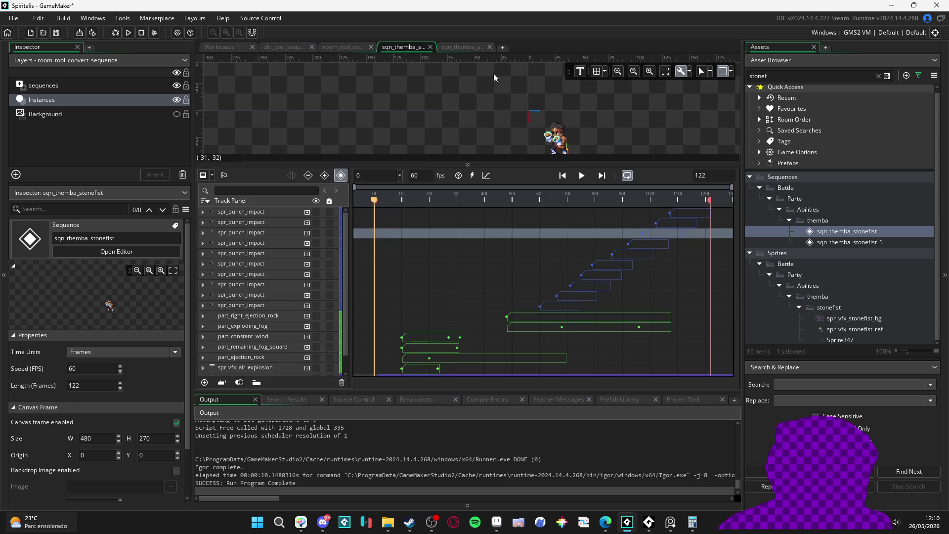
click(462, 47)
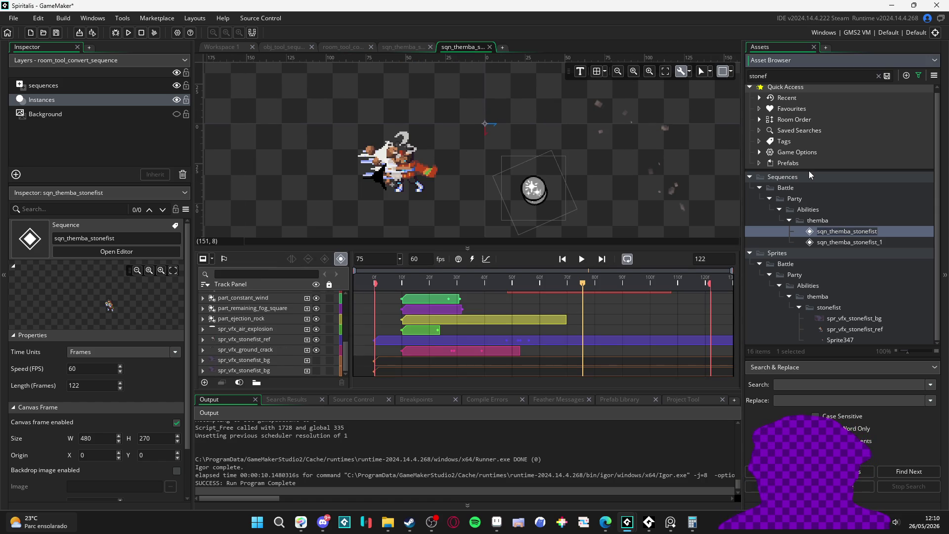
click(860, 242)
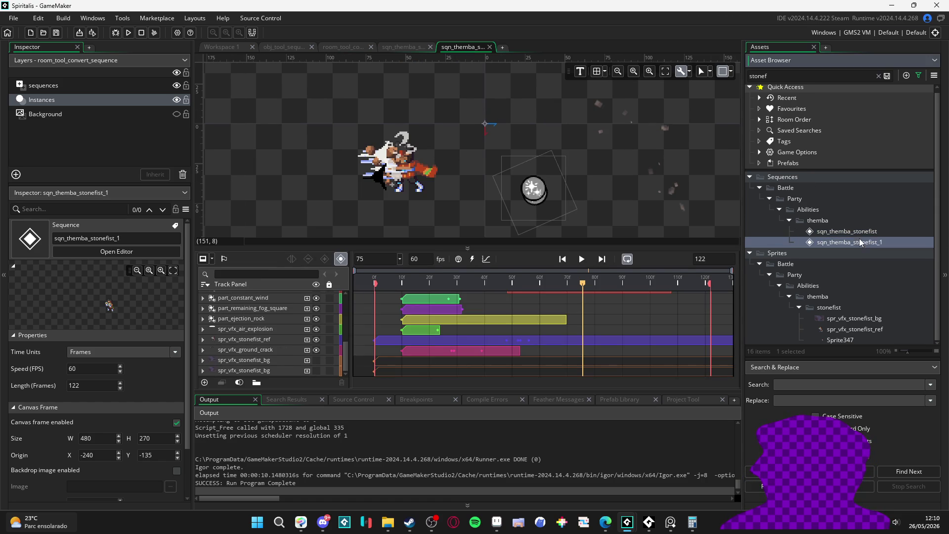
click(396, 46)
click(343, 47)
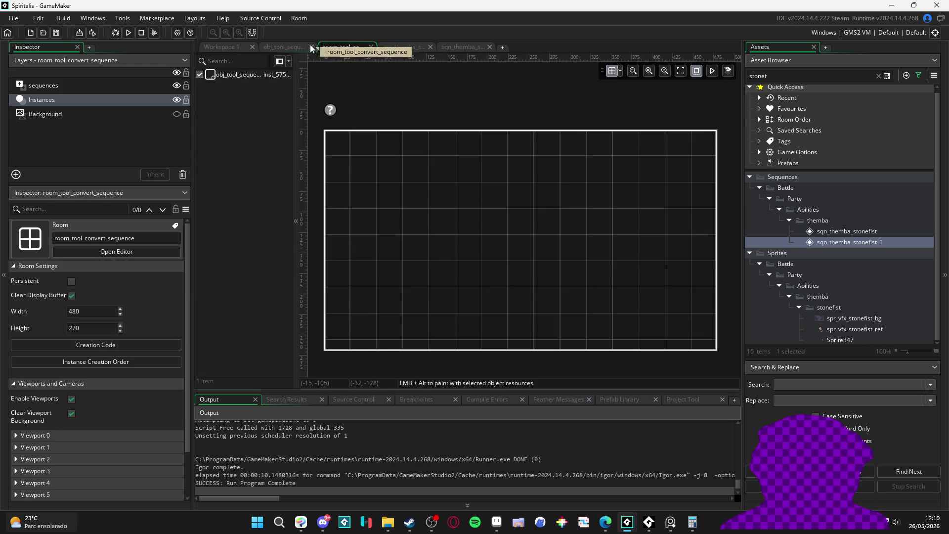
- Add spaces after the commas in the sprite_save call and save the Create event
click(285, 47)
click(401, 234)
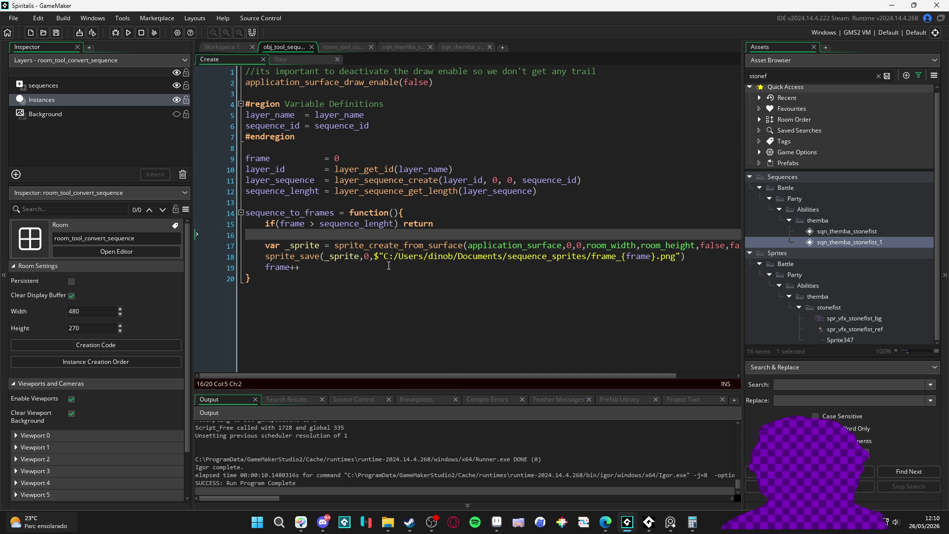
click(365, 256)
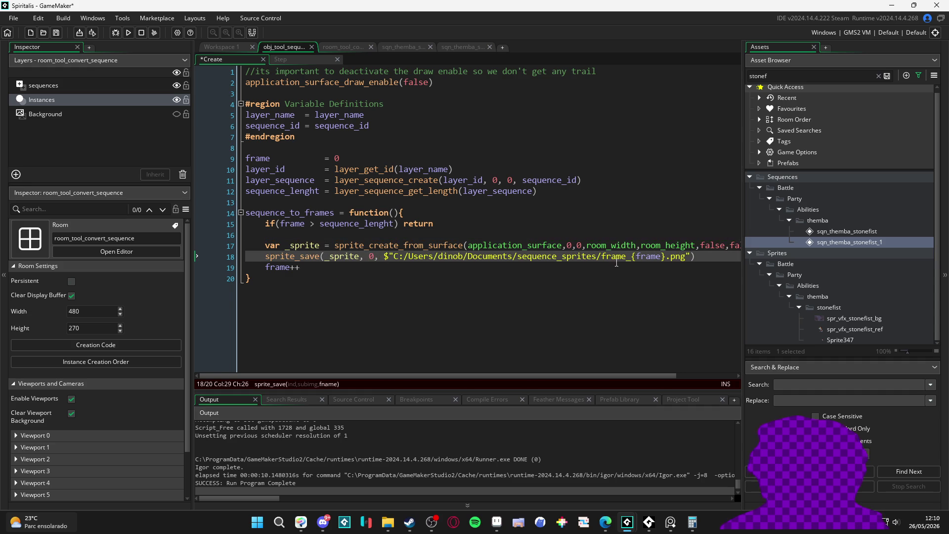
click(522, 273)
key(ctrl+s)
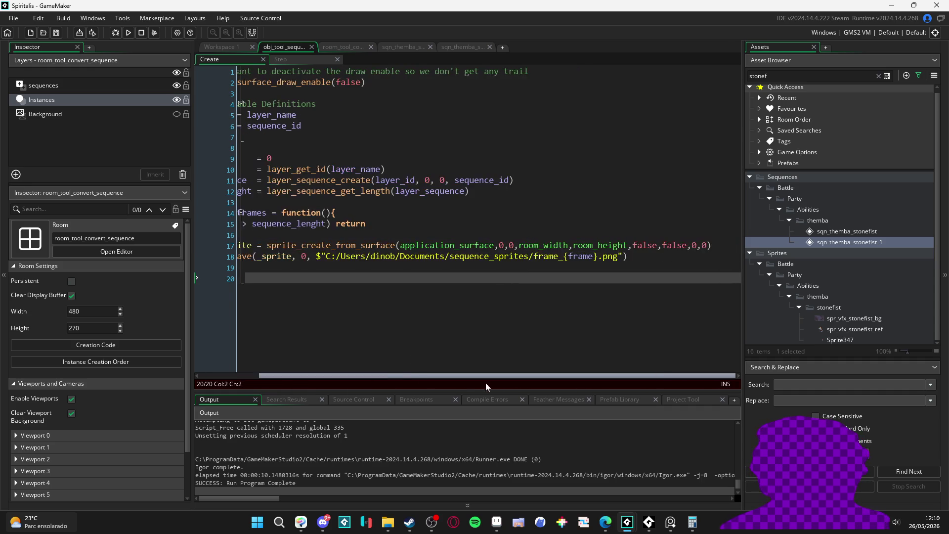
drag(349, 377, 563, 322)
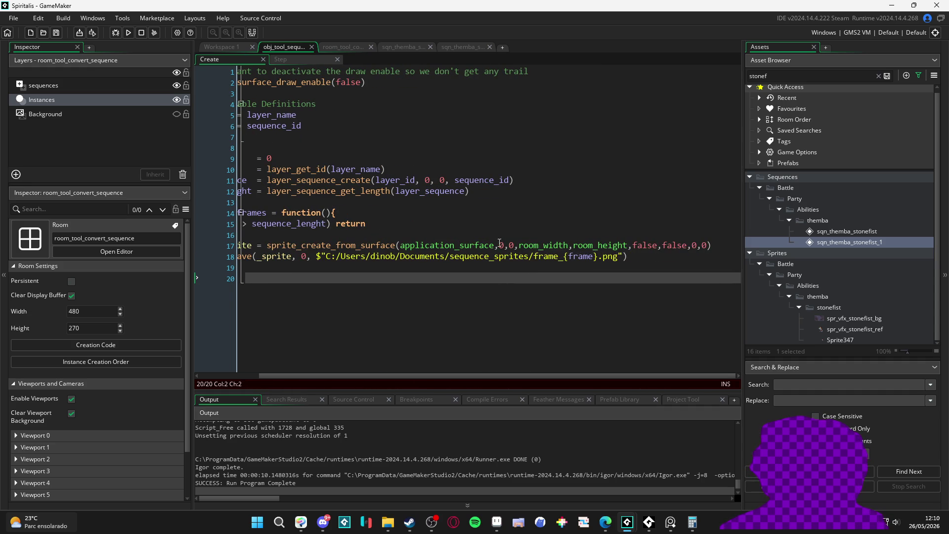
- Space out the sprite_create_from_surface arguments, including 0, 0 and after room_height
click(499, 244)
key(Right)
key(Right)
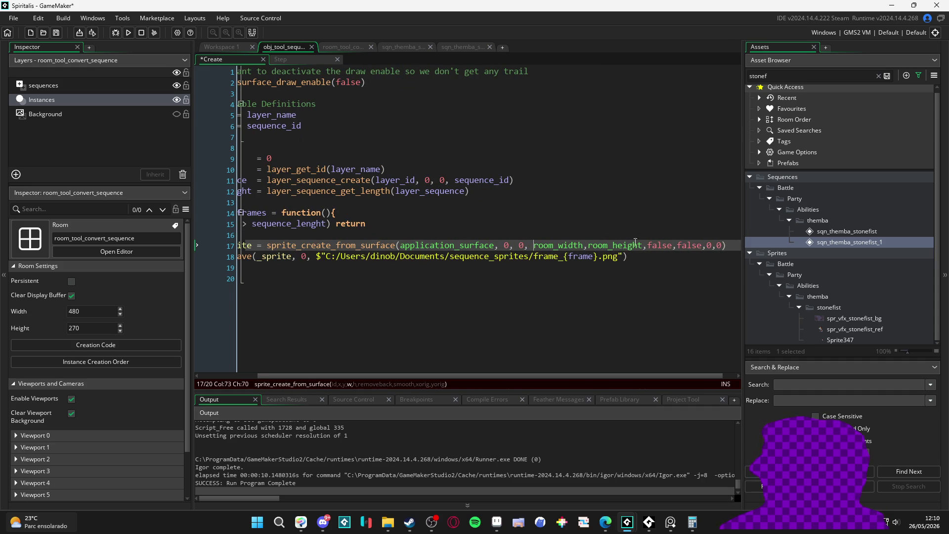
click(648, 246)
key(Right)
key(Right)
key(Right)
key(Right)
key(Right)
key(Right)
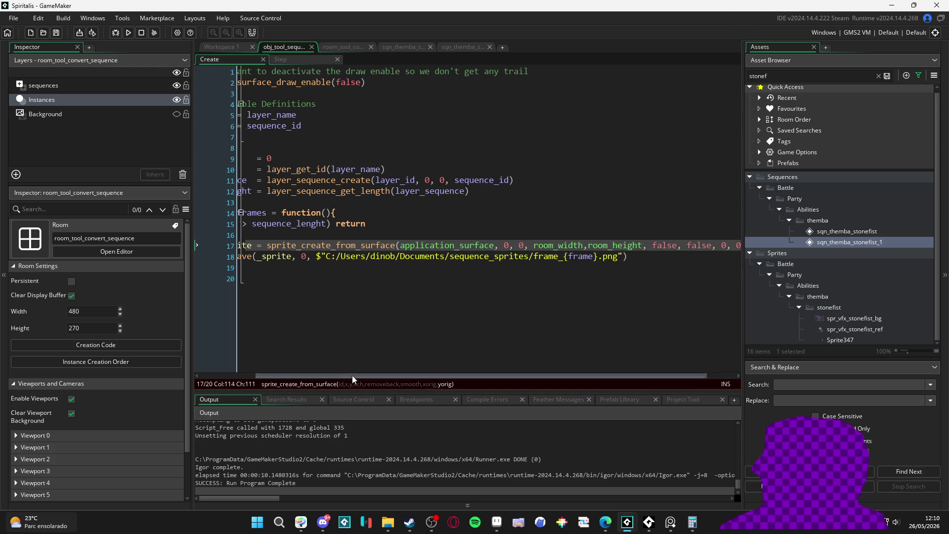
drag(354, 376, 298, 376)
click(340, 284)
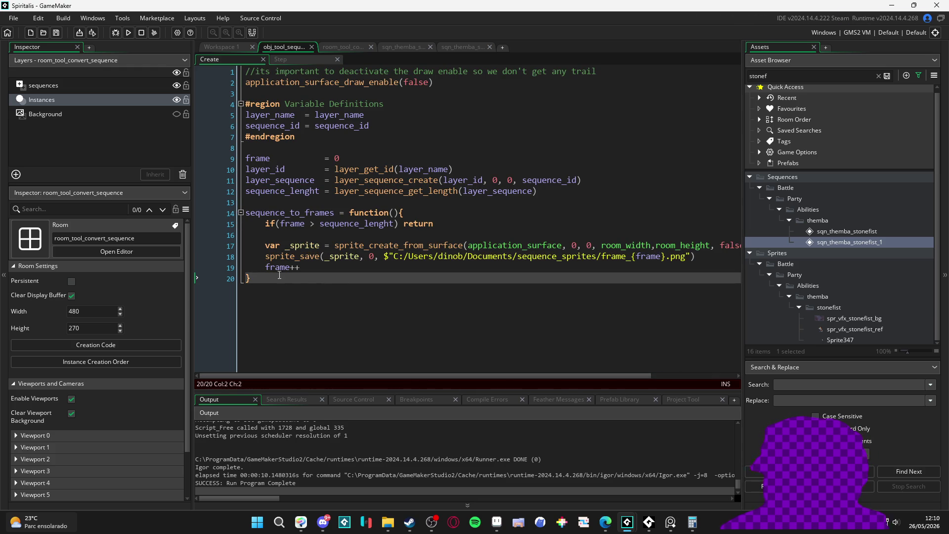
click(259, 232)
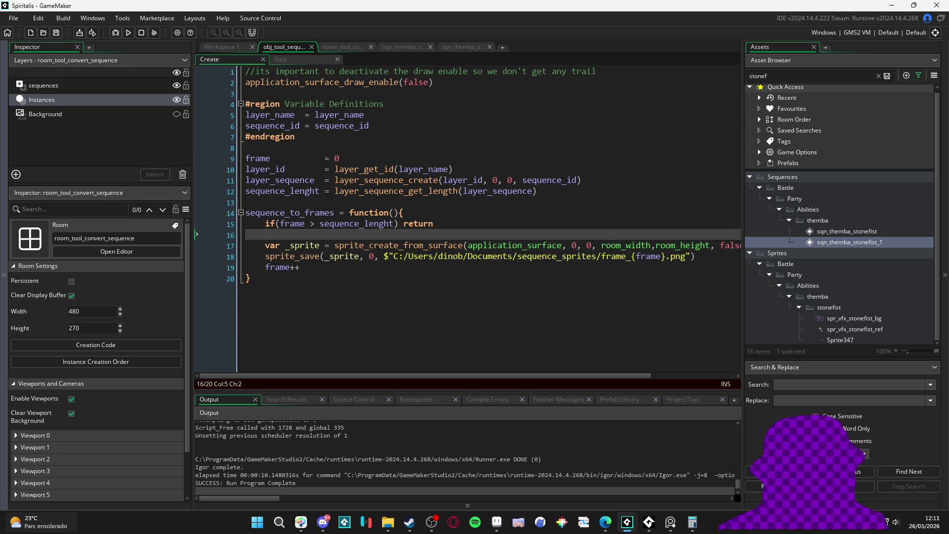
key(alt+Tab)
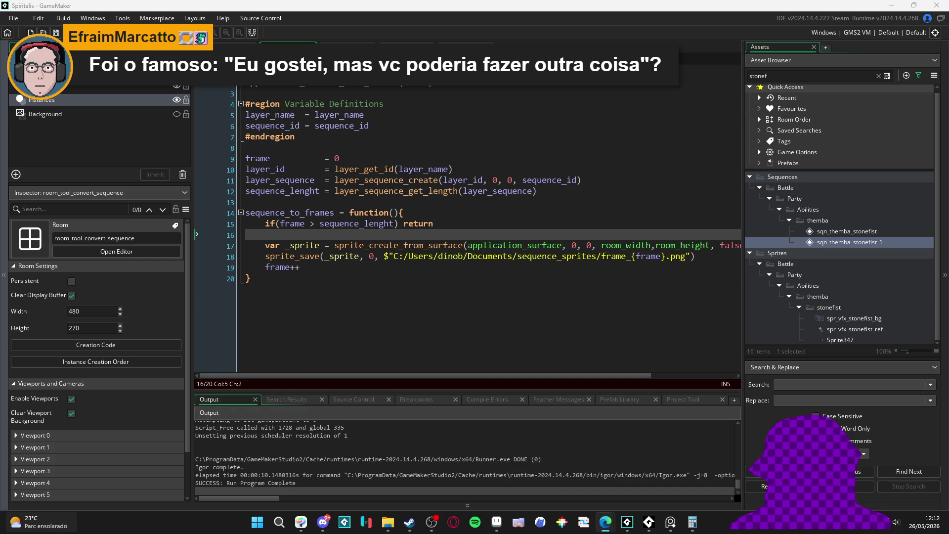
- Look over the sketch in Clip Studio Paint, panning it slightly
click(299, 523)
scroll(534, 341, up, 3)
scroll(534, 341, down, 1)
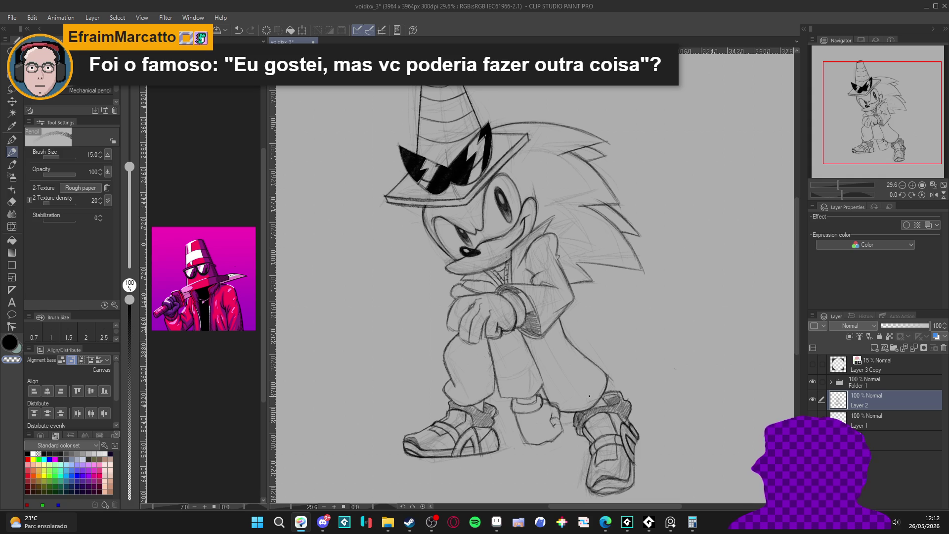
drag(667, 279, 656, 273)
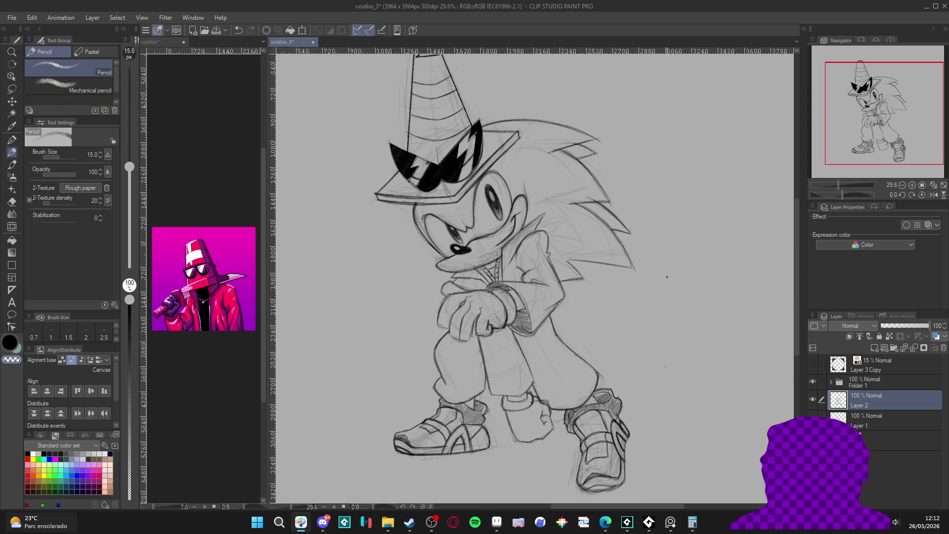
- Review the frames output path in the export code, then select Sprite347 for the inspector
click(927, 6)
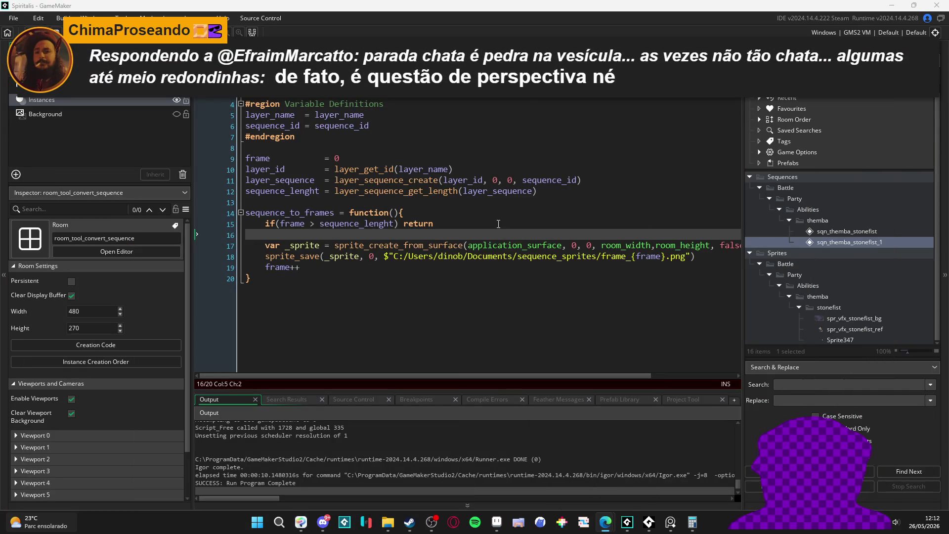
click(482, 256)
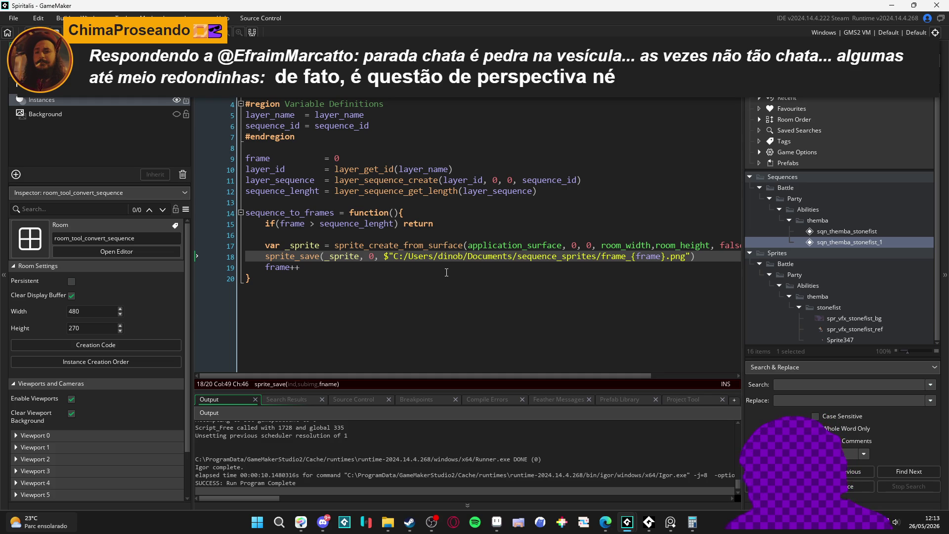
click(446, 272)
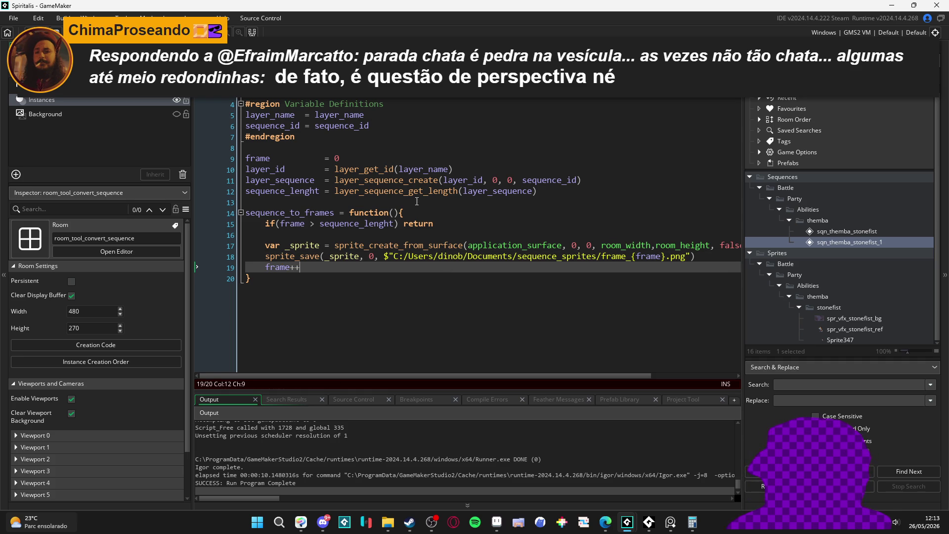
key(Up)
key(Up)
key(Up)
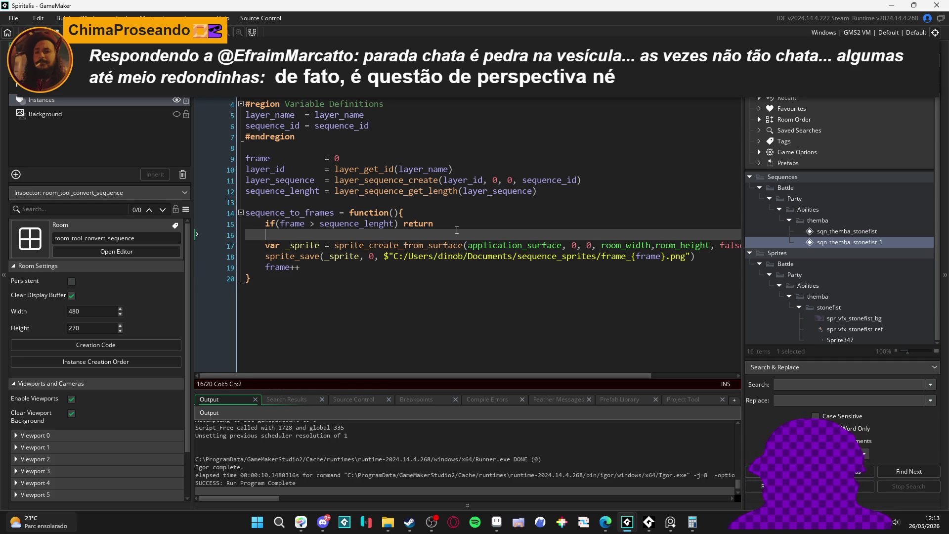
click(458, 256)
click(357, 323)
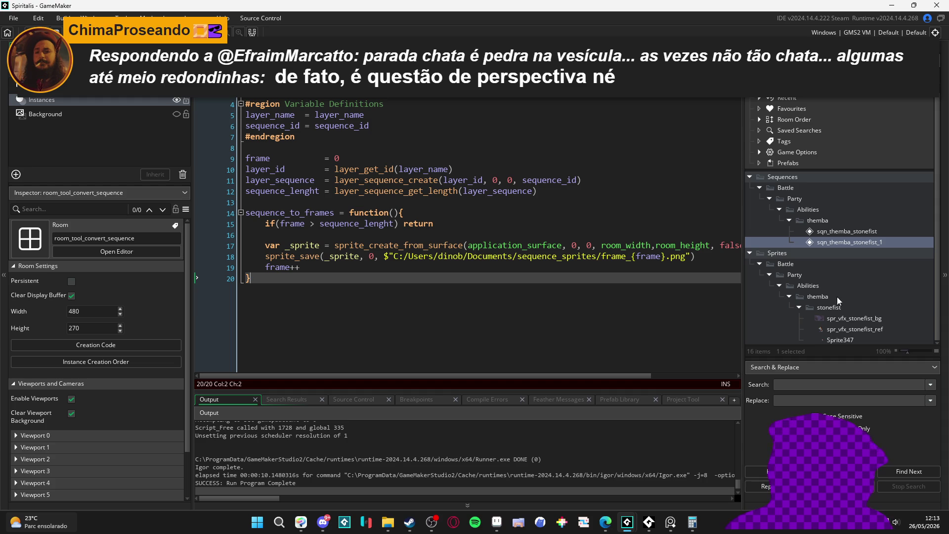
click(849, 339)
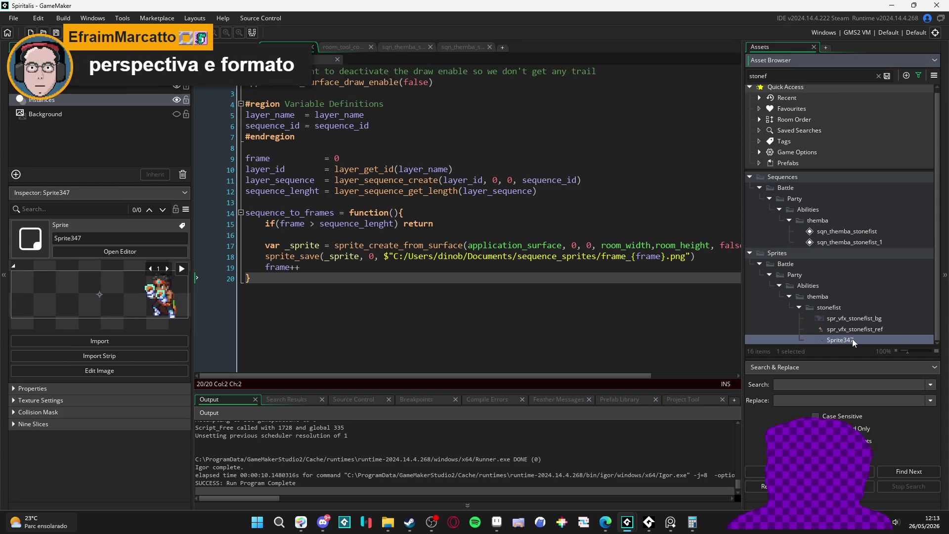
- Place Sprite347 into the room_tool_convert_sequence room as a test graphic
click(454, 46)
click(399, 46)
click(330, 49)
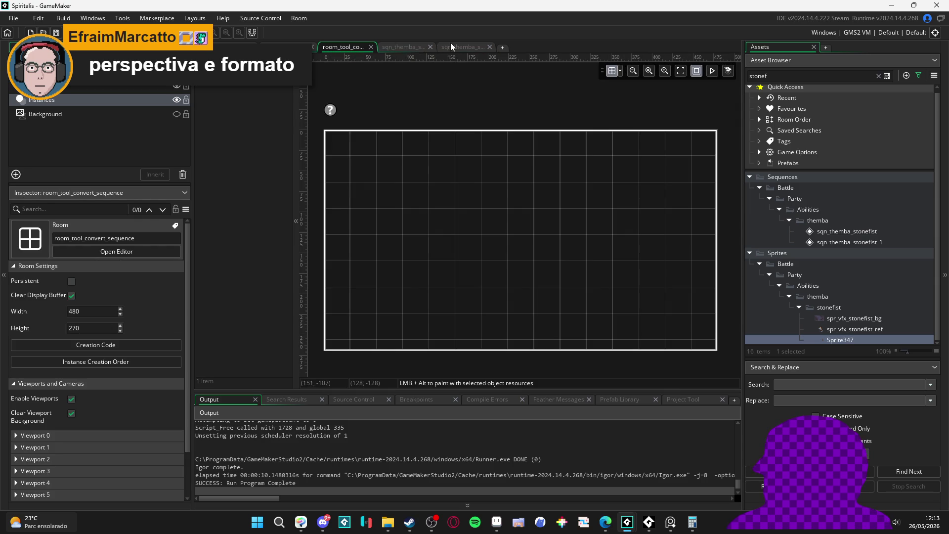
click(330, 109)
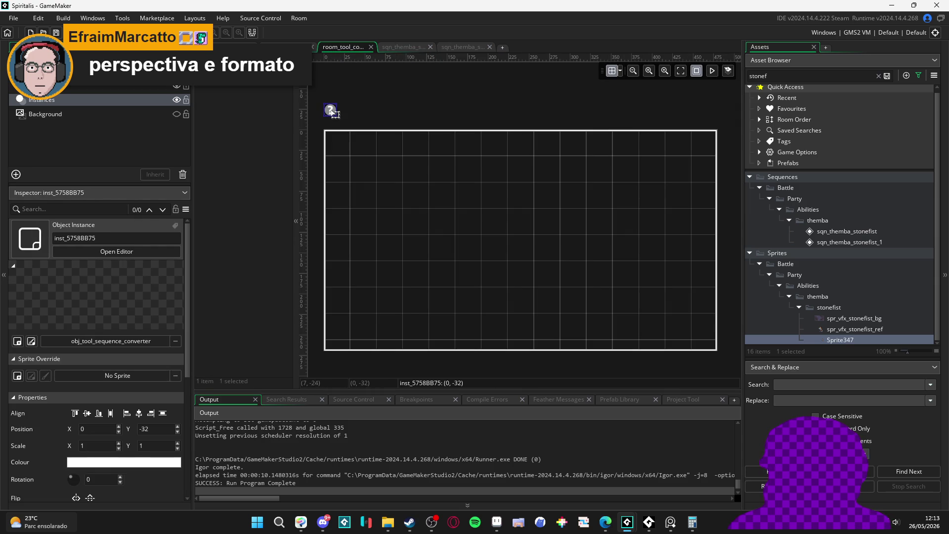
mouse_move(838, 341)
mouse_down()
mouse_move(441, 237)
mouse_move(415, 240)
mouse_move(502, 269)
mouse_up()
click(713, 71)
- Run the game with F5, close it, and delete Sprite347 from the sequences layer
key(F5)
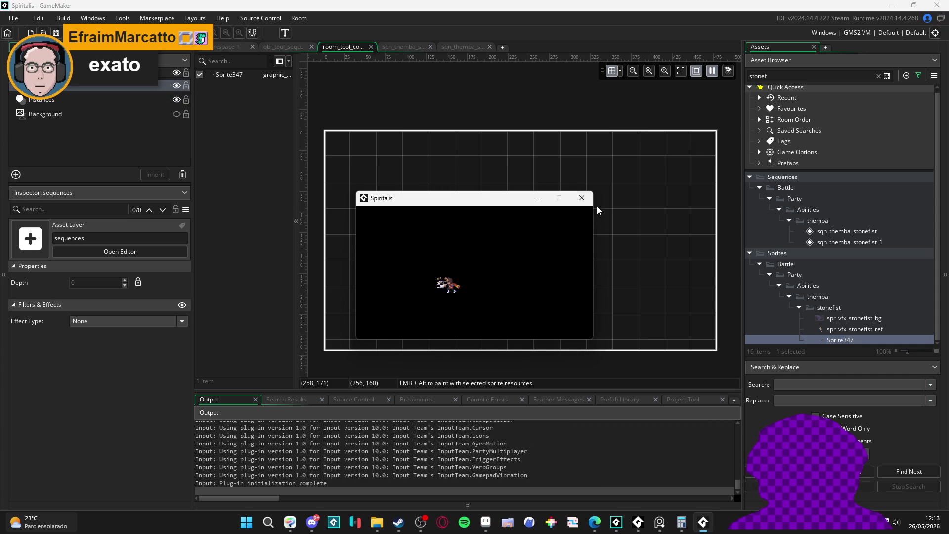
click(588, 202)
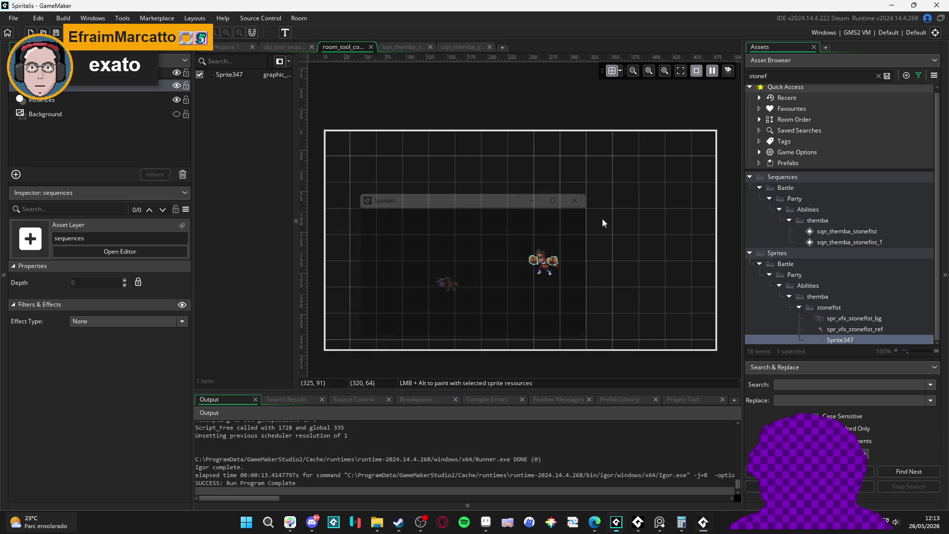
click(553, 261)
key(Delete)
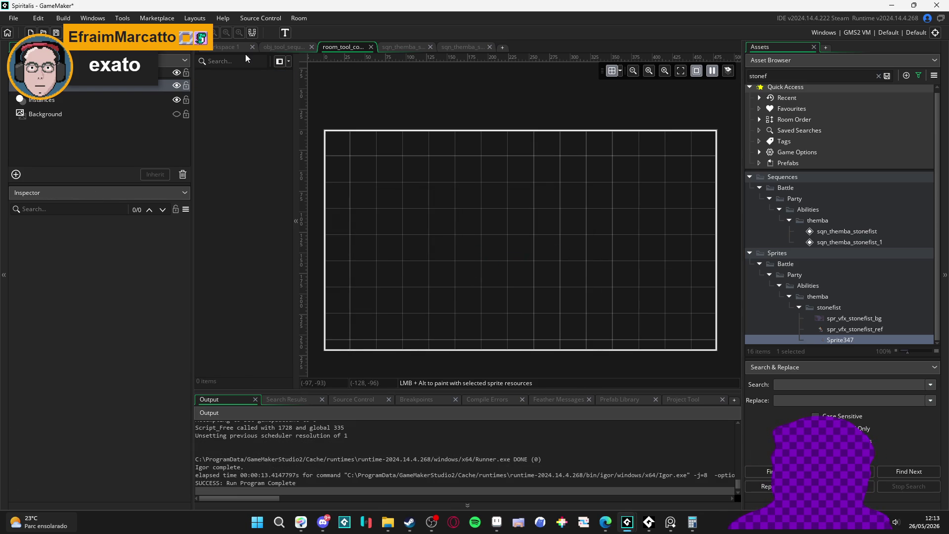
click(147, 87)
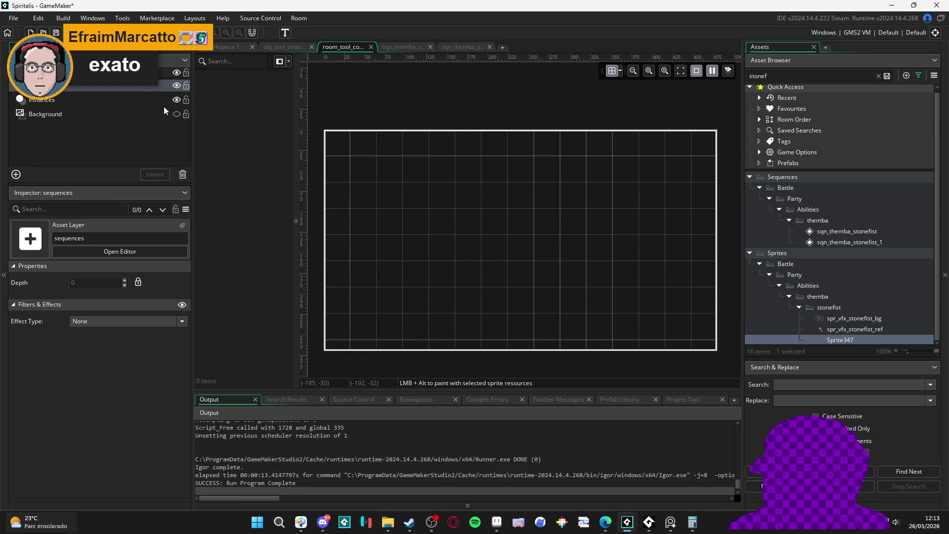
- Set the converter instance's sequence_id to sqn_themba_stonefist via a 'tonefist' asset search
click(125, 99)
click(232, 74)
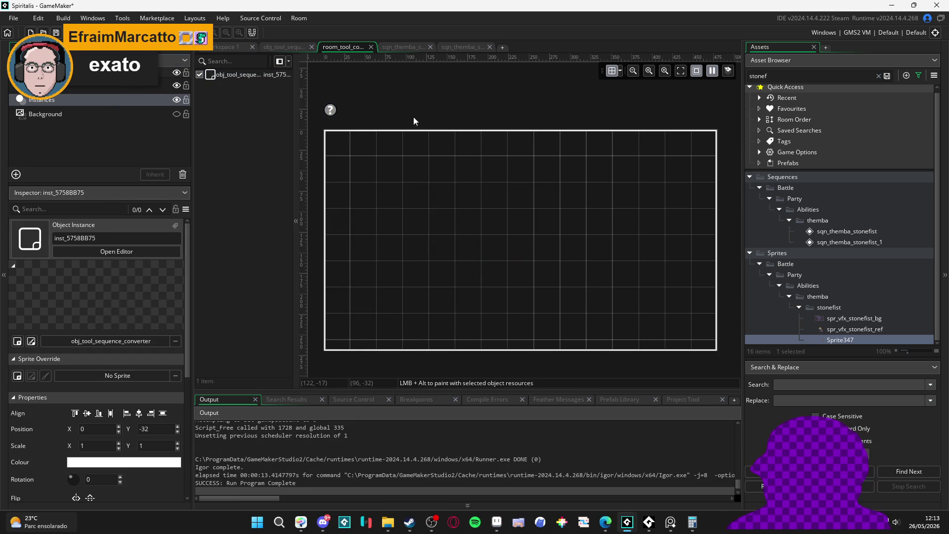
double_click(330, 110)
click(419, 139)
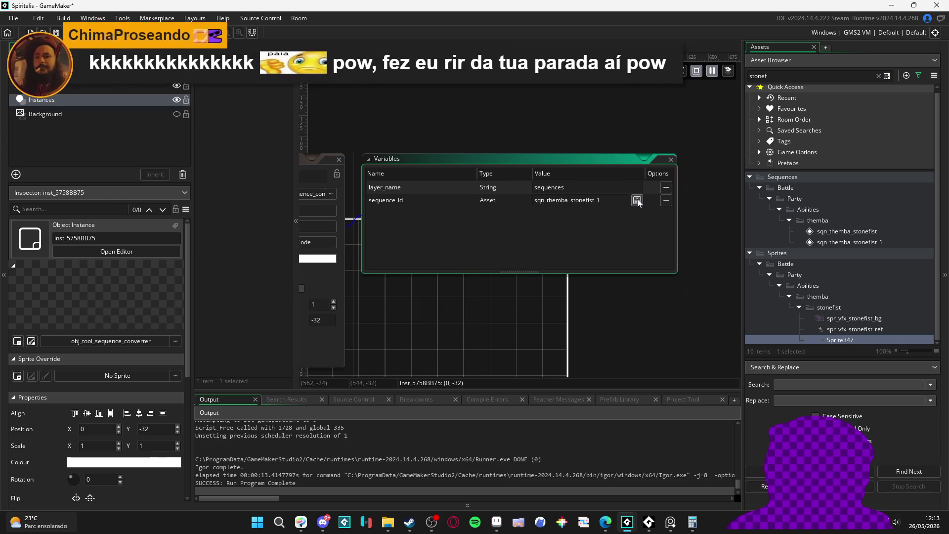
click(637, 201)
text(tonefist)
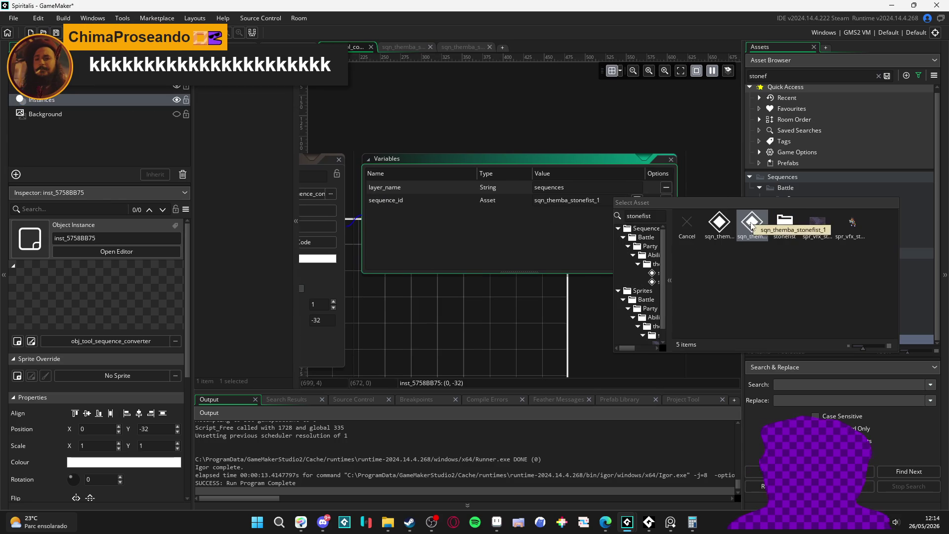
click(727, 224)
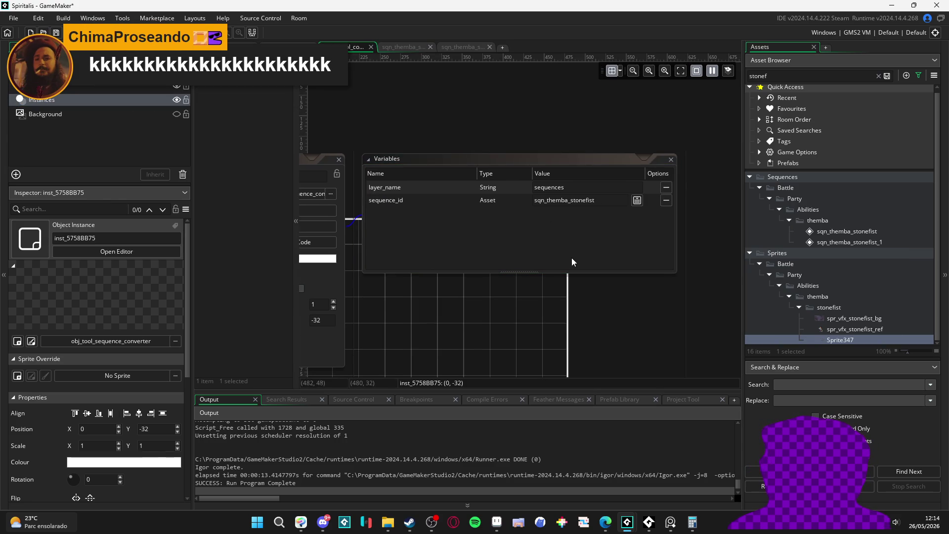
drag(560, 129, 587, 126)
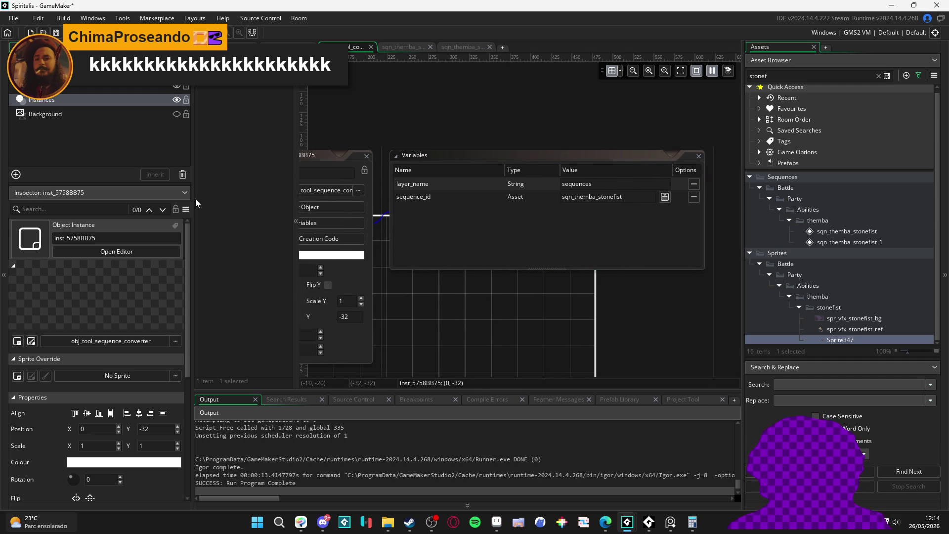
drag(192, 199, 139, 199)
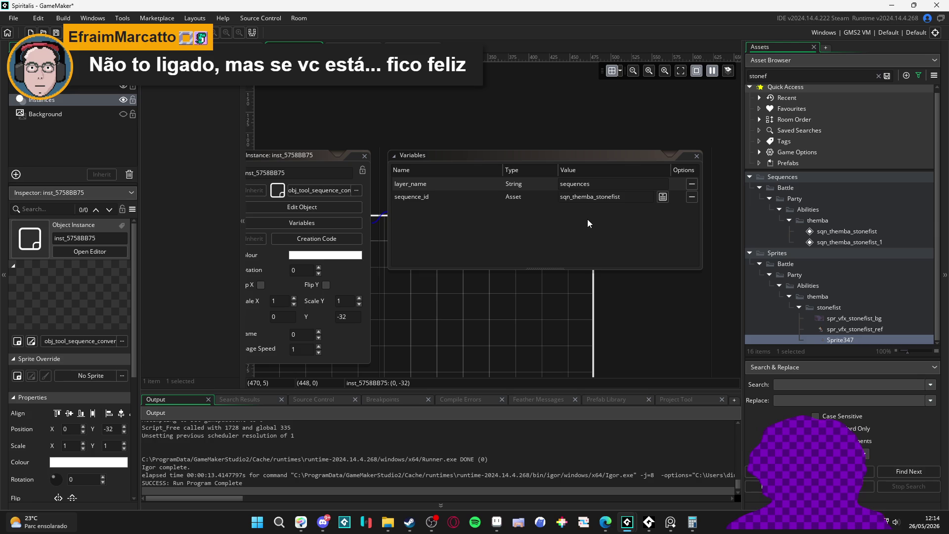
drag(502, 94, 571, 85)
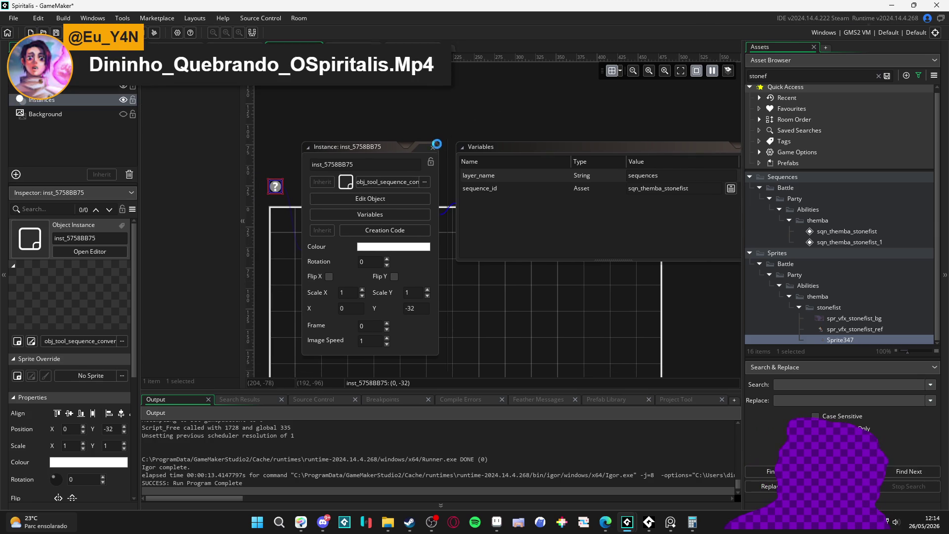
click(433, 148)
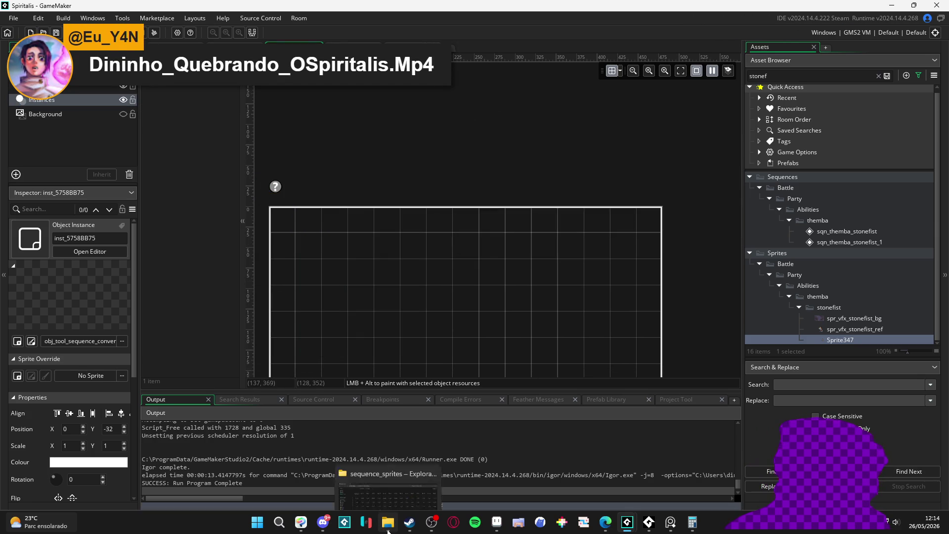
- Select the frame_1 GIFs and rubber-band the first four columns of frame files
click(389, 526)
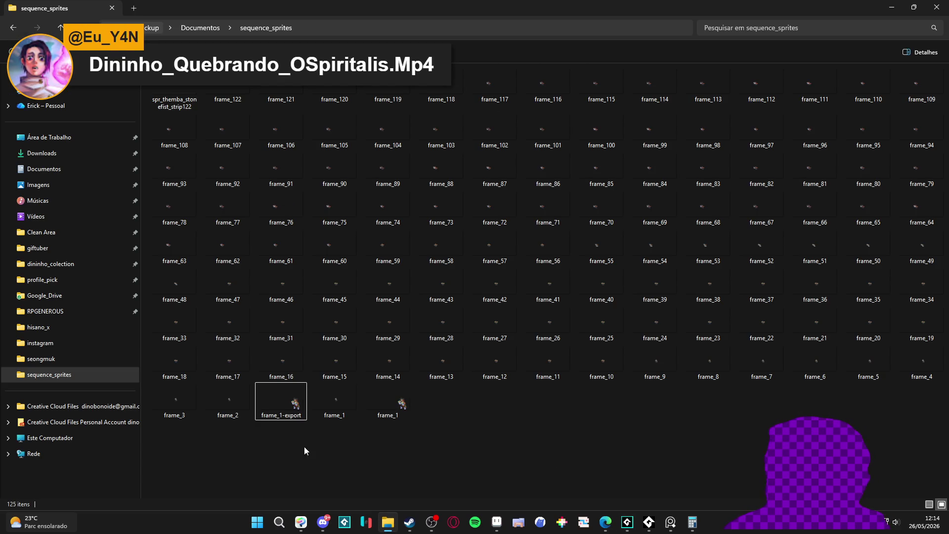
mouse_move(335, 412)
click(385, 410)
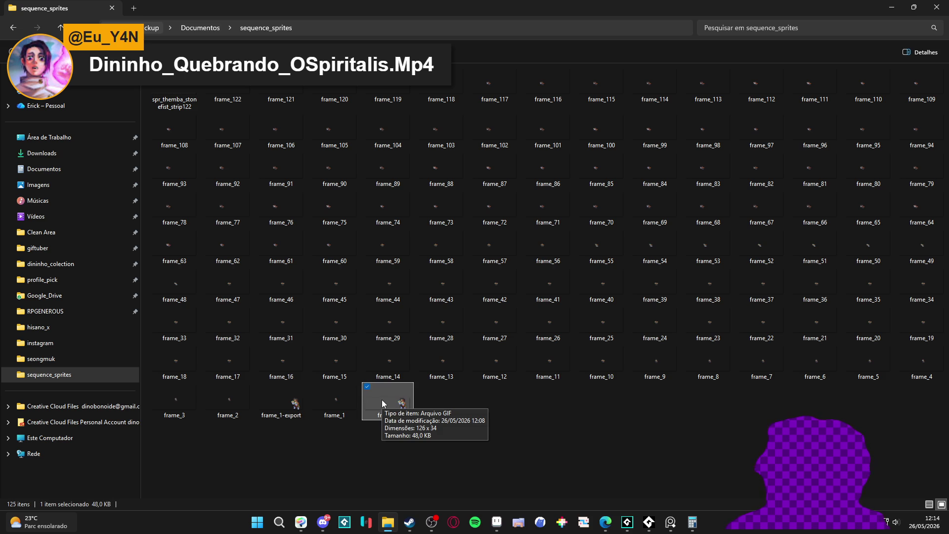
click(294, 407)
mouse_move(293, 407)
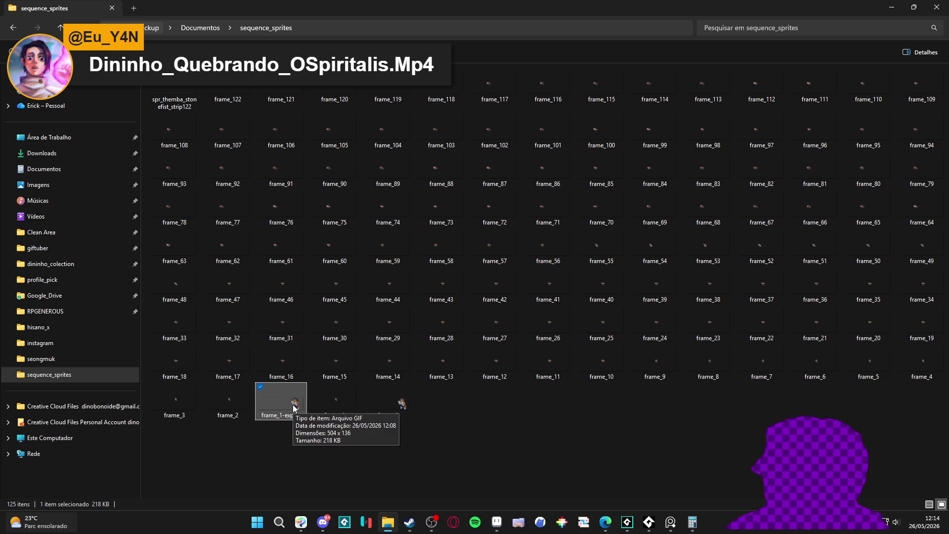
mouse_move(317, 461)
mouse_down()
mouse_move(341, 467)
mouse_move(145, 82)
mouse_up()
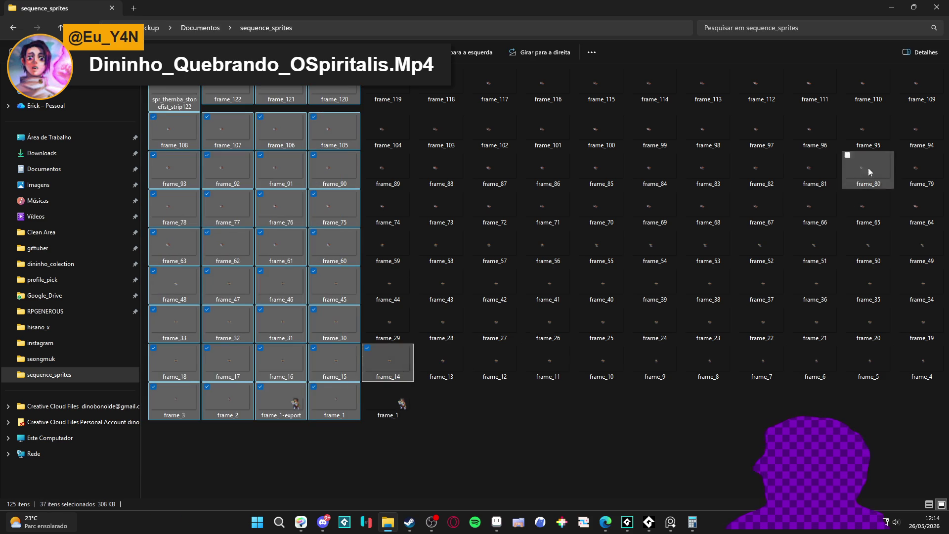
- Add frames 110–119 and 13 down to 4 to the selection and delete them all
ctrl+shift+click(920, 94)
ctrl+click(875, 87)
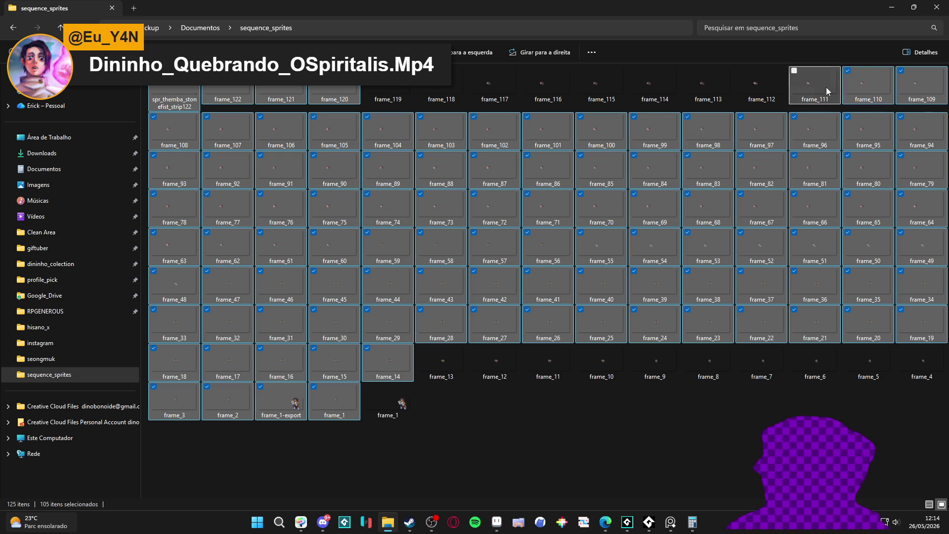
ctrl+click(756, 86)
ctrl+click(714, 87)
ctrl+click(655, 86)
ctrl+click(604, 85)
ctrl+click(551, 81)
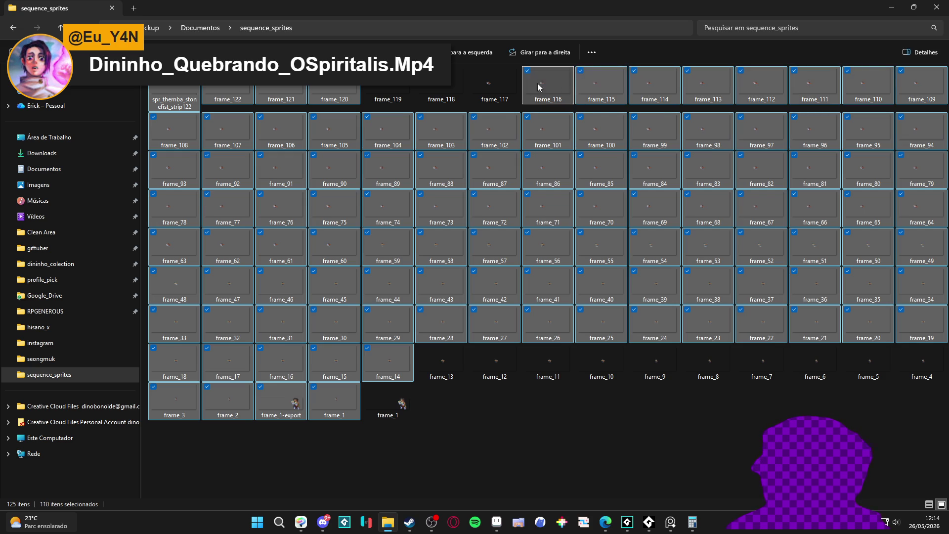
ctrl+click(447, 88)
ctrl+click(409, 89)
ctrl+click(440, 366)
ctrl+click(487, 365)
ctrl+click(540, 366)
ctrl+click(596, 366)
ctrl+click(645, 369)
ctrl+click(699, 376)
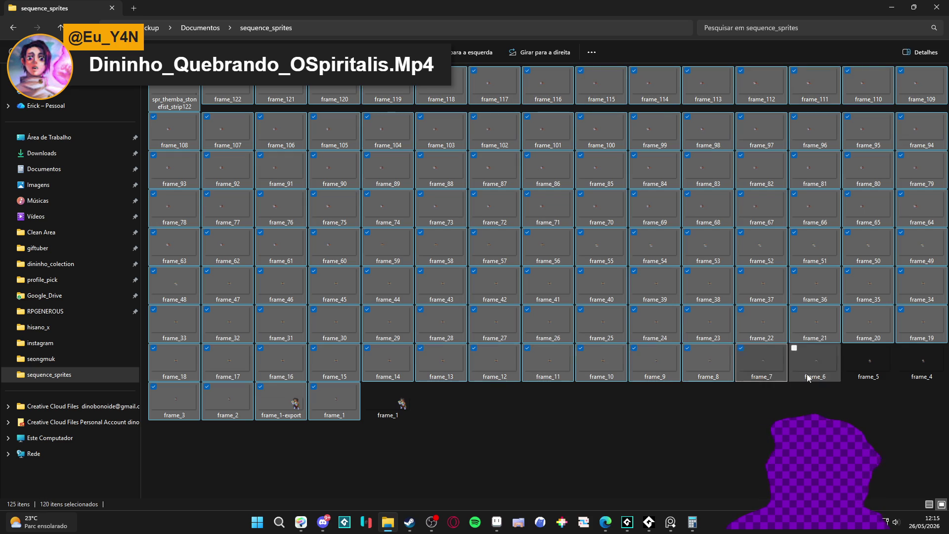
ctrl+click(762, 364)
ctrl+click(815, 364)
ctrl+click(869, 361)
ctrl+click(920, 361)
key(Delete)
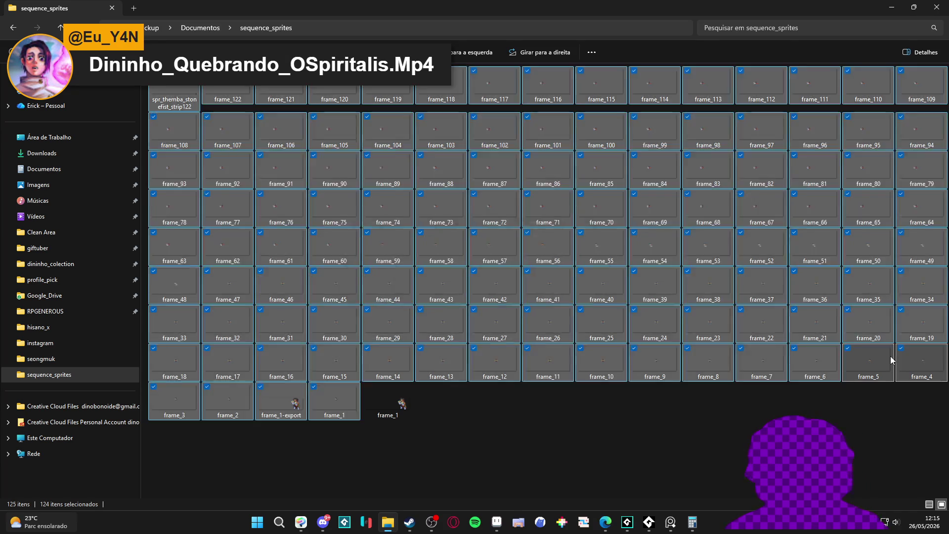
- Run the Spiritalis project with F5 to regenerate the stonefist frames, then close the game window
mouse_move(623, 531)
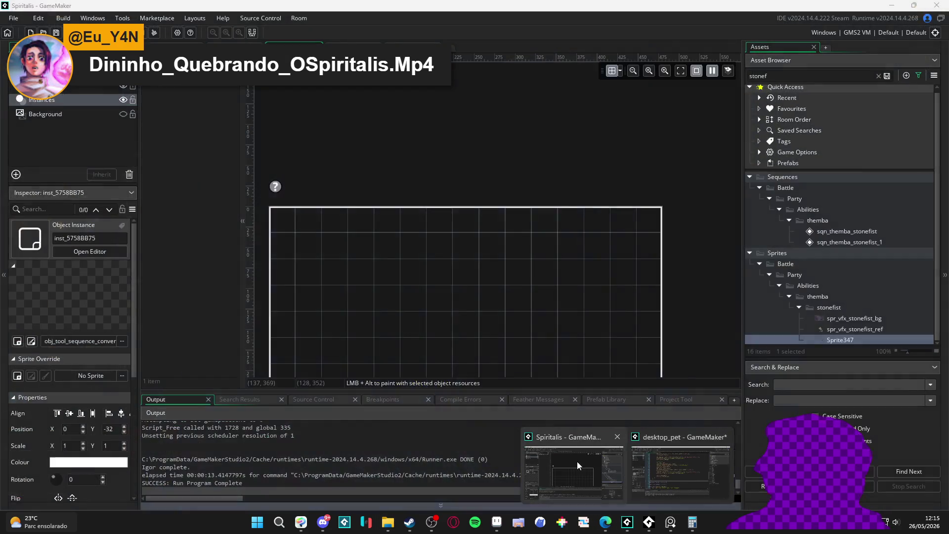
click(577, 461)
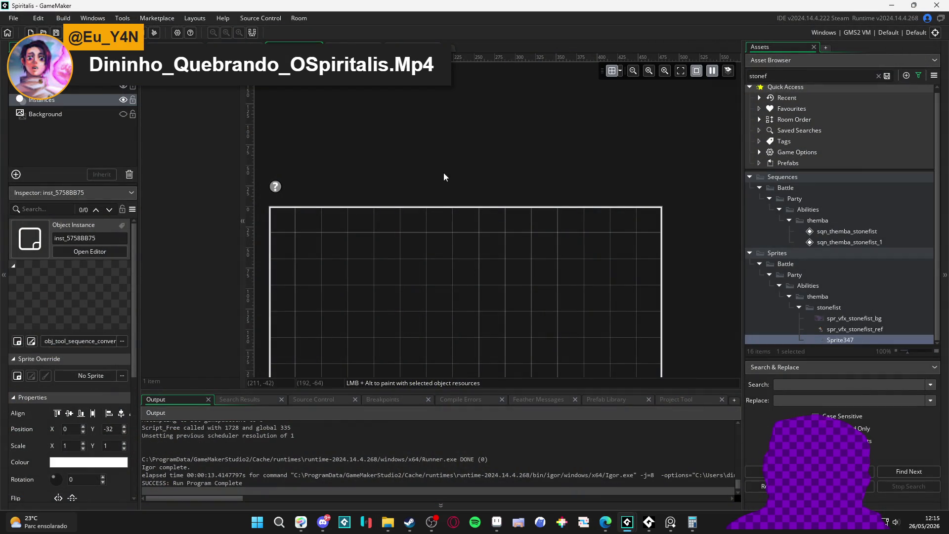
key(F5)
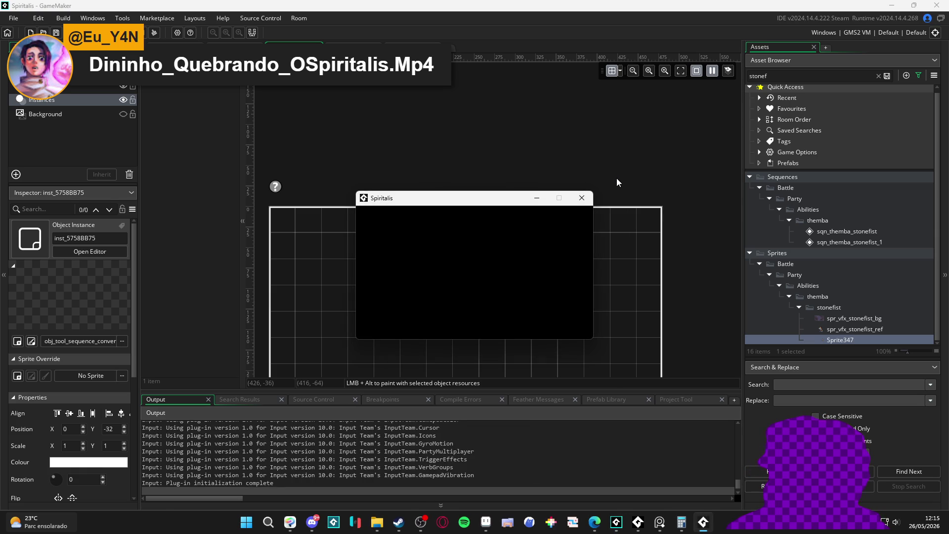
click(585, 199)
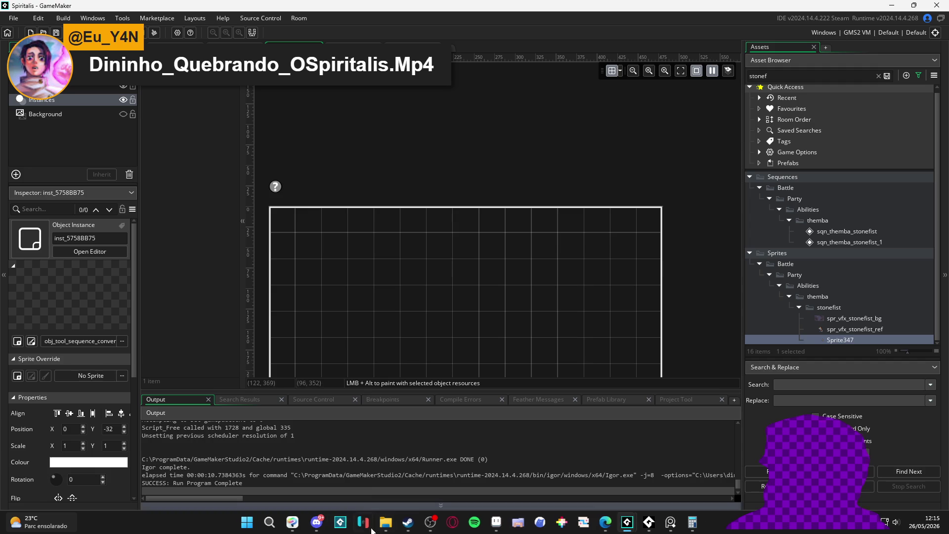
click(388, 522)
key(alt+Tab)
key(alt+Tab)
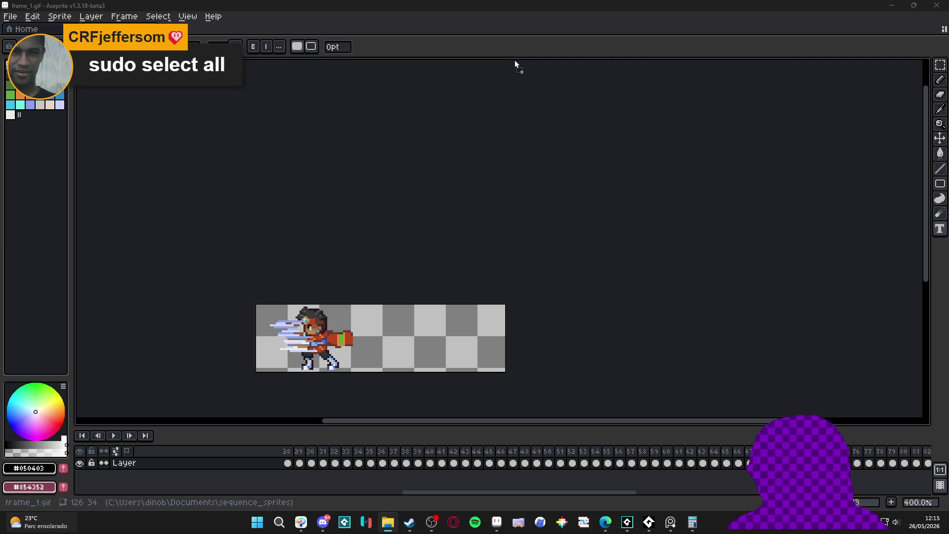
- Drag the rendered frames into Aseprite and agree to open them as an animation
drag(506, 73, 506, 72)
click(456, 337)
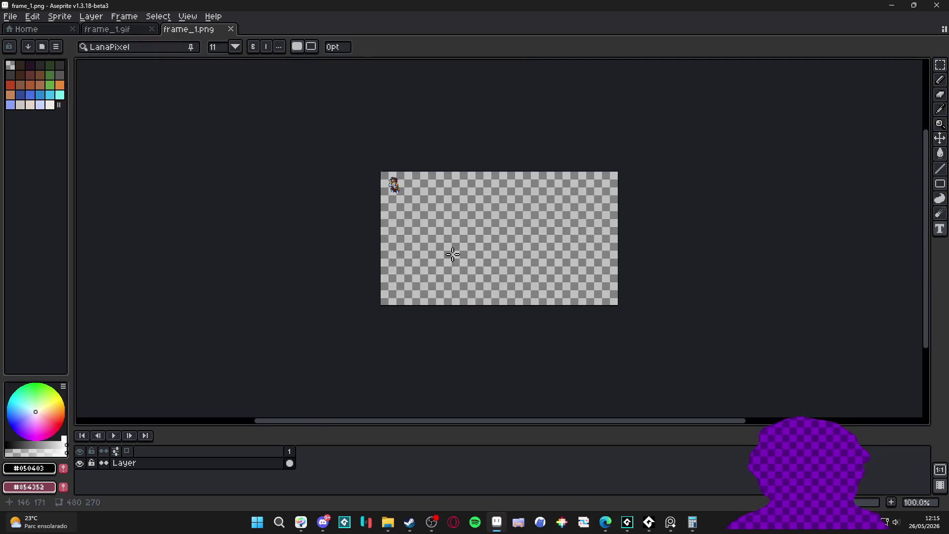
scroll(451, 266, up, 1)
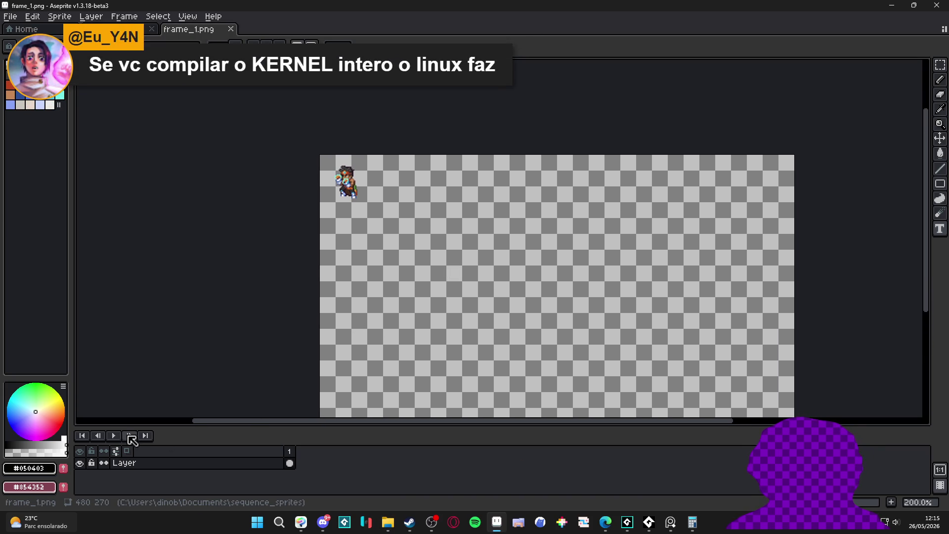
scroll(389, 296, down, 2)
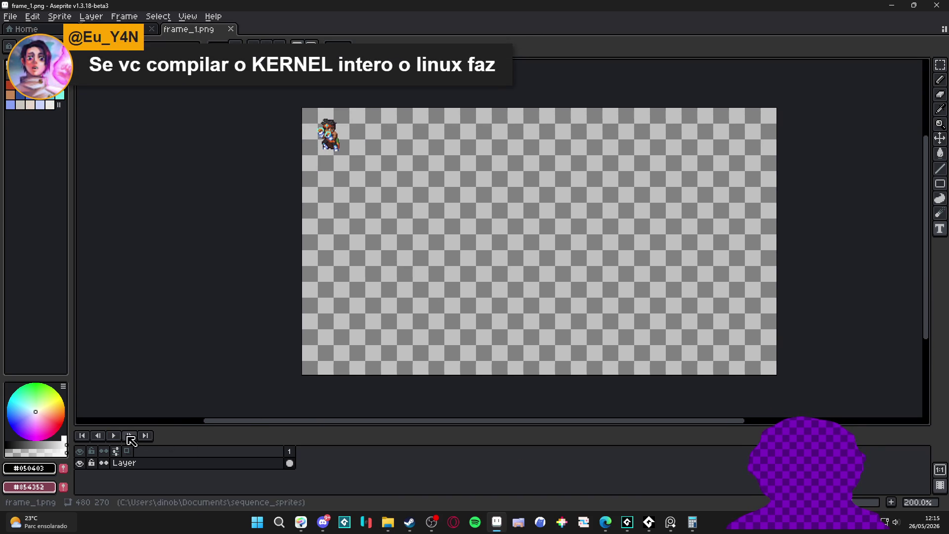
- Close frame_1.png, reload the PNG frames as an animation, and stop playback
click(235, 30)
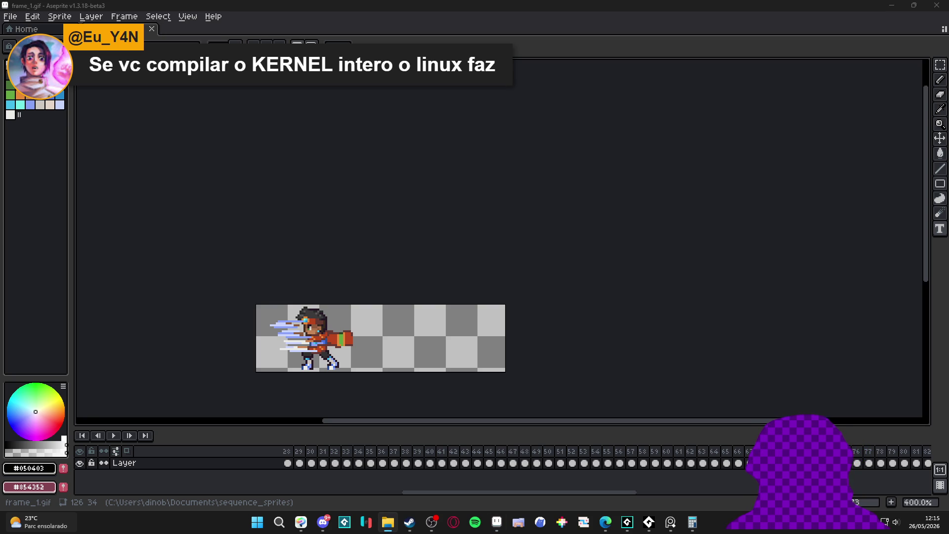
drag(460, 27, 450, 95)
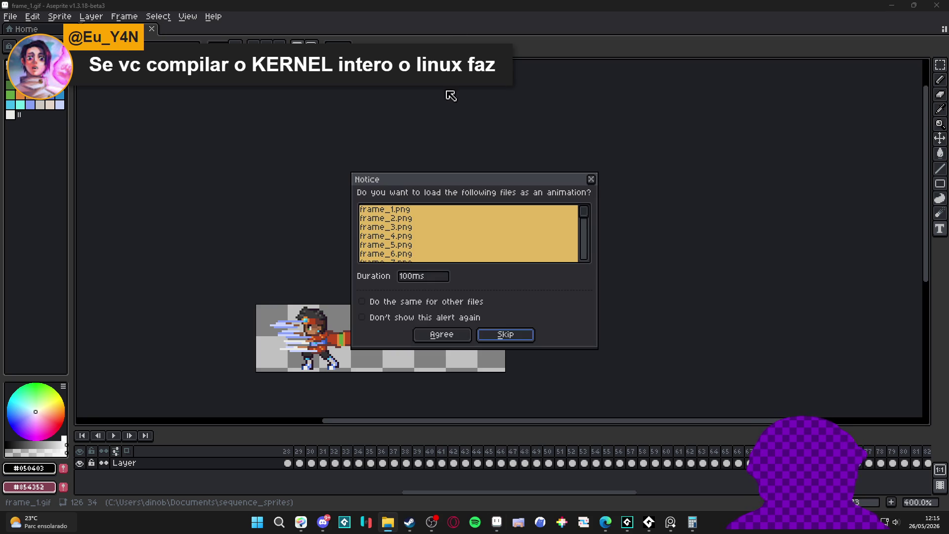
click(452, 339)
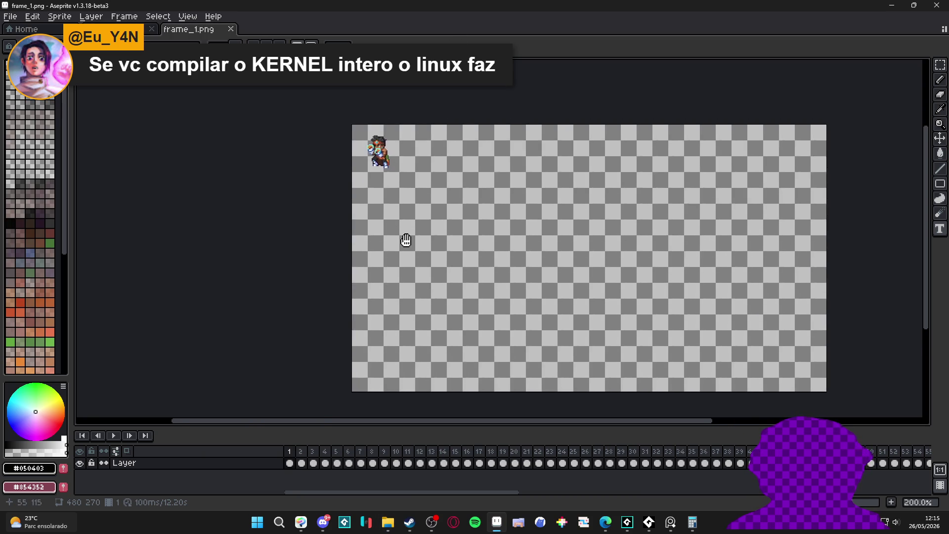
click(114, 436)
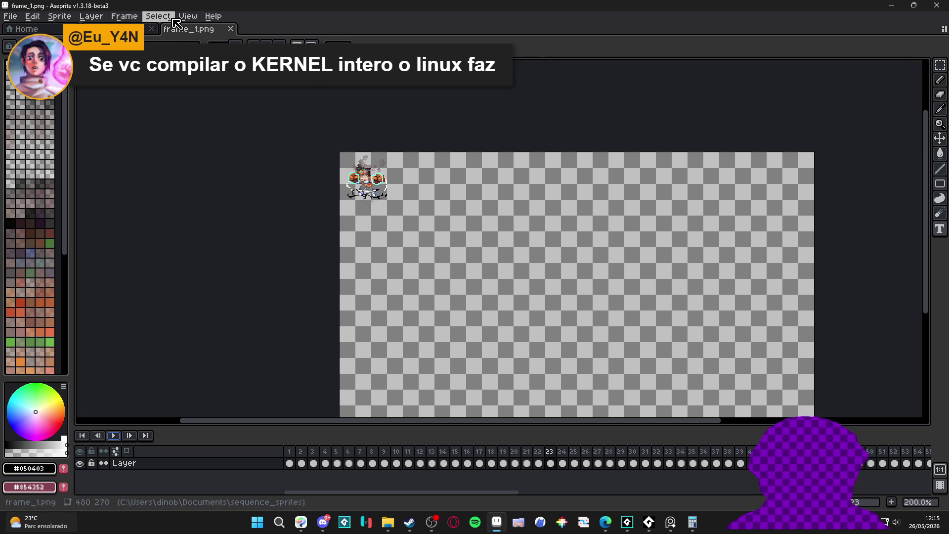
- Preview the sprite in Tiled in Both Axes mode, then minimize Aseprite
click(188, 16)
mouse_move(297, 103)
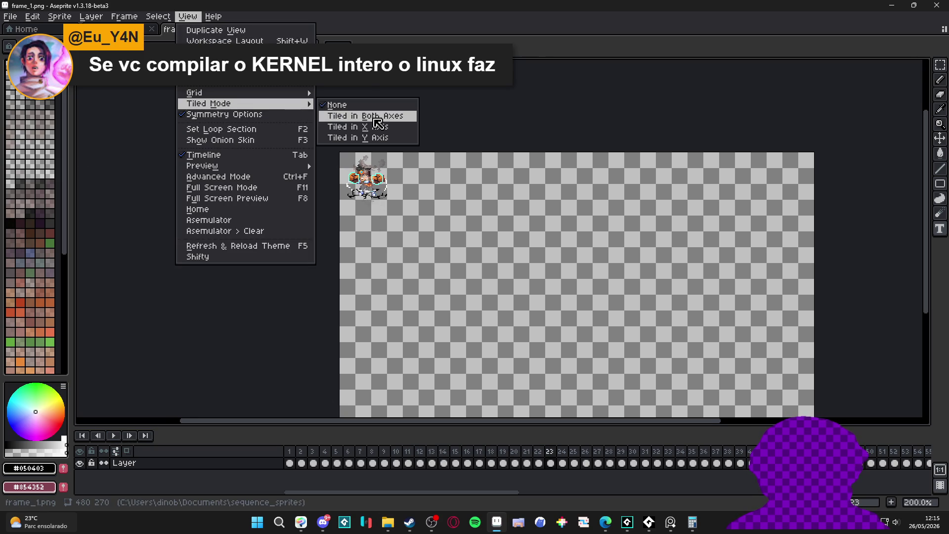
click(378, 116)
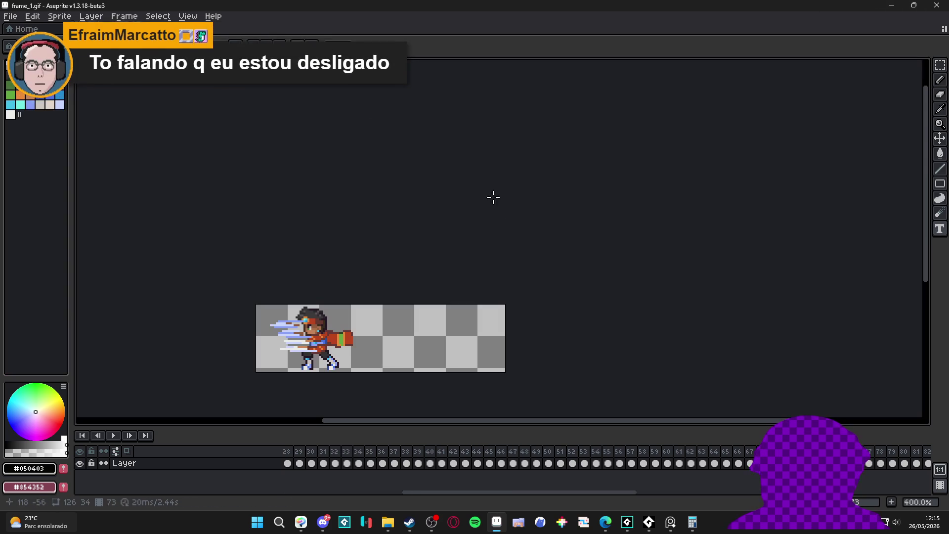
click(892, 5)
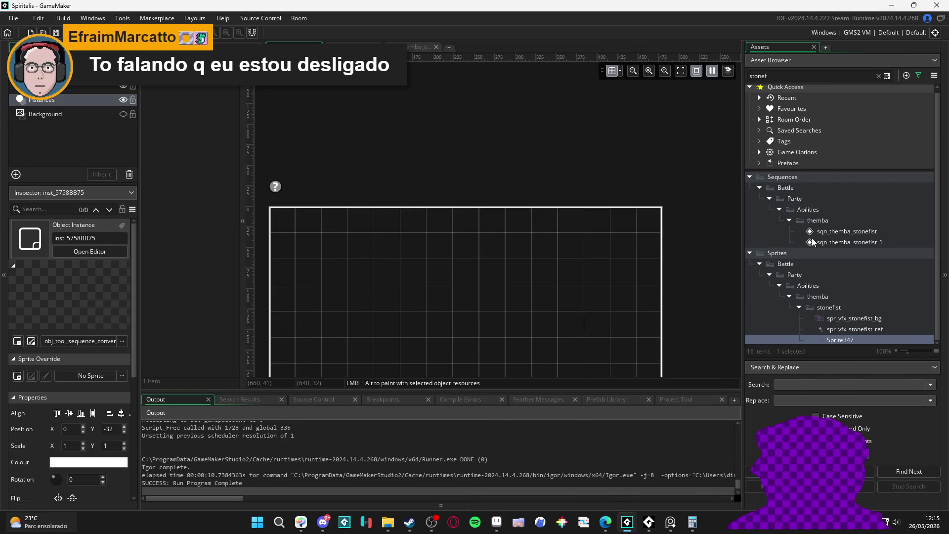
- Move the sqn_themba_stonefist canvas frame origin to X -240, Y -135
double_click(877, 231)
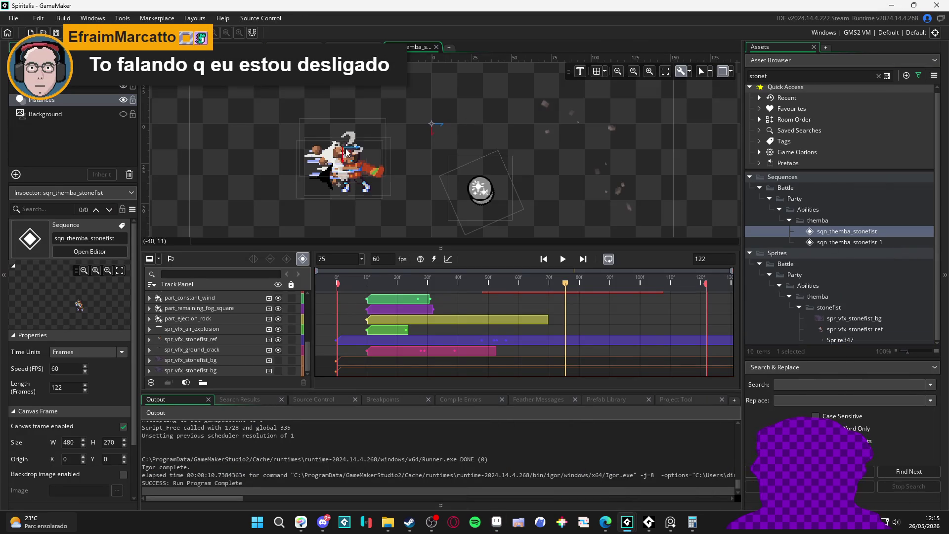
click(731, 72)
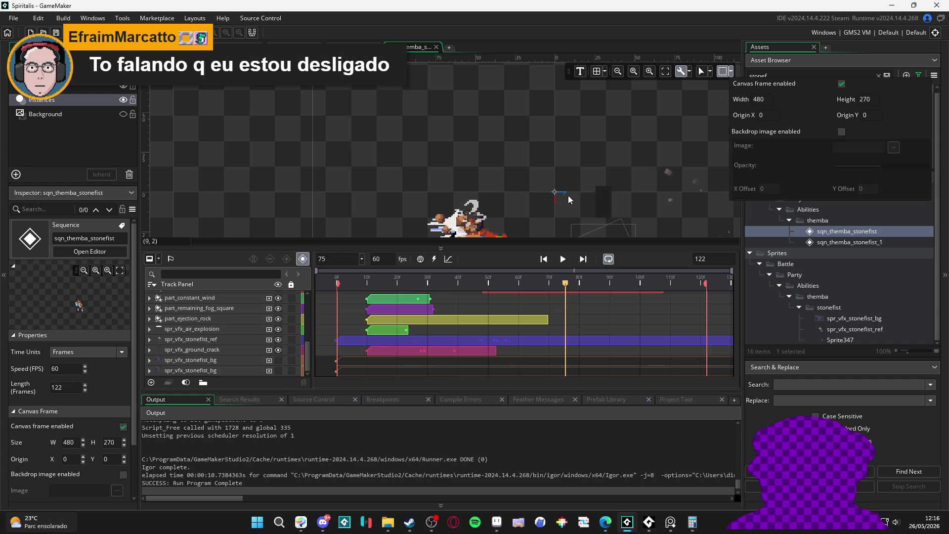
drag(349, 101, 471, 215)
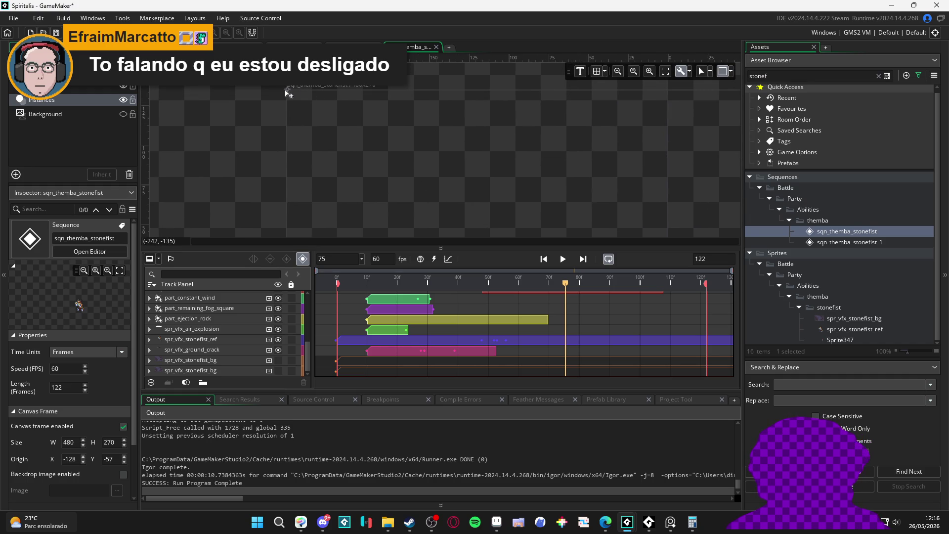
scroll(292, 99, up, 5)
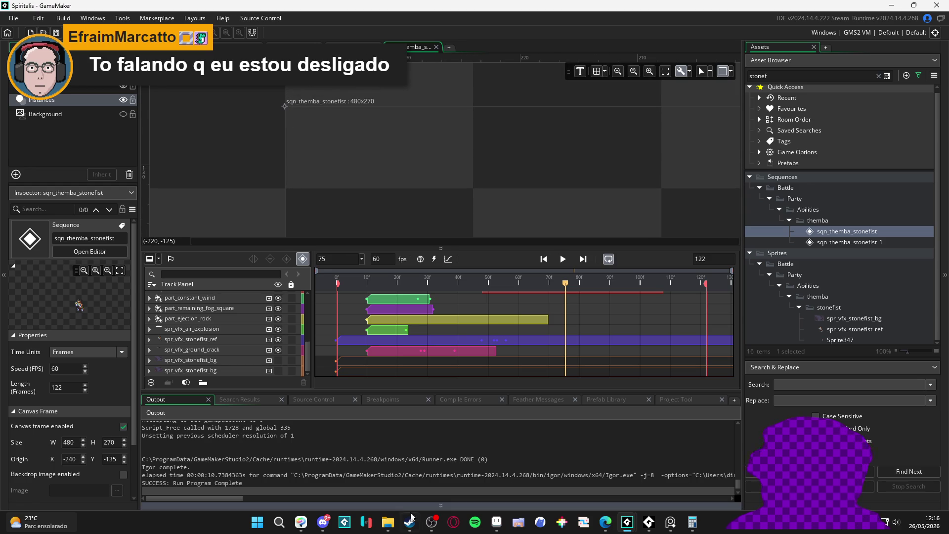
- Delete all 122 old frame images in sequence_sprites, keeping only frame_1
click(388, 522)
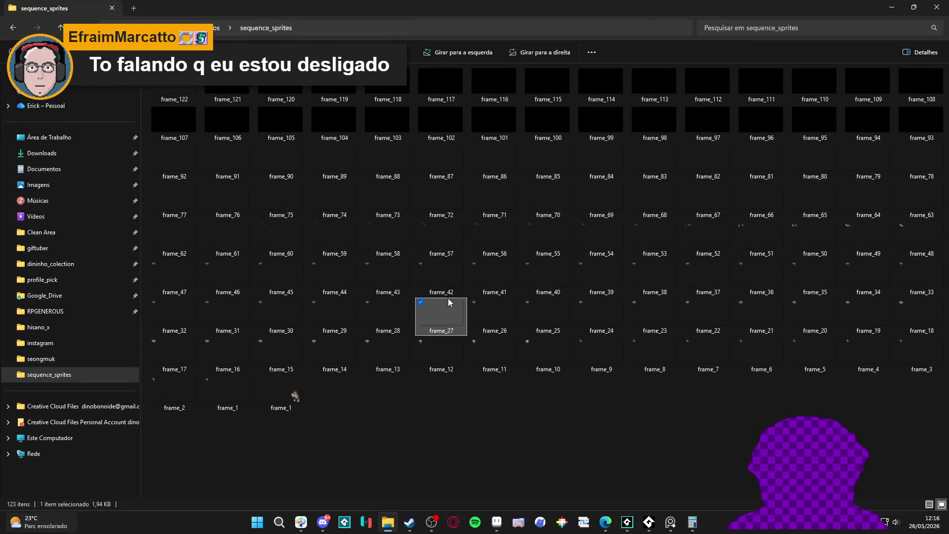
drag(227, 393, 290, 399)
click(294, 400)
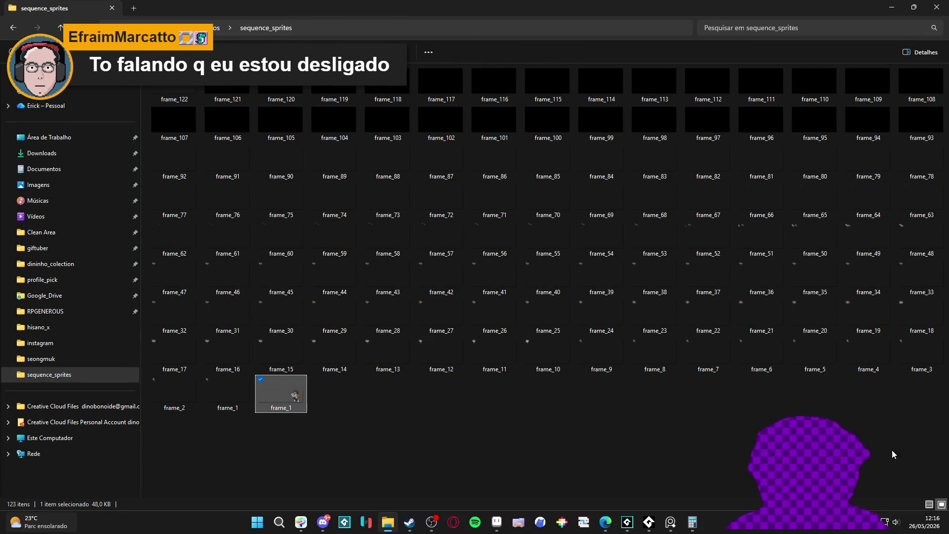
key(ctrl+a)
ctrl+click(296, 395)
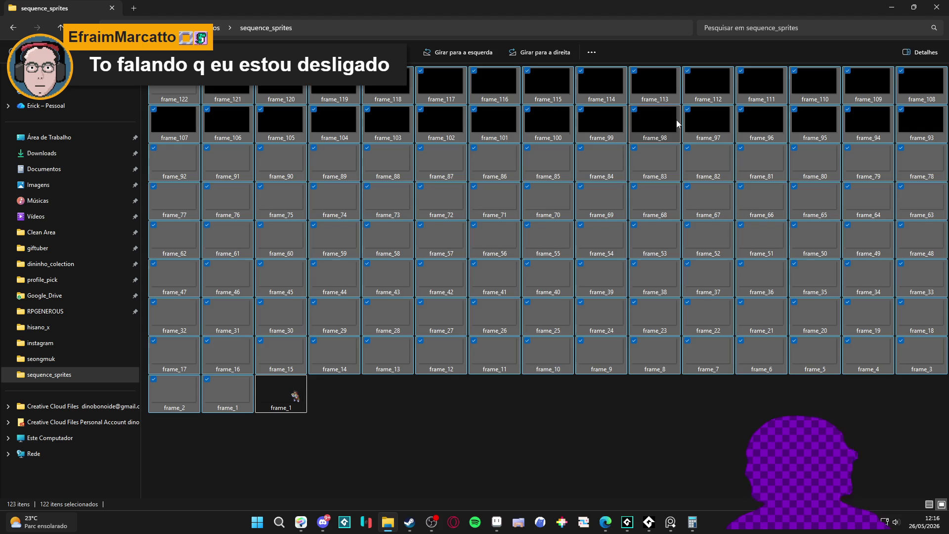
key(Delete)
key(Return)
click(891, 7)
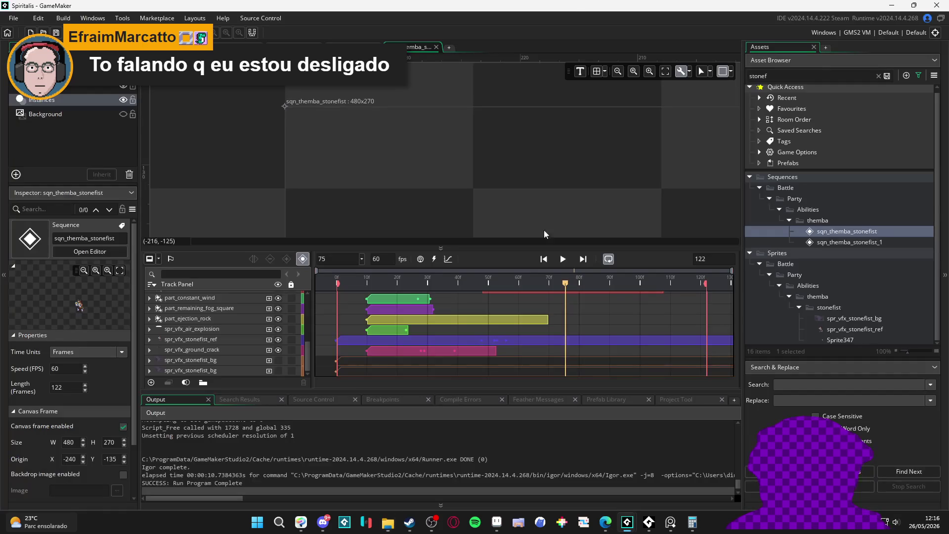
- Re-render the sequence with F5, close the game, and select frame_1 in sequence_sprites
key(F5)
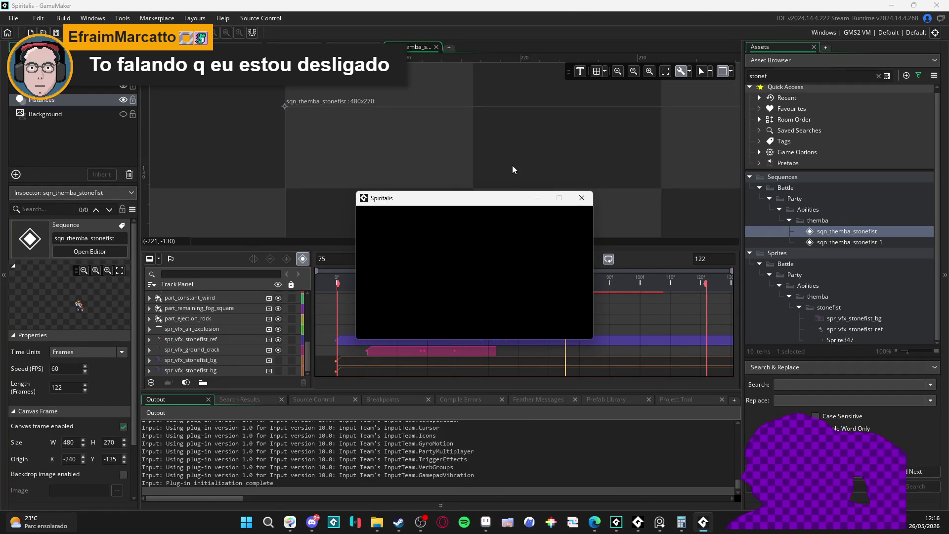
click(585, 198)
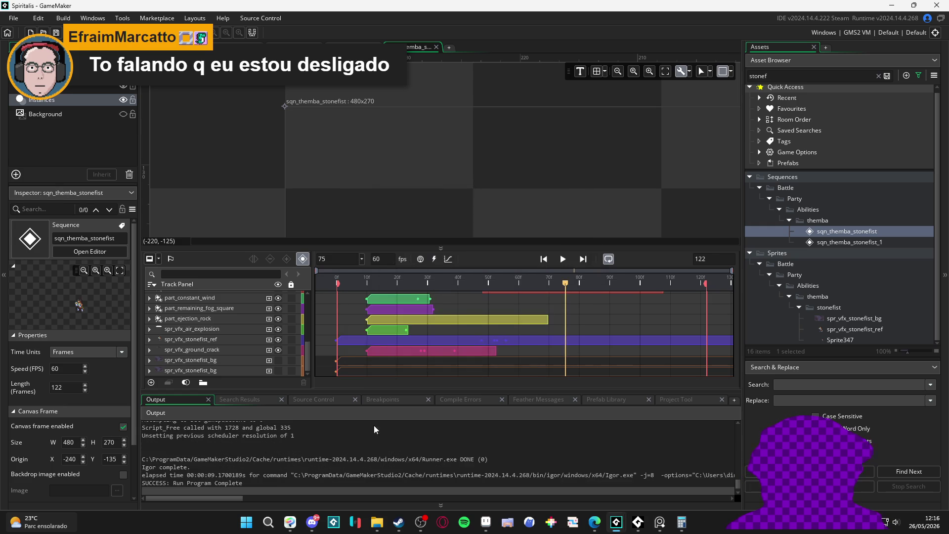
click(388, 522)
scroll(536, 444, up, 1)
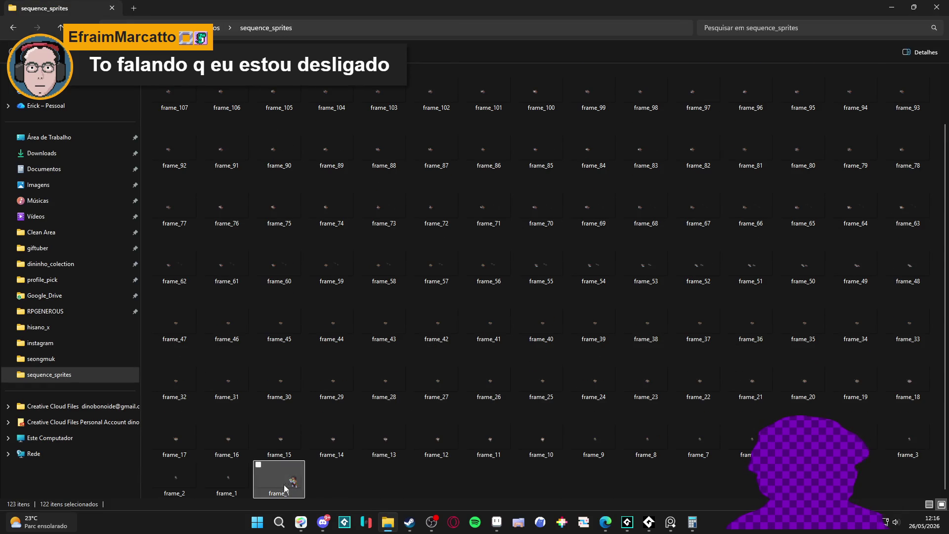
click(239, 495)
- Load the newly rendered PNG frames into Aseprite as an animation
mouse_move(497, 522)
click(494, 500)
click(497, 522)
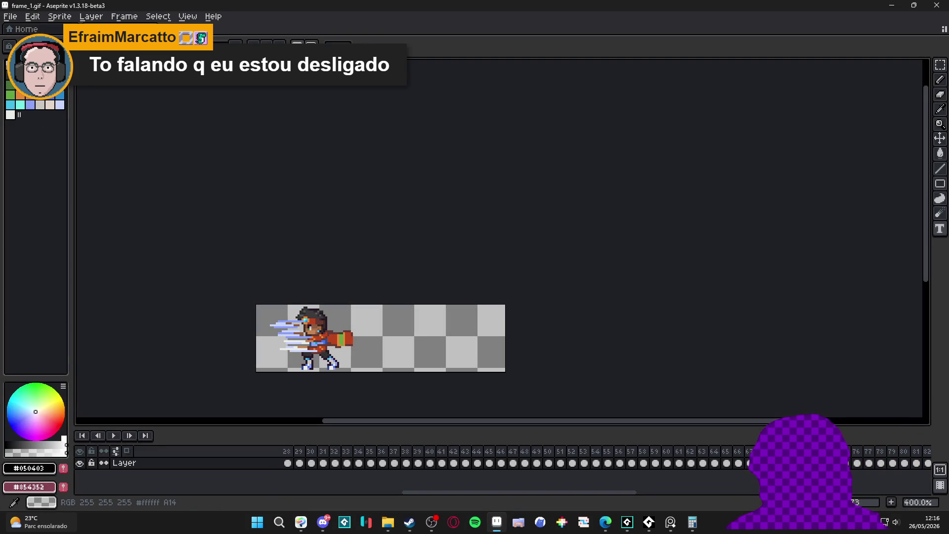
drag(502, 29, 440, 408)
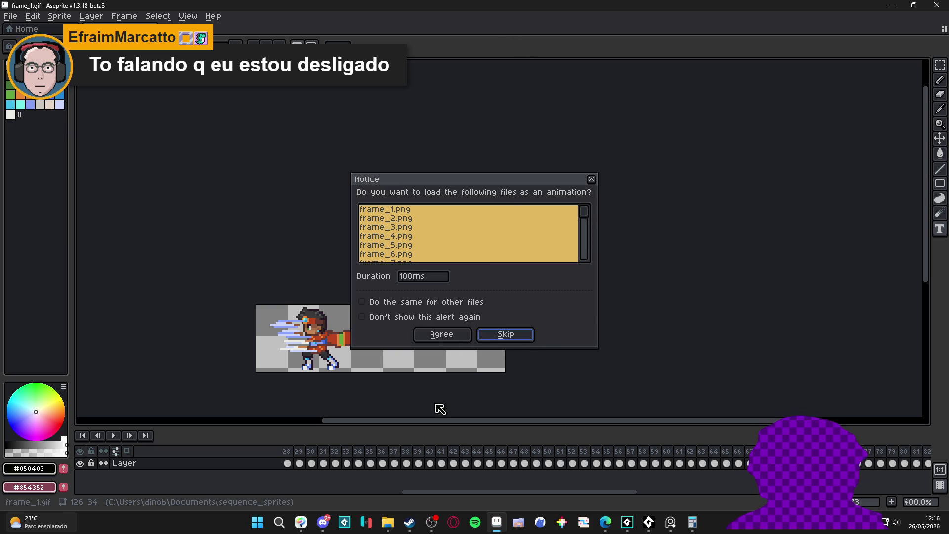
click(442, 335)
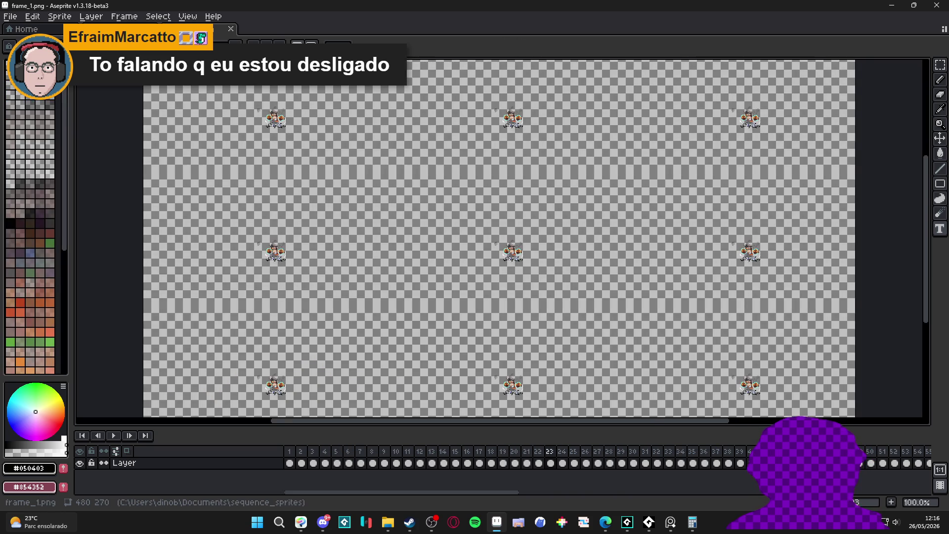
- Turn off tiled view, trim the canvas to the sprite, and show frame 1
click(188, 16)
mouse_move(238, 103)
click(376, 101)
click(59, 16)
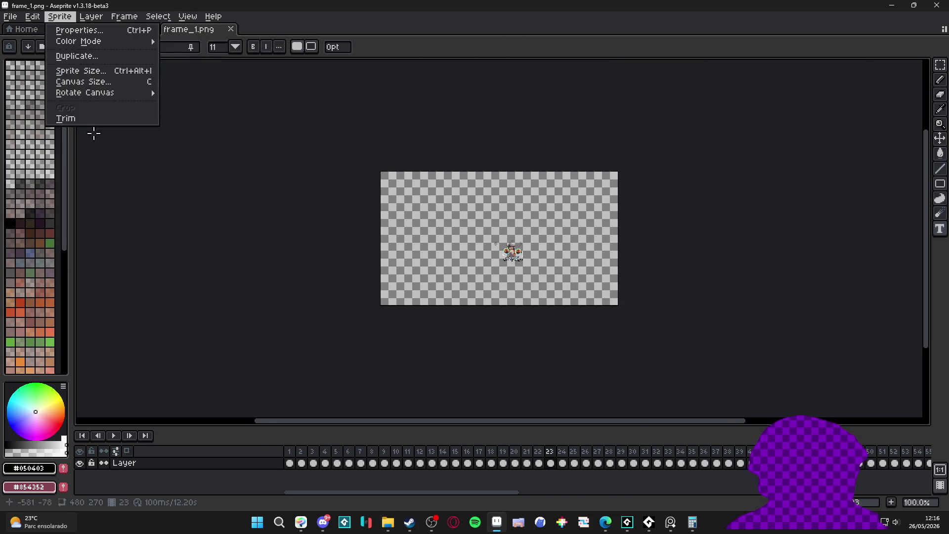
click(89, 124)
scroll(531, 260, up, 3)
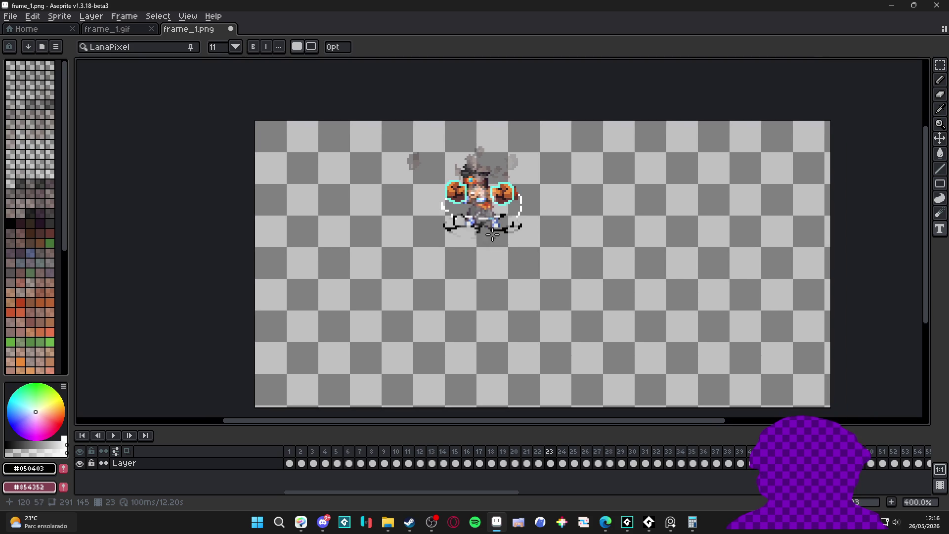
scroll(486, 251, down, 1)
click(291, 463)
scroll(444, 228, up, 1)
scroll(401, 141, down, 1)
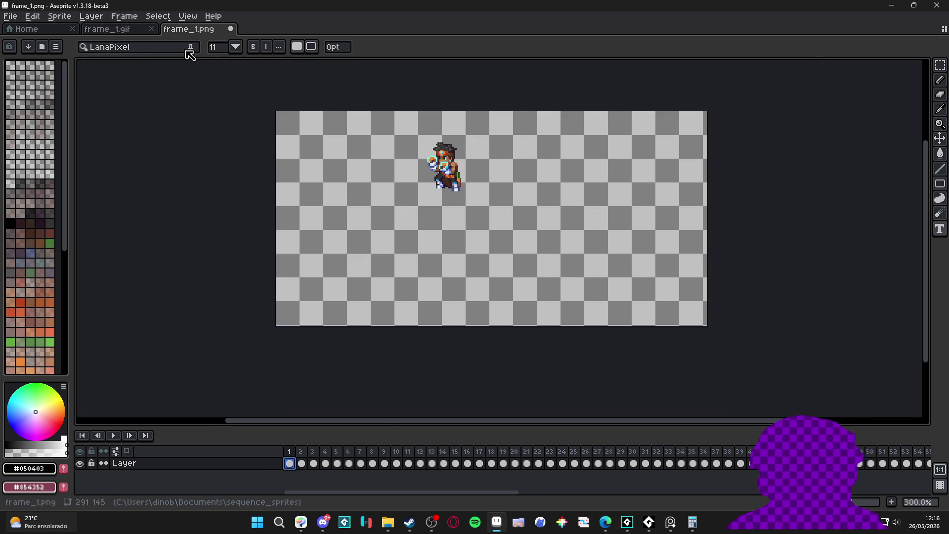
- Check the frame and tiling settings without changes, then play the animation
click(137, 12)
mouse_move(211, 148)
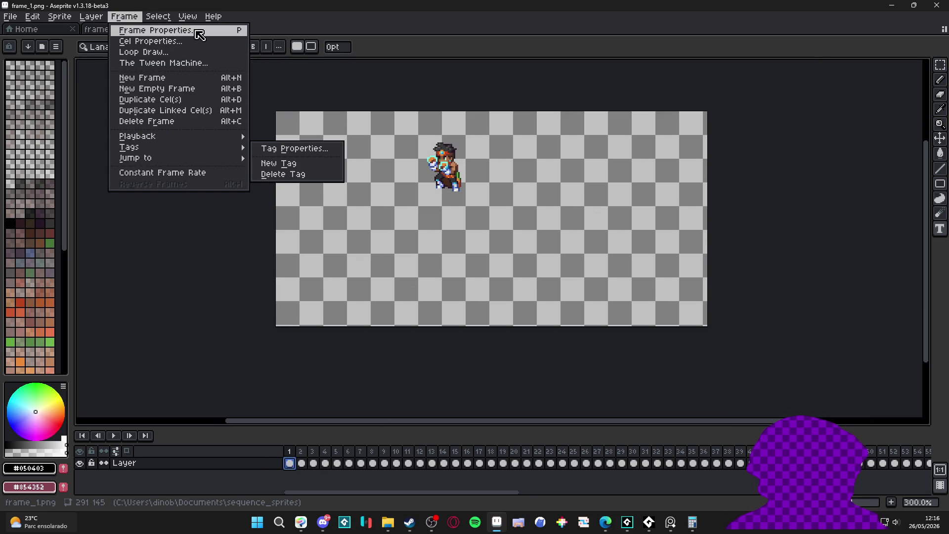
click(303, 474)
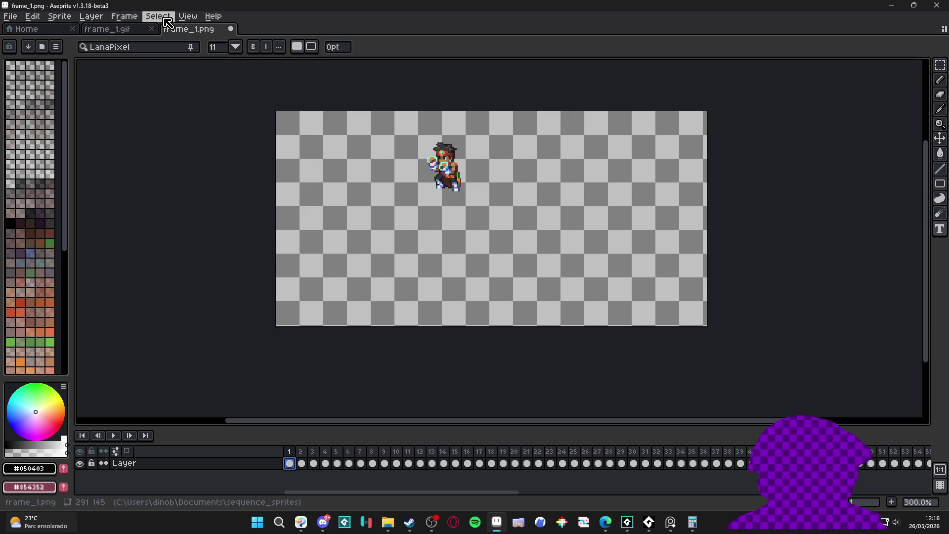
click(187, 16)
mouse_move(212, 104)
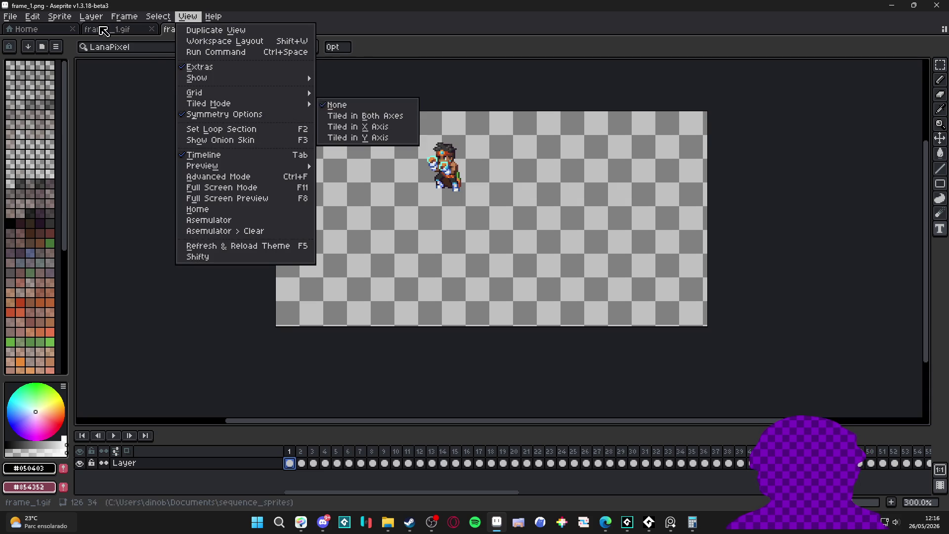
click(202, 143)
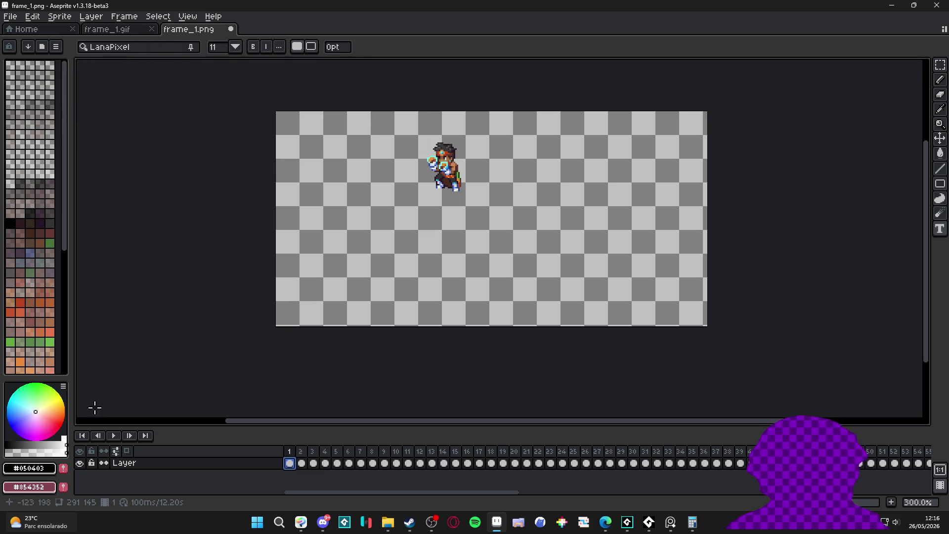
click(113, 435)
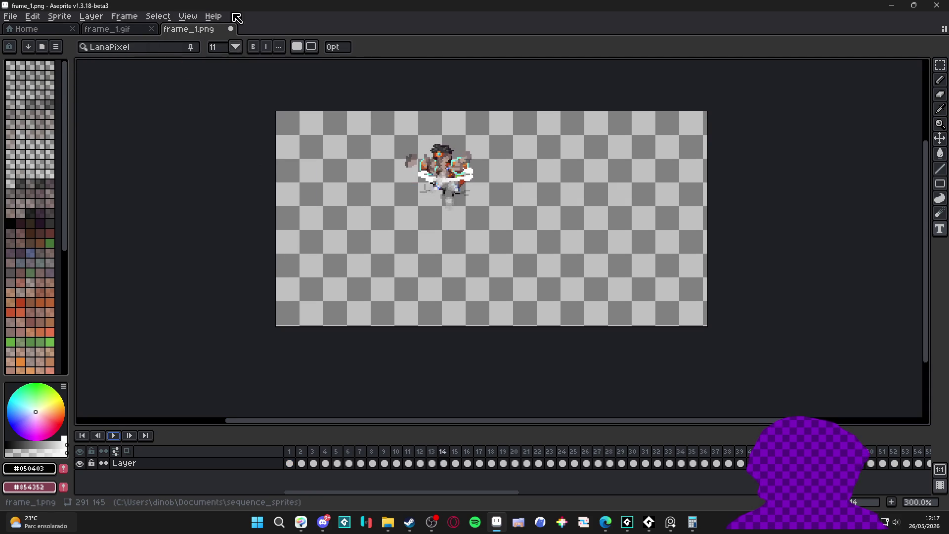
- Set the frame duration to 16 ms and start playback
click(124, 16)
click(140, 29)
text(16)
key(Return)
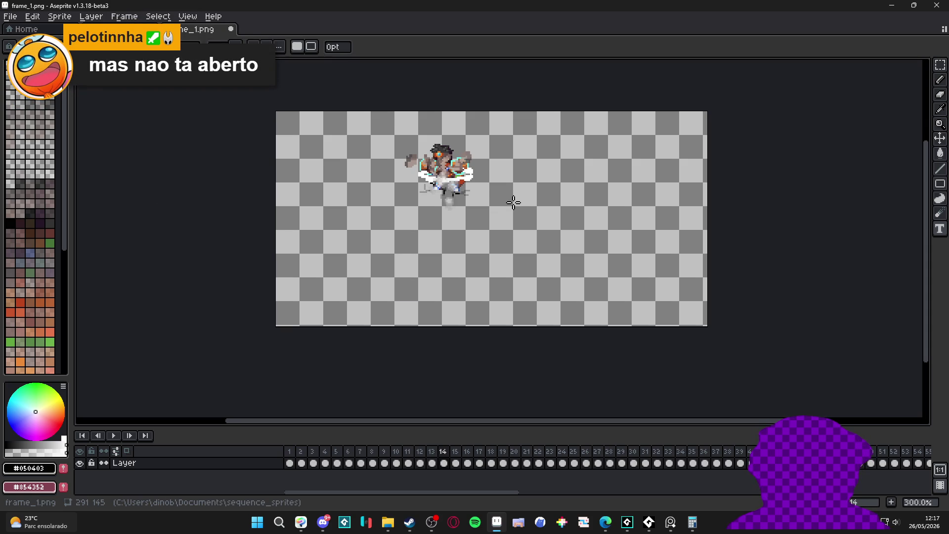
click(114, 435)
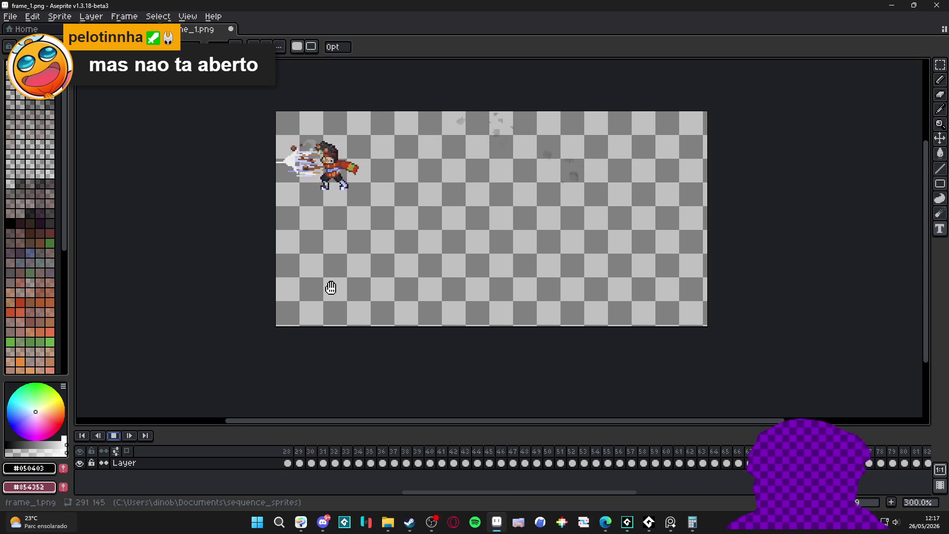
- Follow the playing animation zoomed in, stop it at frame 34, and zoom back out
scroll(312, 160, up, 1)
drag(303, 168, 306, 206)
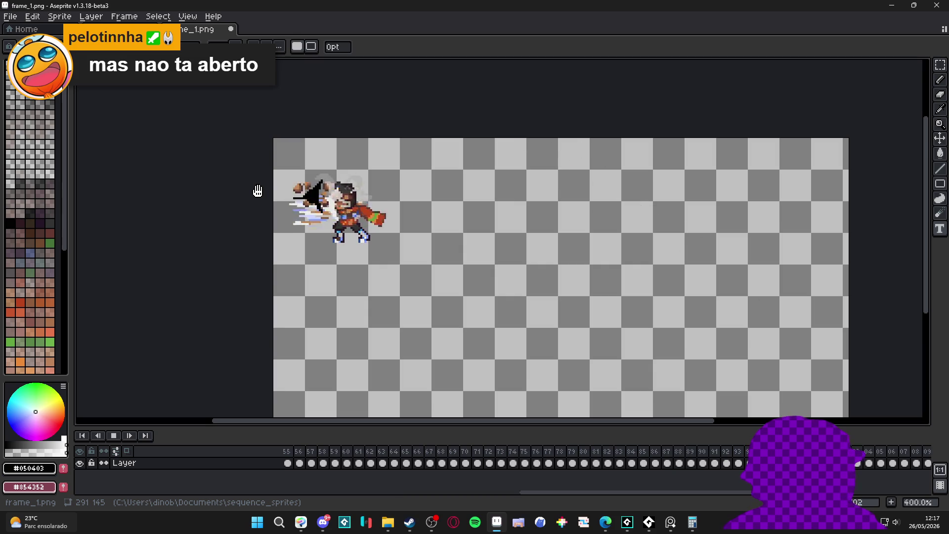
click(119, 440)
scroll(445, 346, down, 1)
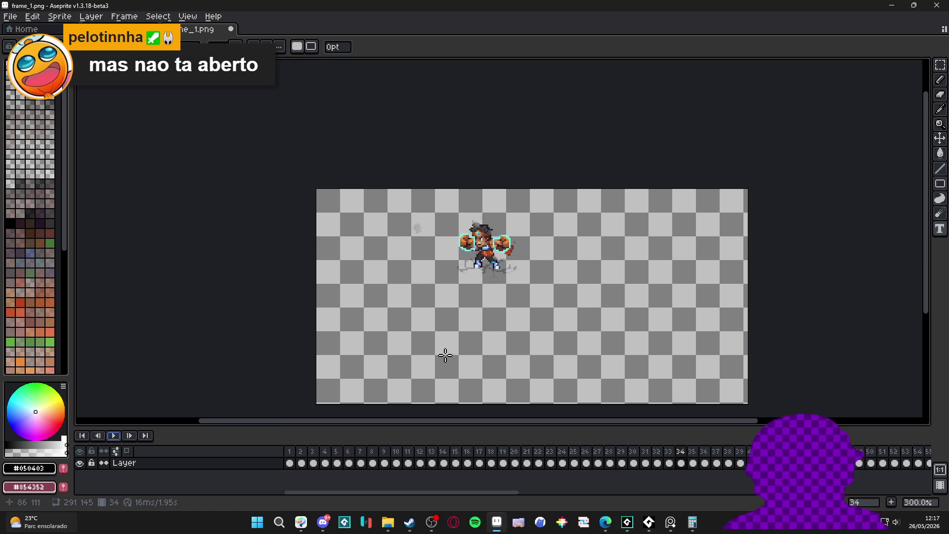
drag(447, 357, 439, 317)
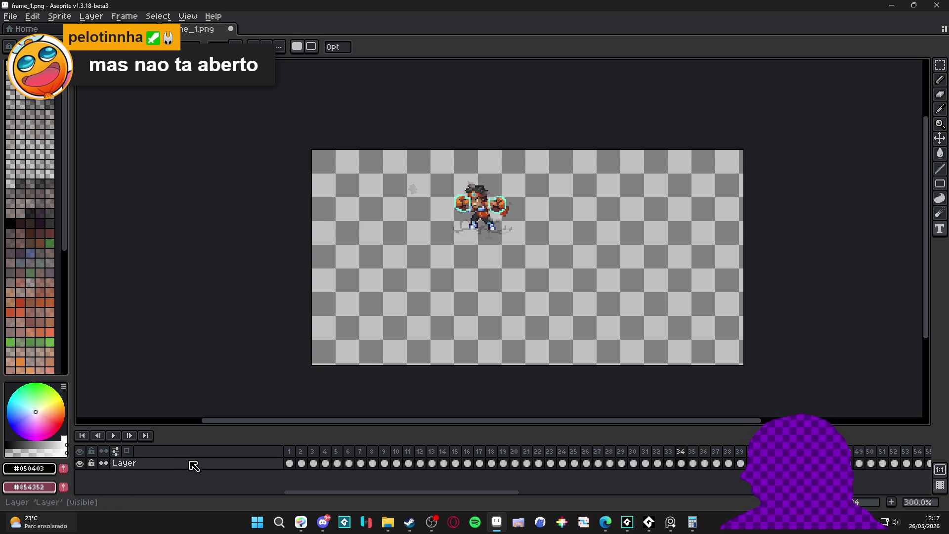
scroll(40, 245, down, 5)
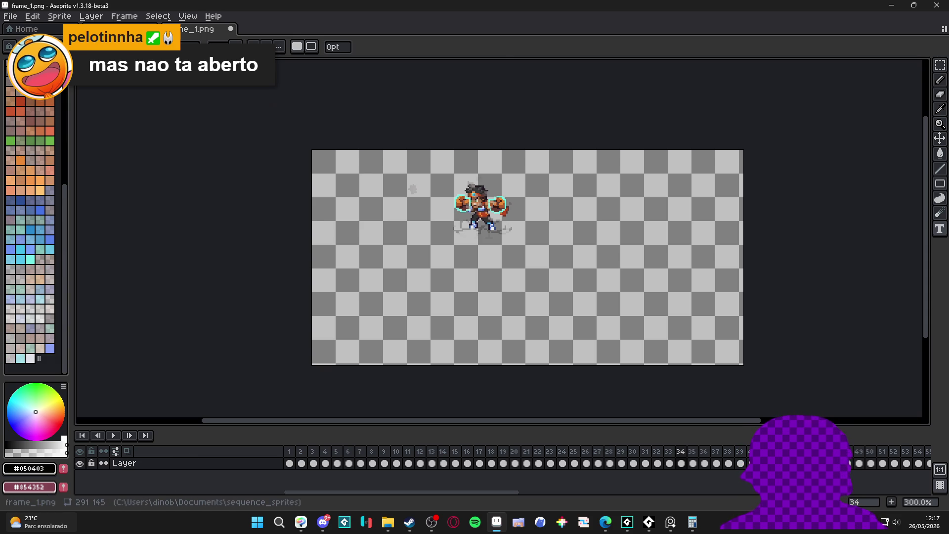
- Load the AAP-Splendor128 preset palette
click(38, 45)
click(296, 187)
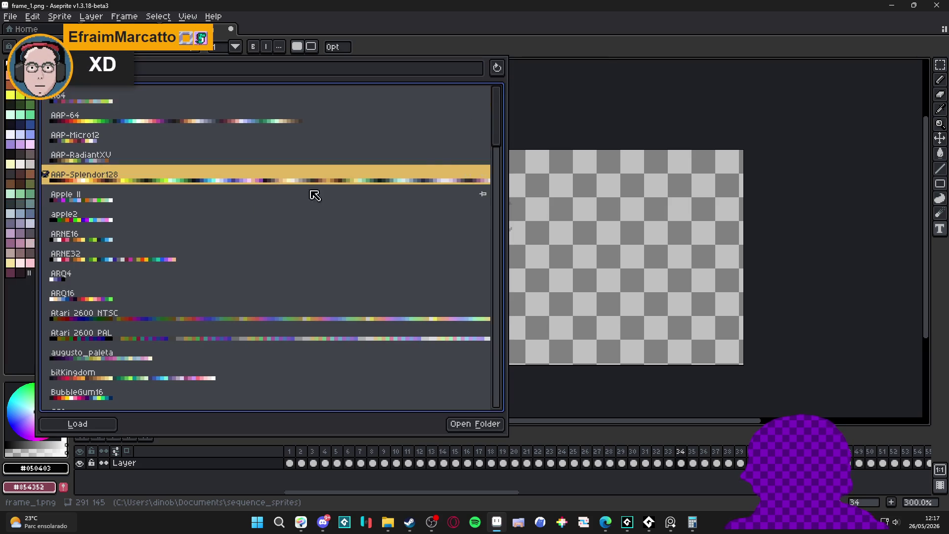
click(238, 474)
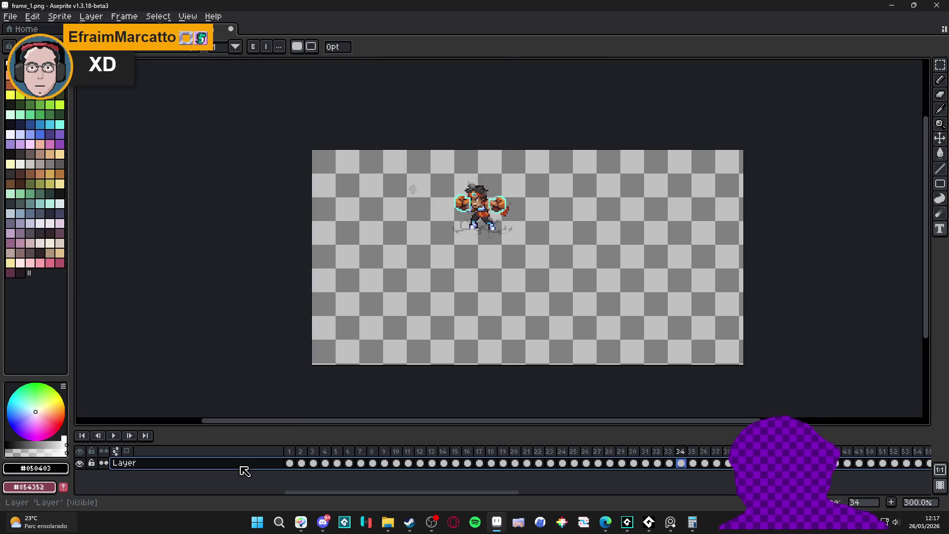
- Add Layer 1 beneath the sprite layer, fill it dark, and link its cels across all 122 frames
key(shift+n)
mouse_move(240, 466)
mouse_down()
mouse_move(260, 476)
mouse_move(271, 467)
mouse_move(282, 499)
mouse_up()
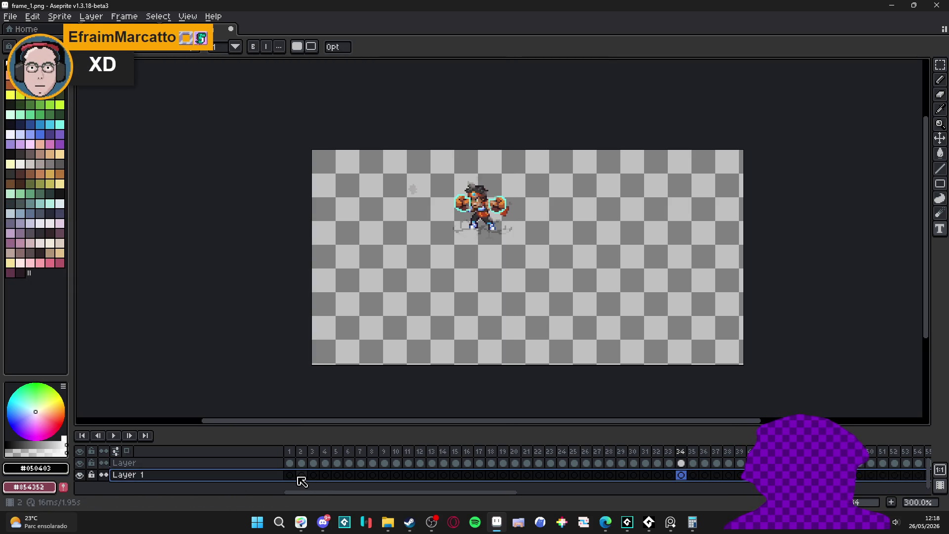
click(289, 475)
click(58, 191)
key(g)
click(505, 335)
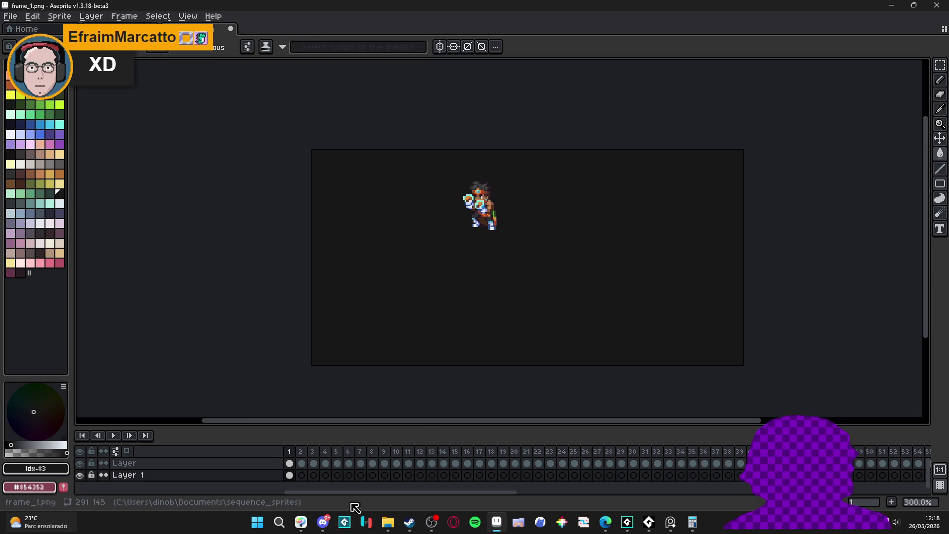
mouse_move(290, 475)
mouse_down()
mouse_move(720, 494)
mouse_move(920, 475)
mouse_up()
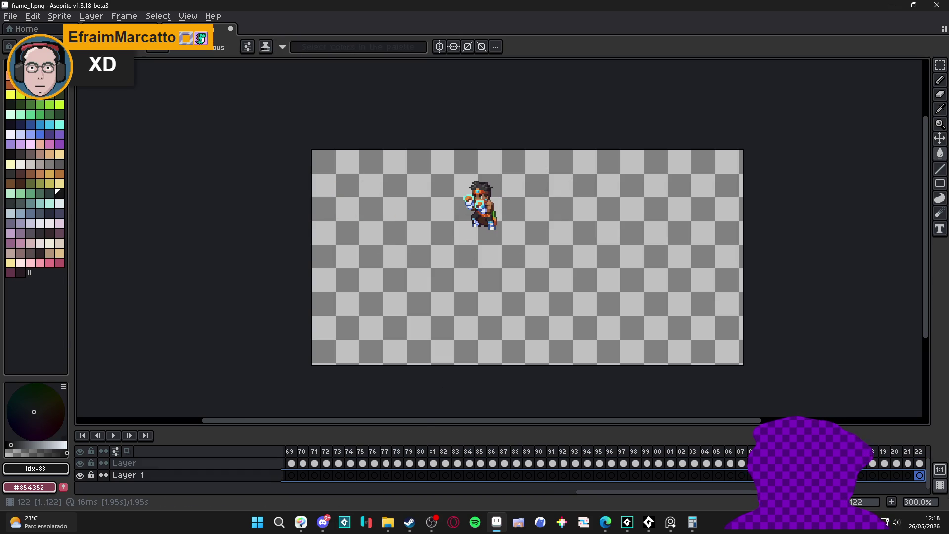
right_click(920, 475)
click(891, 490)
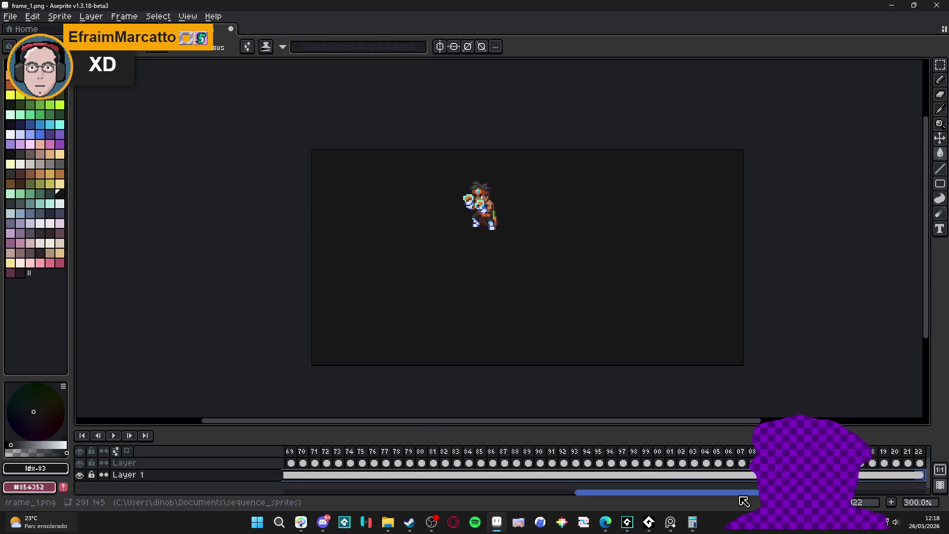
- Preview the animation over the dark background, stopping at frame 52, then leave Aseprite
drag(678, 492, 386, 493)
scroll(468, 171, up, 1)
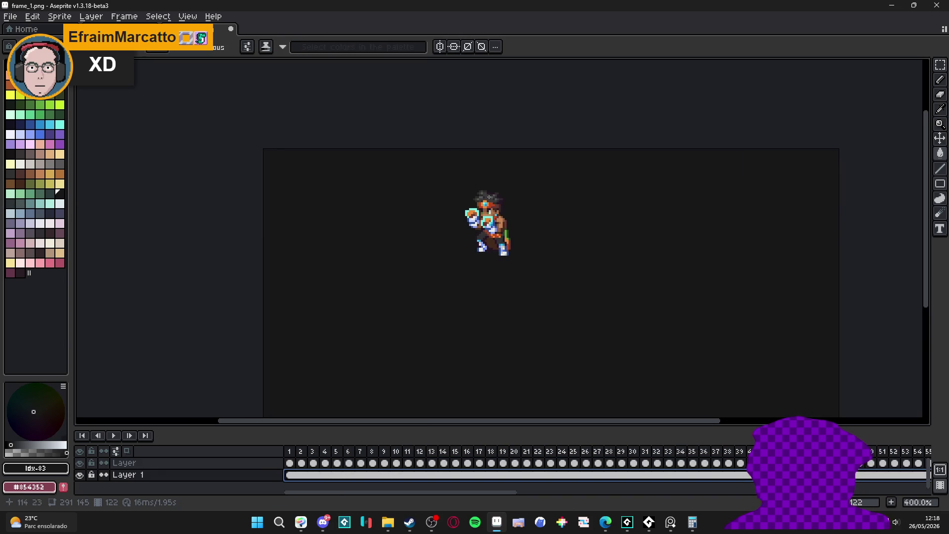
click(113, 437)
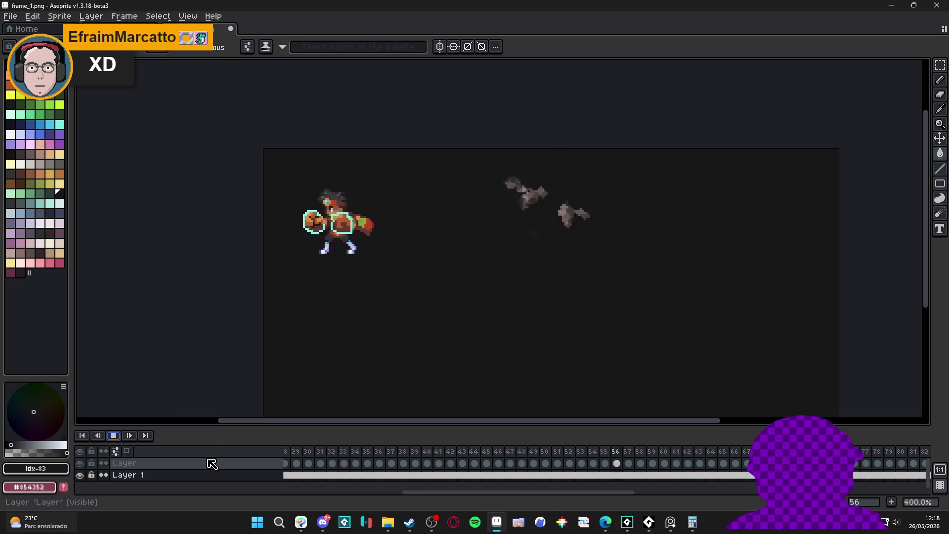
click(115, 437)
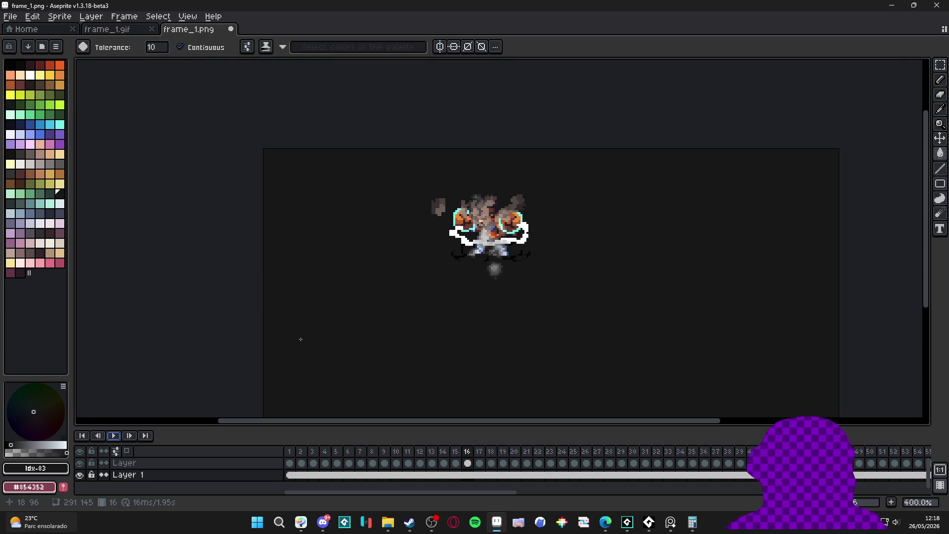
click(115, 436)
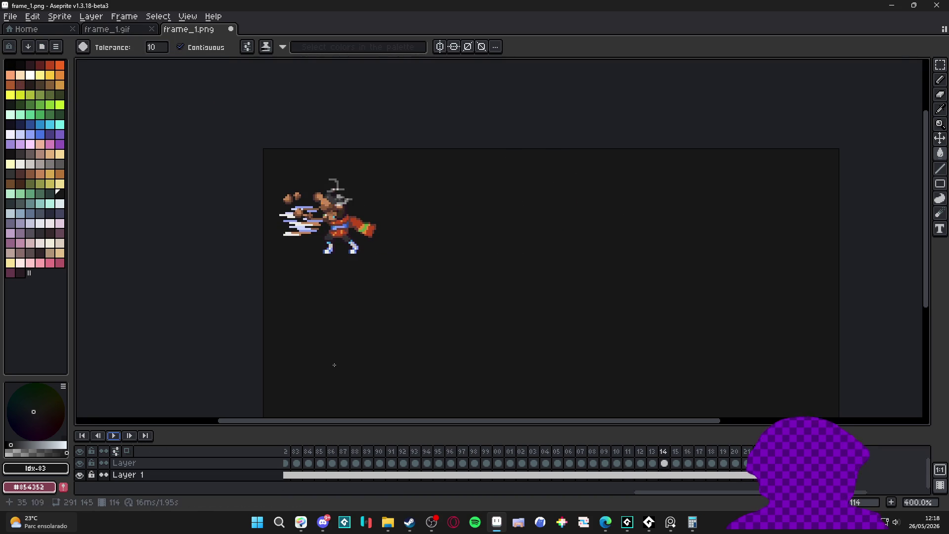
scroll(344, 296, down, 1)
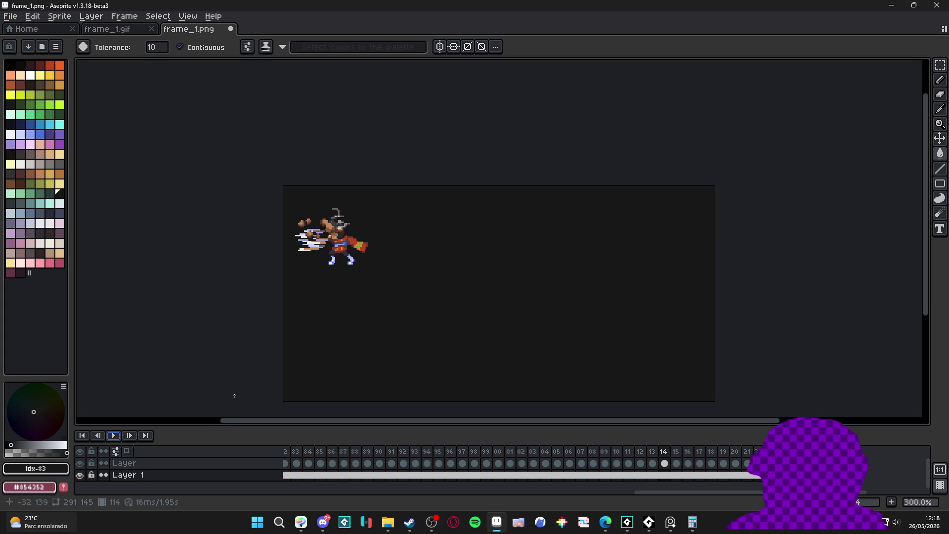
click(116, 436)
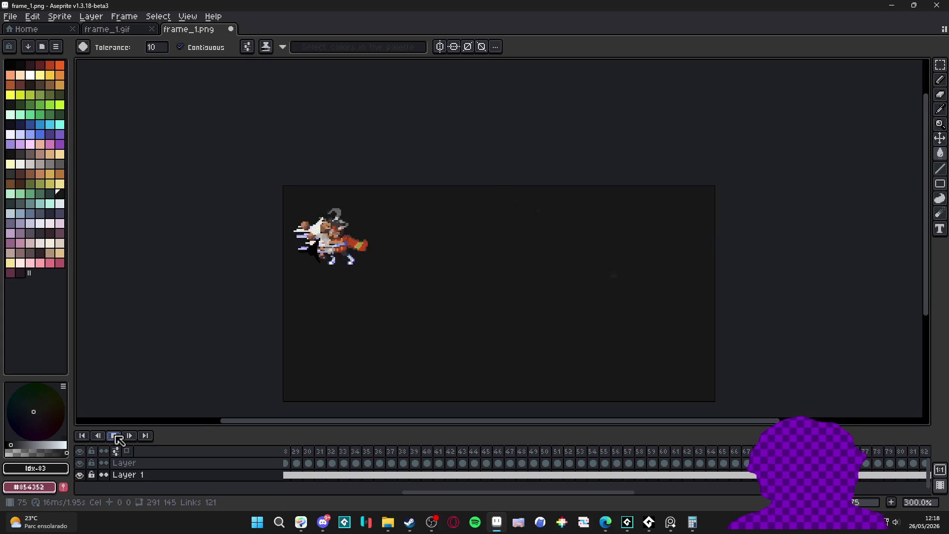
click(117, 437)
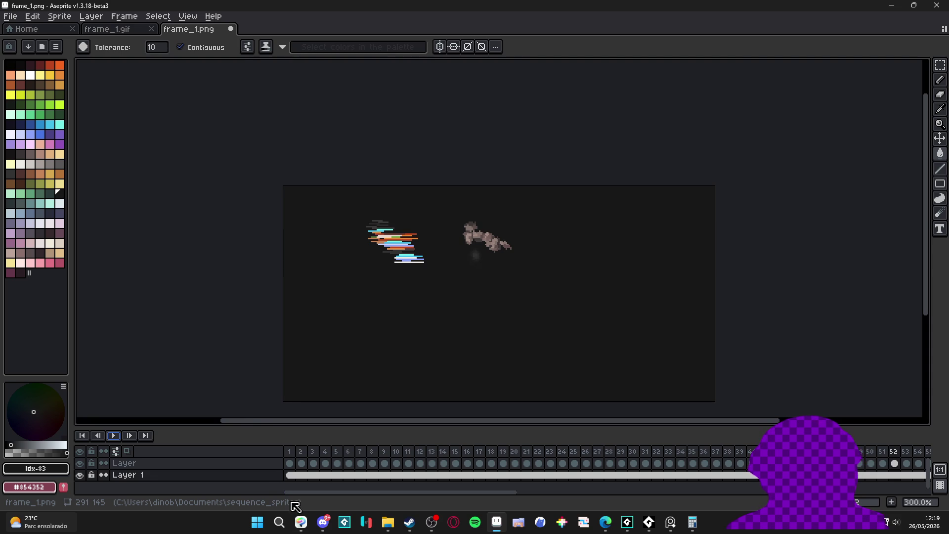
click(323, 522)
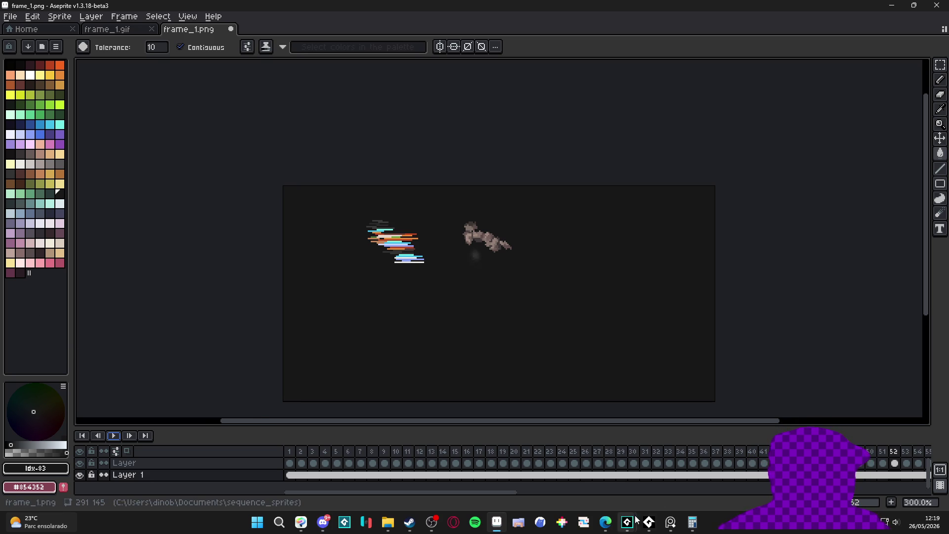
- Minimize desktop_pet and check Sprite347 and the sqn_themba_stonefist sequence in Spiritalis
mouse_move(636, 521)
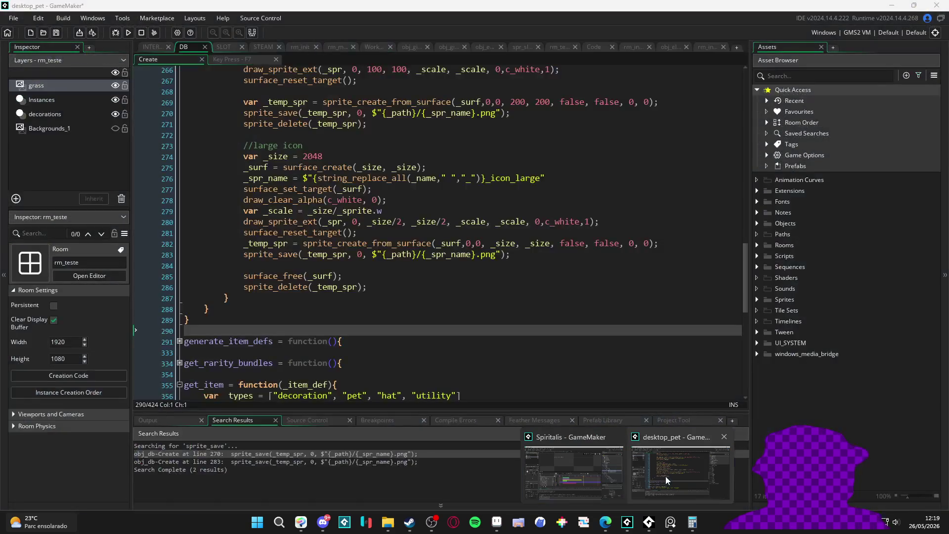
click(665, 480)
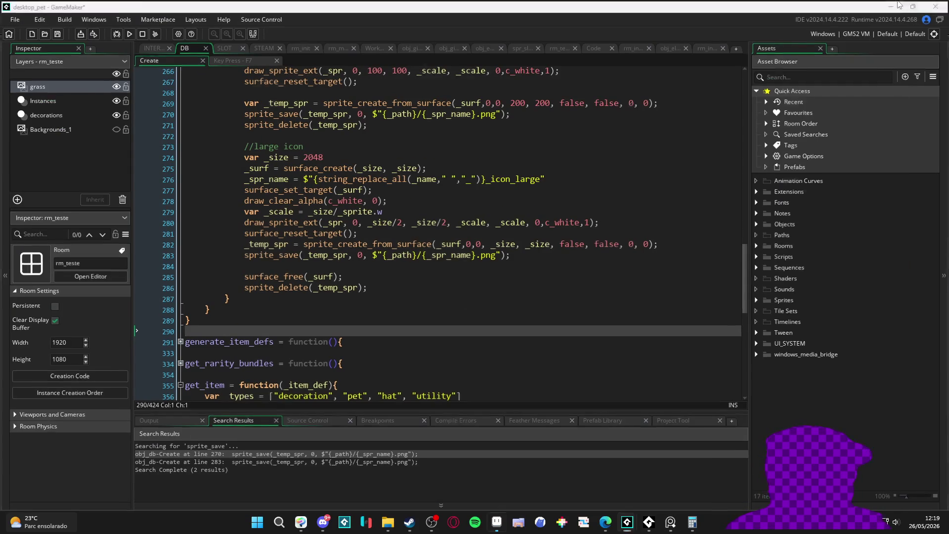
click(891, 5)
mouse_move(627, 522)
click(687, 470)
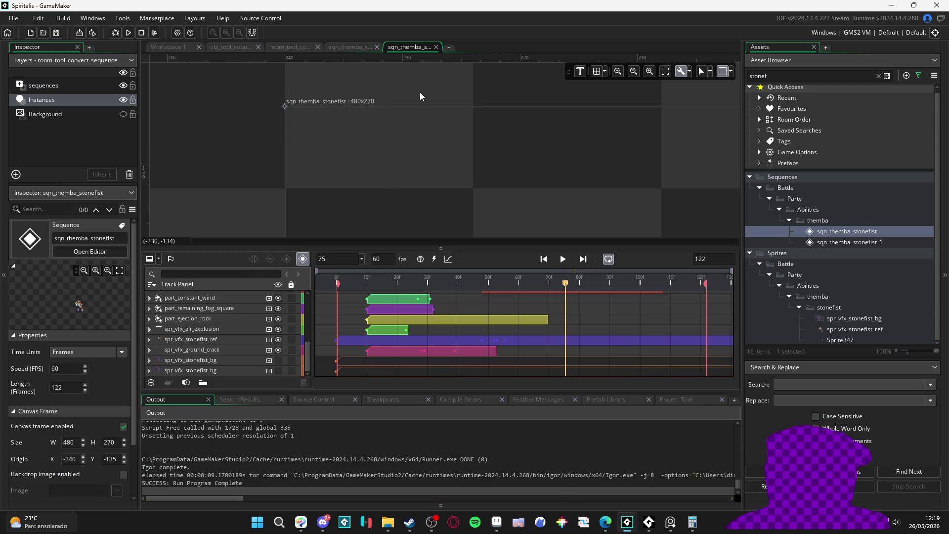
click(166, 47)
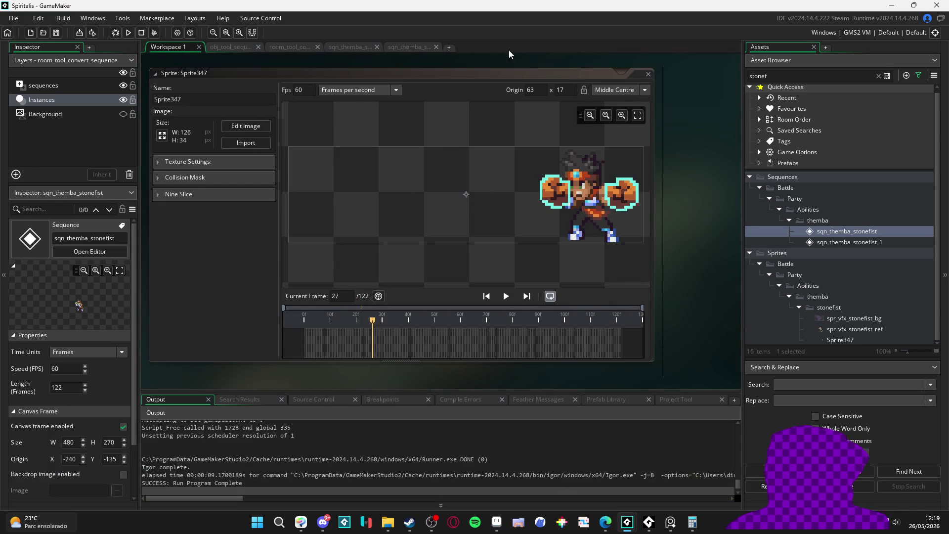
click(408, 47)
click(349, 49)
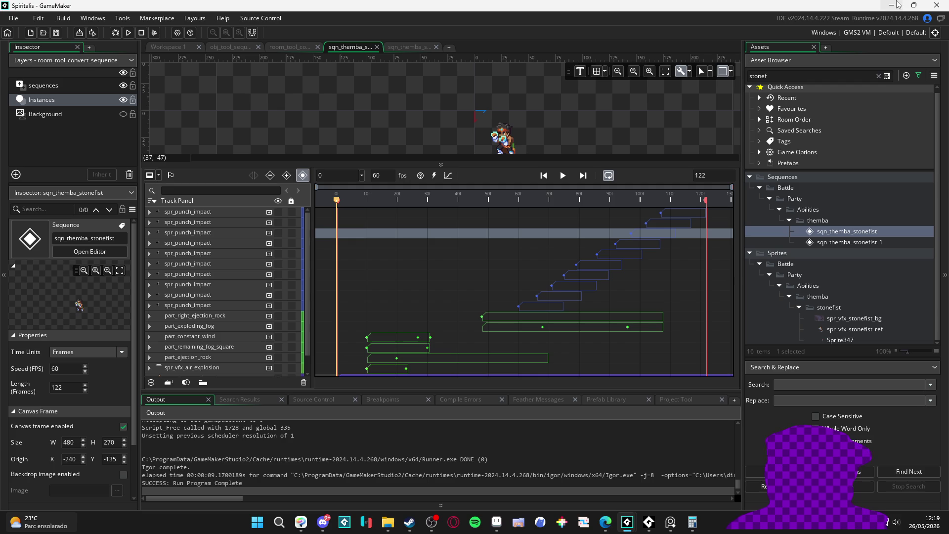
- Minimize Spiritalis and return to Aseprite
click(891, 4)
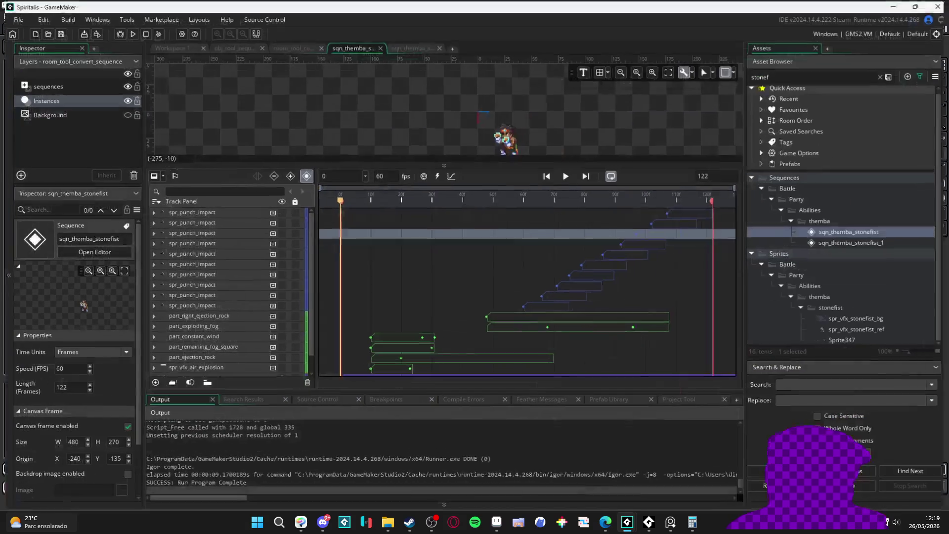
key(alt+Tab)
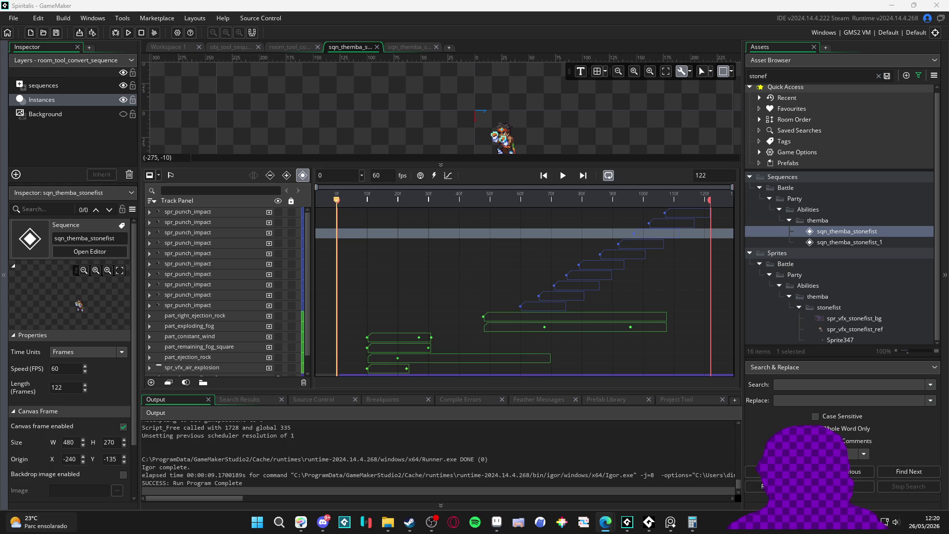
click(496, 522)
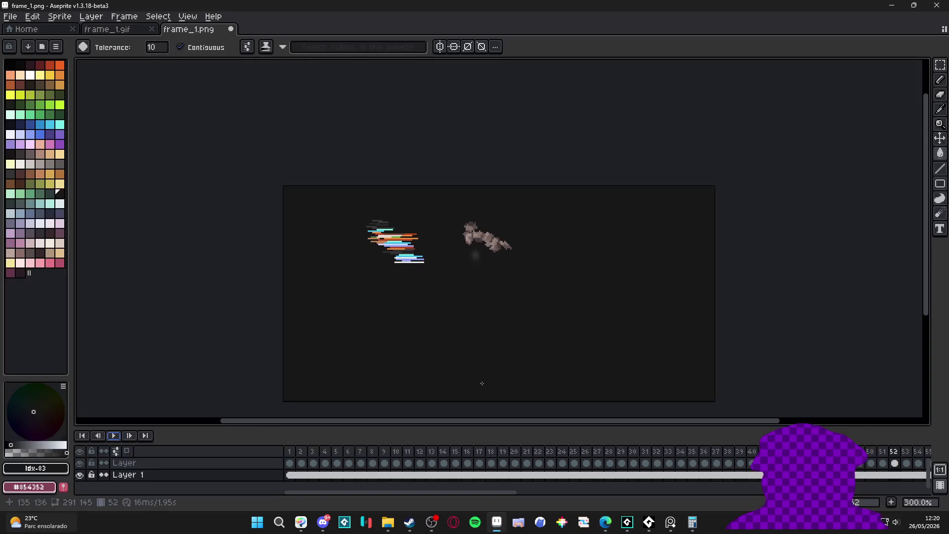
- Close frame_1.png without saving and close frame_1.gif to reach reward room.aseprite
click(230, 29)
click(471, 285)
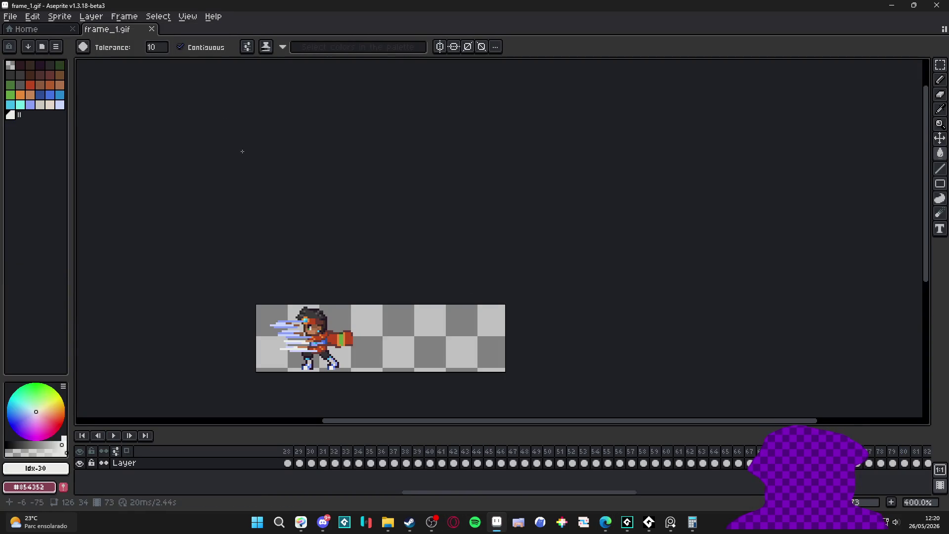
click(151, 29)
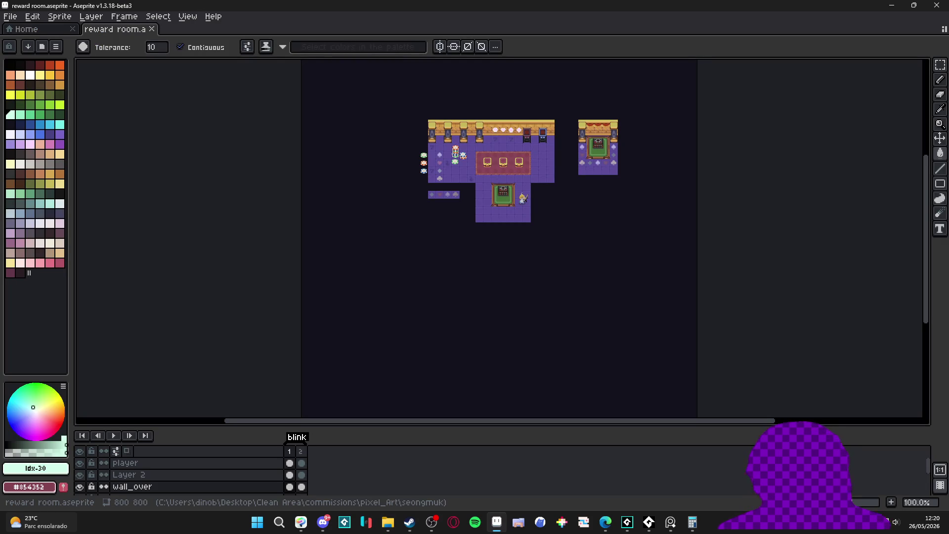
- Zoom in and select the floor tilemap layer so its purple floor tileset appears
key(alt+Tab)
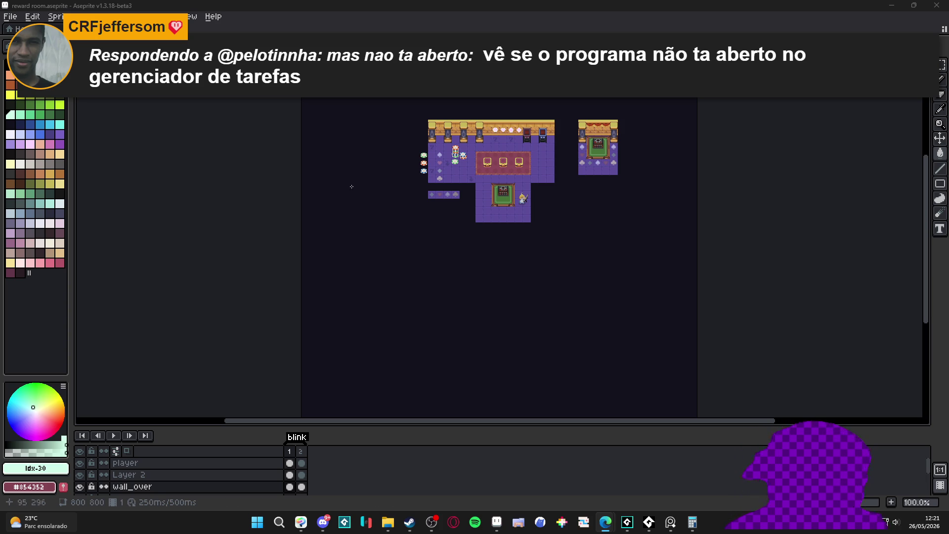
scroll(475, 214, up, 1)
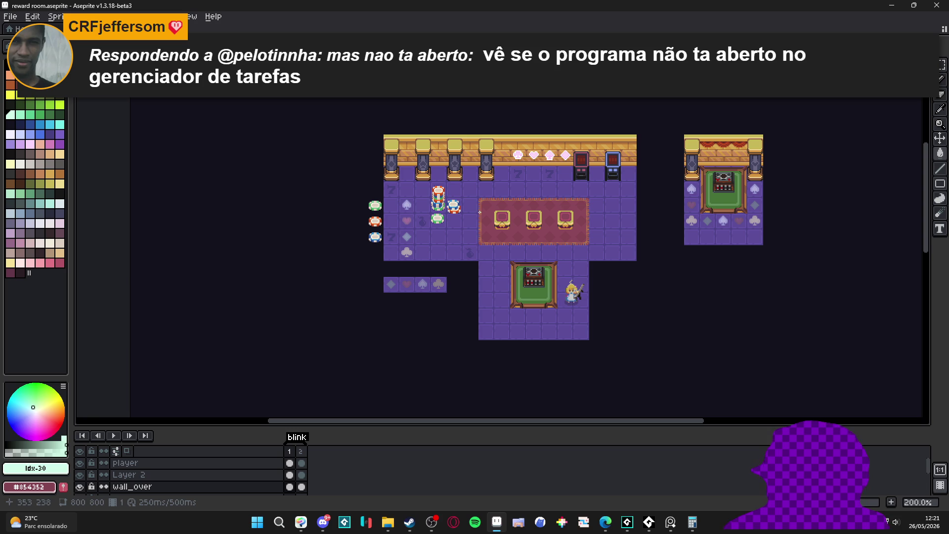
ctrl+click(470, 246)
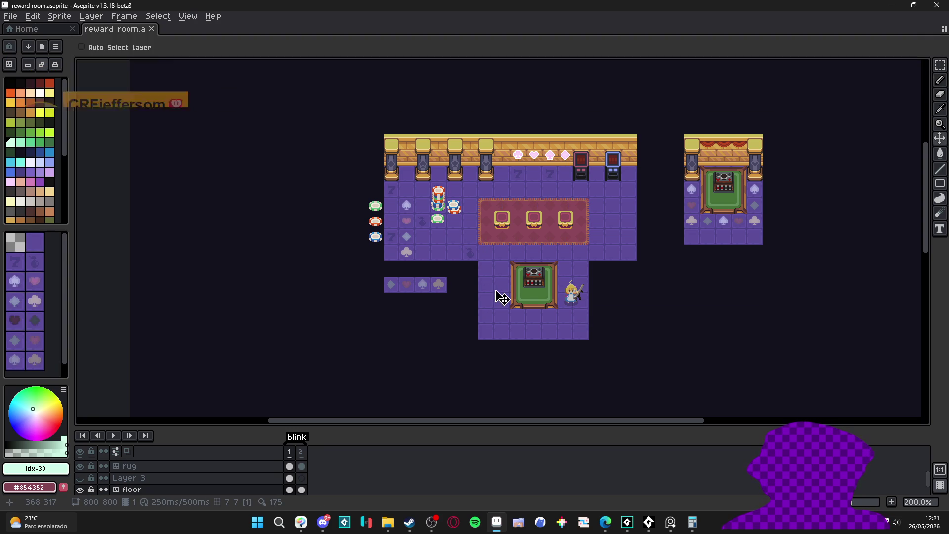
- Stamp two plain purple floor tiles in the empty space left of the room
key(ctrl+apostrophe)
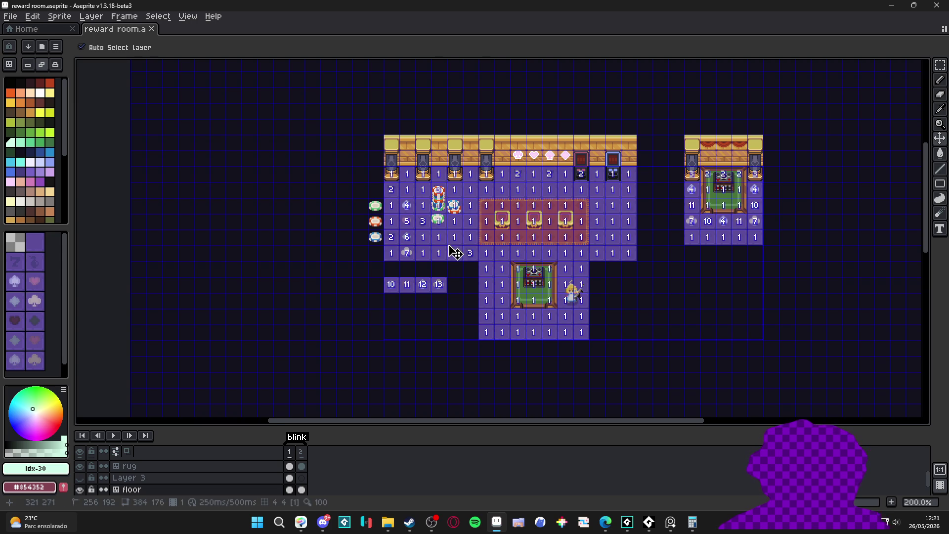
key(ctrl+apostrophe)
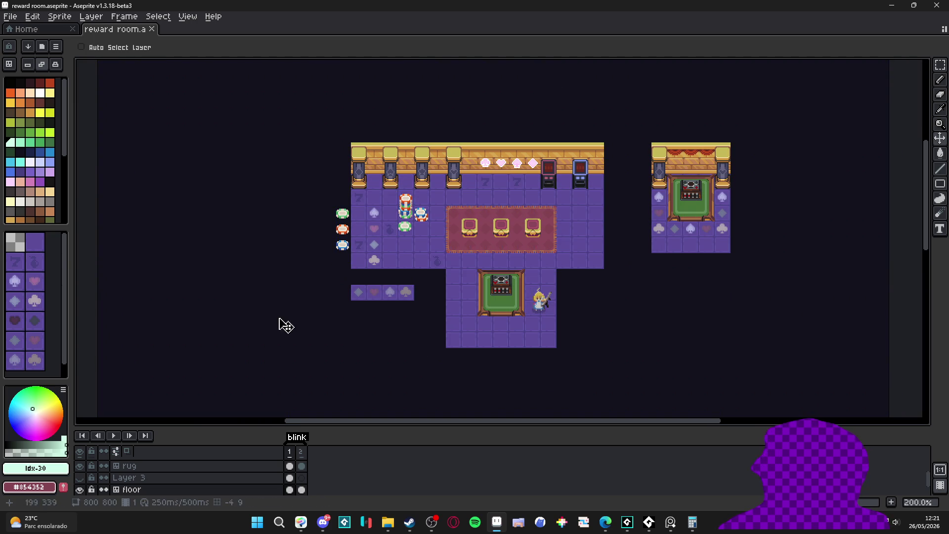
click(35, 242)
key(b)
scroll(404, 254, up, 3)
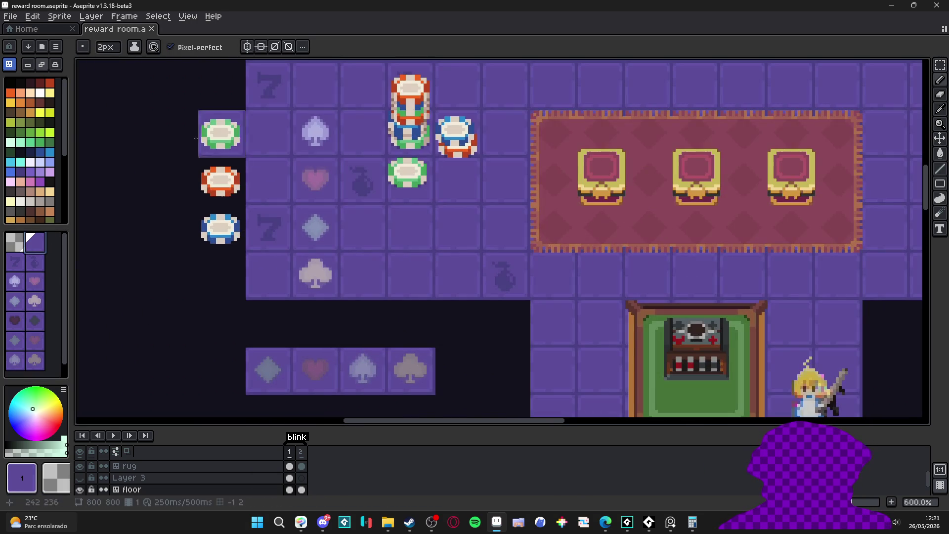
scroll(509, 177, down, 3)
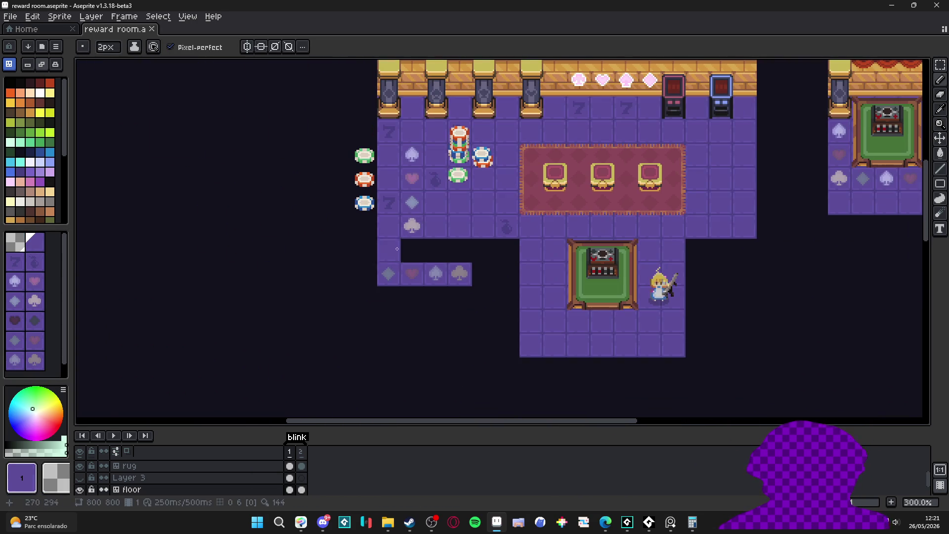
click(152, 227)
click(52, 212)
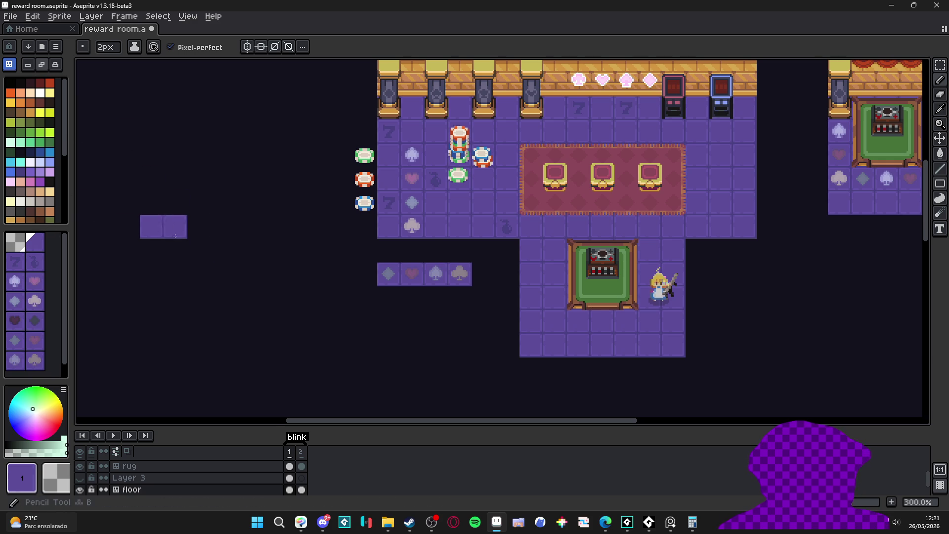
- Sample the floor purple #494182 and open spr_seongmuk_tileset.aseprite
scroll(173, 240, up, 2)
click(12, 98)
scroll(139, 233, up, 5)
alt+click(150, 207)
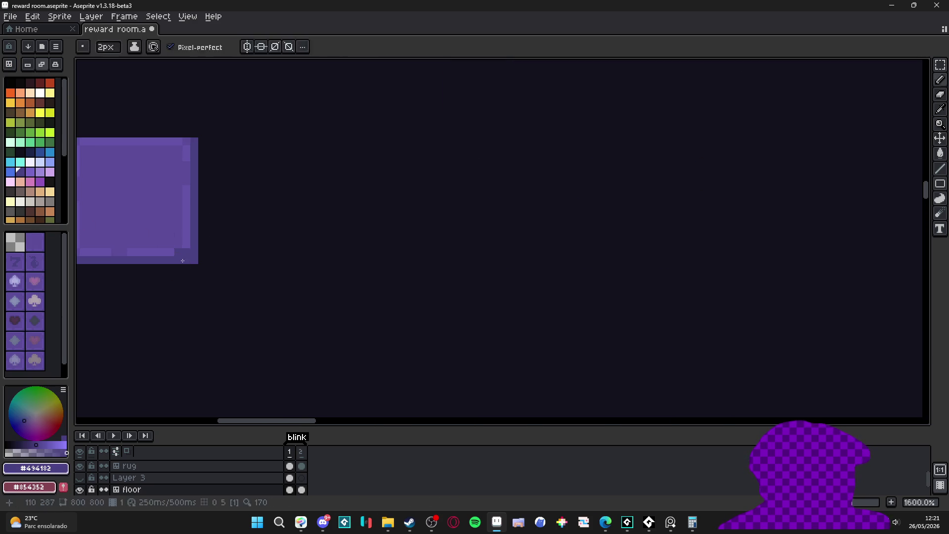
scroll(150, 207, down, 6)
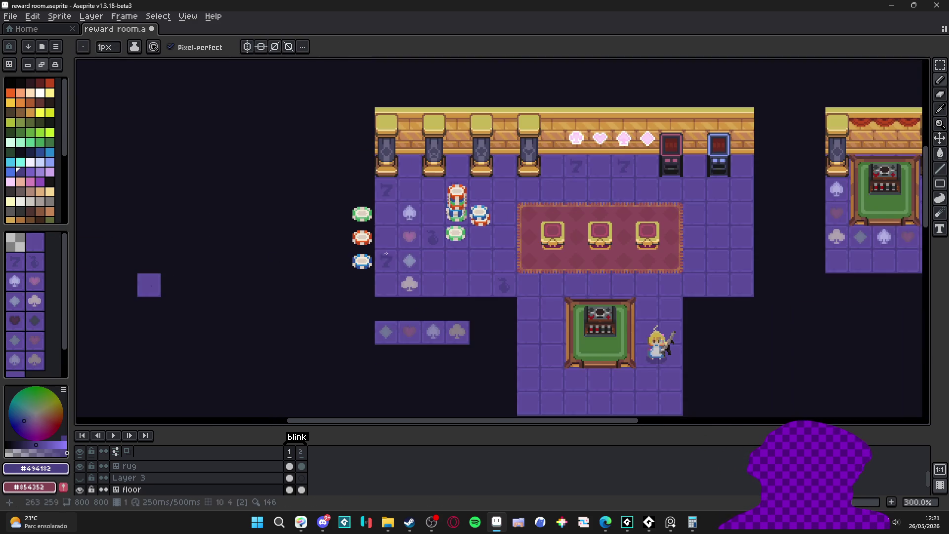
key(v)
scroll(229, 163, down, 1)
scroll(514, 222, up, 1)
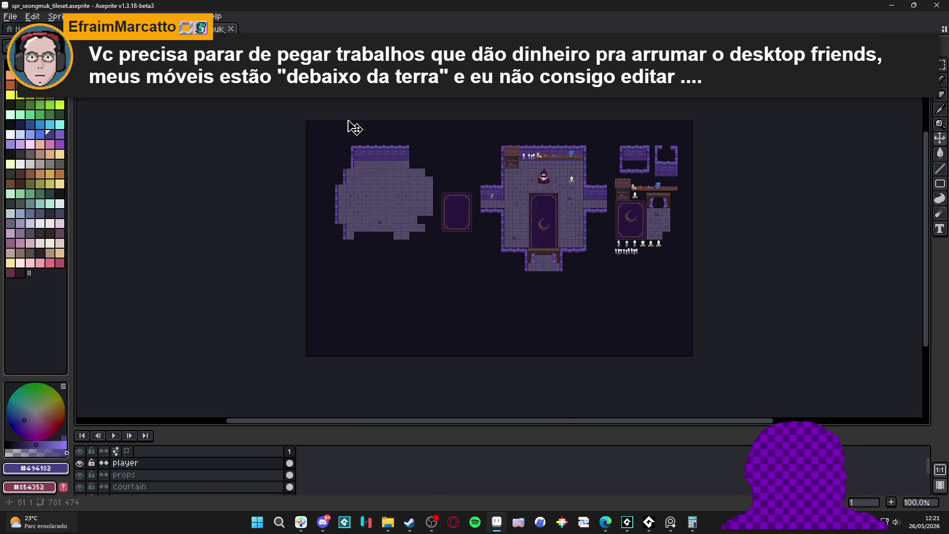
- Split the editor with spr_seongmuk_tileset beside the room, check shop.aseprite, then return to reward room
mouse_move(217, 29)
mouse_down()
mouse_move(95, 120)
mouse_move(164, 210)
mouse_up()
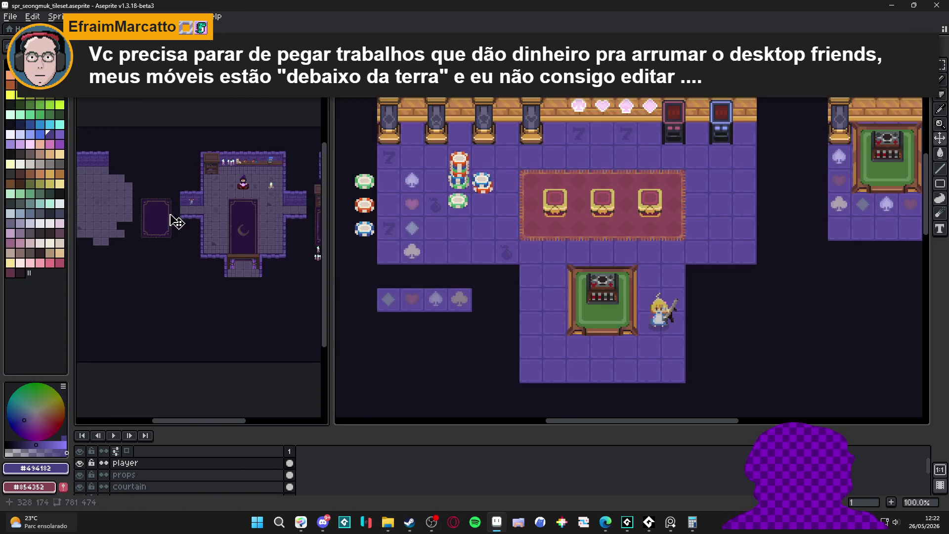
scroll(283, 232, up, 2)
scroll(283, 233, up, 1)
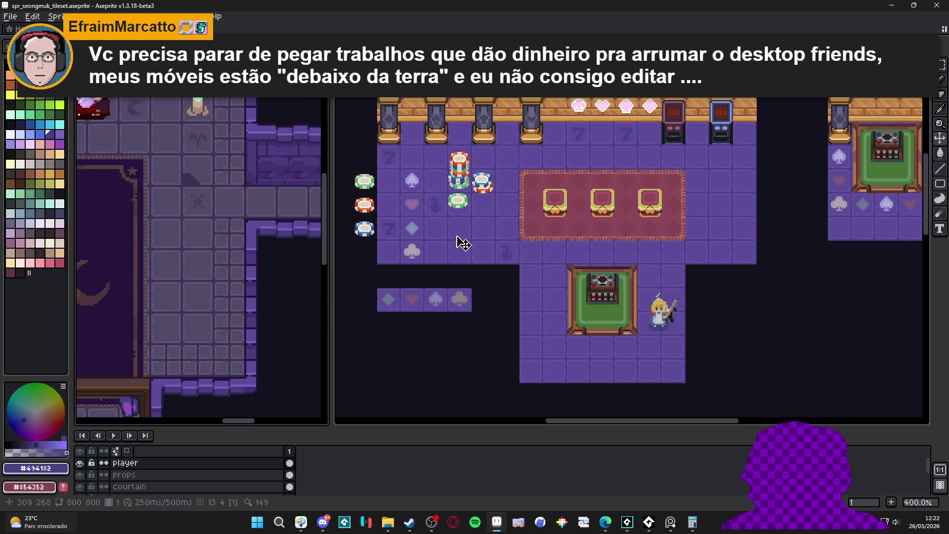
click(534, 28)
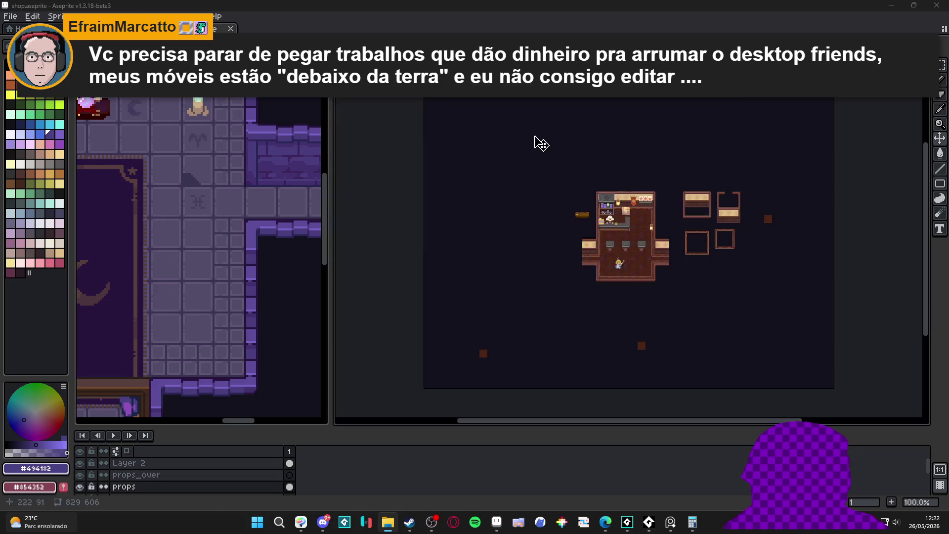
scroll(633, 260, up, 4)
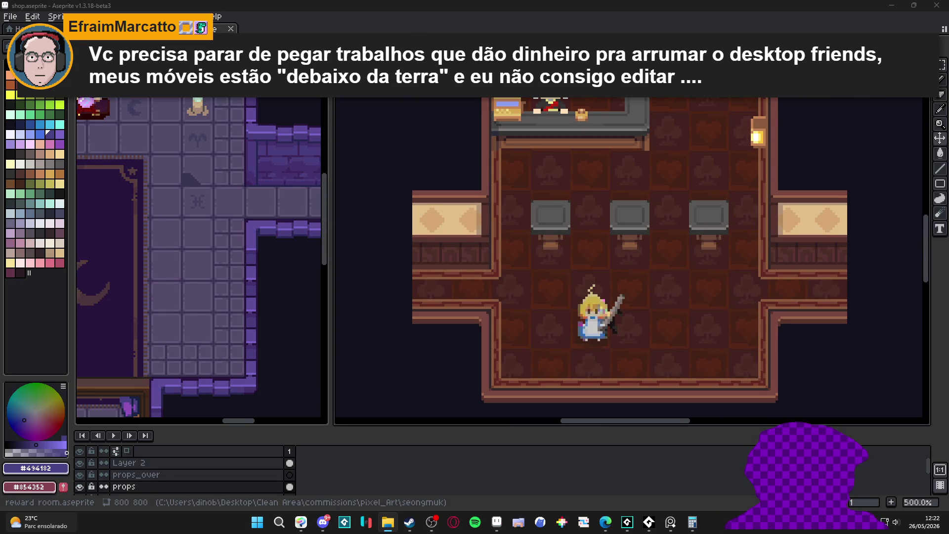
key(ctrl+Tab)
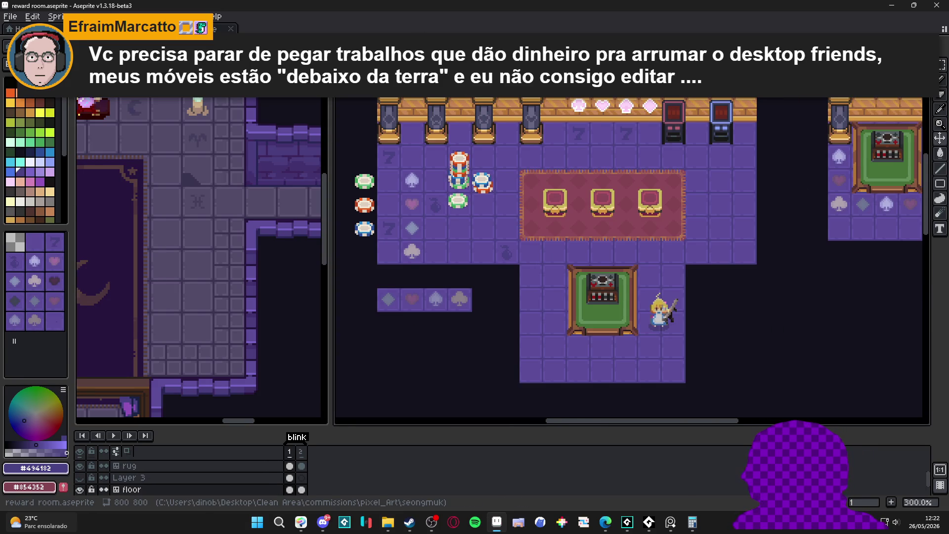
scroll(674, 230, down, 1)
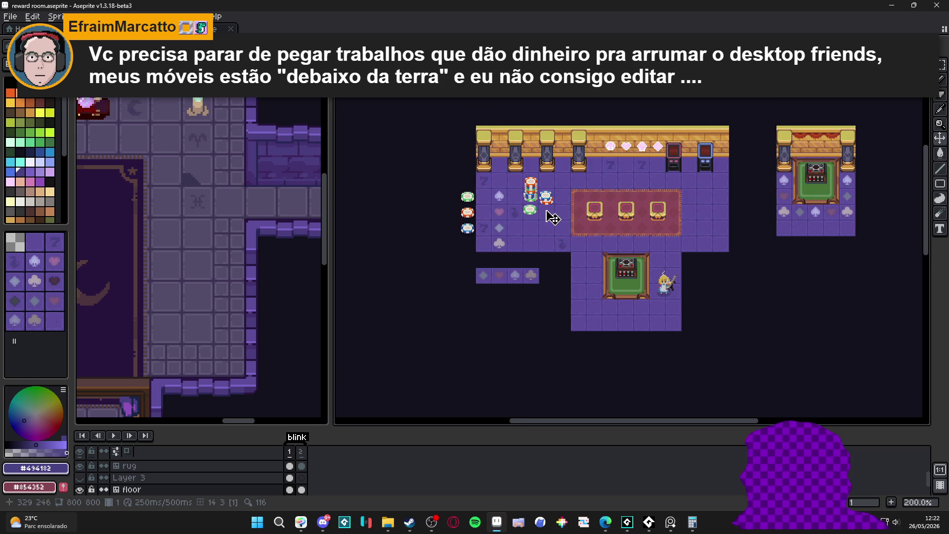
scroll(534, 227, up, 1)
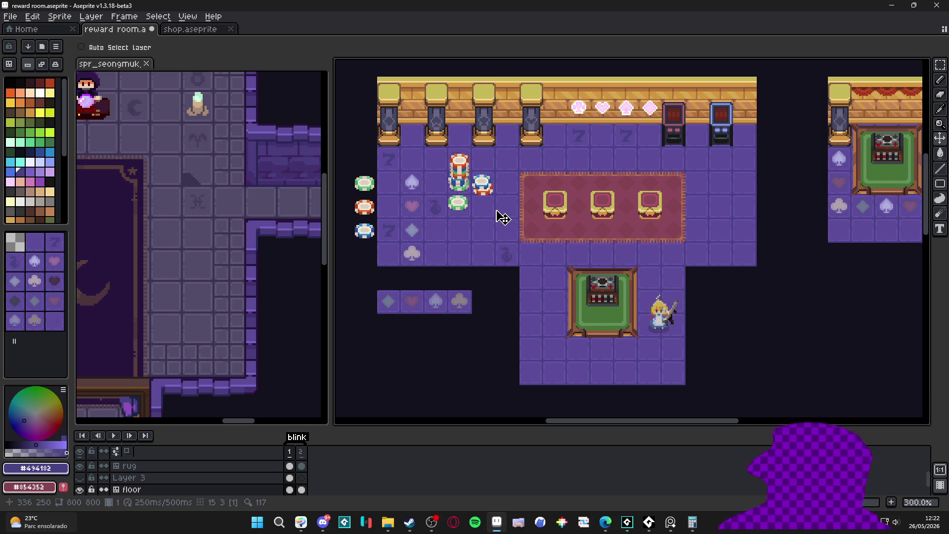
- Repaint the floor tile's vertical border in lighter purple #5C4C99 with a 2px pencil, undoing the horizontal stroke
key(b)
scroll(498, 229, up, 6)
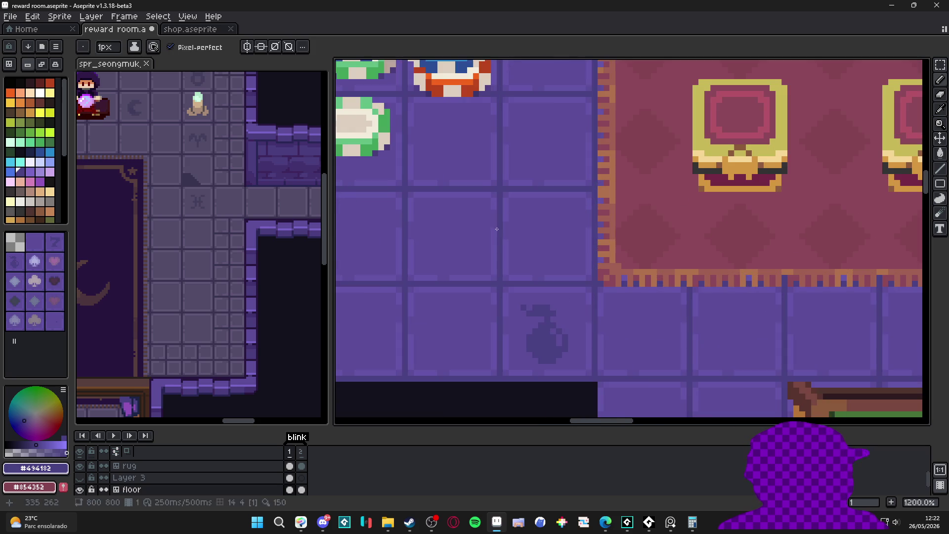
alt+click(498, 229)
key(plus)
scroll(500, 217, up, 1)
mouse_move(502, 206)
mouse_down()
mouse_move(500, 187)
mouse_move(499, 301)
mouse_up()
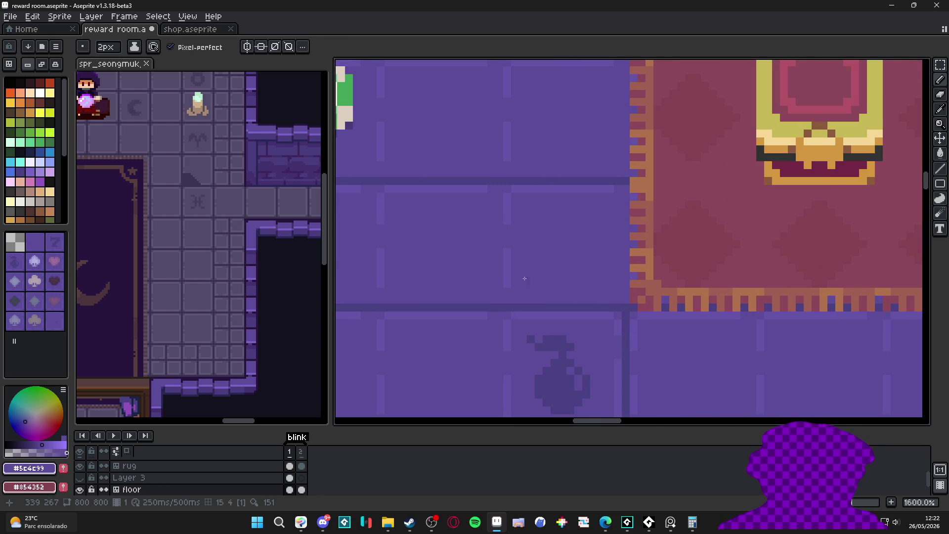
drag(504, 182, 559, 182)
key(ctrl+z)
scroll(482, 217, down, 6)
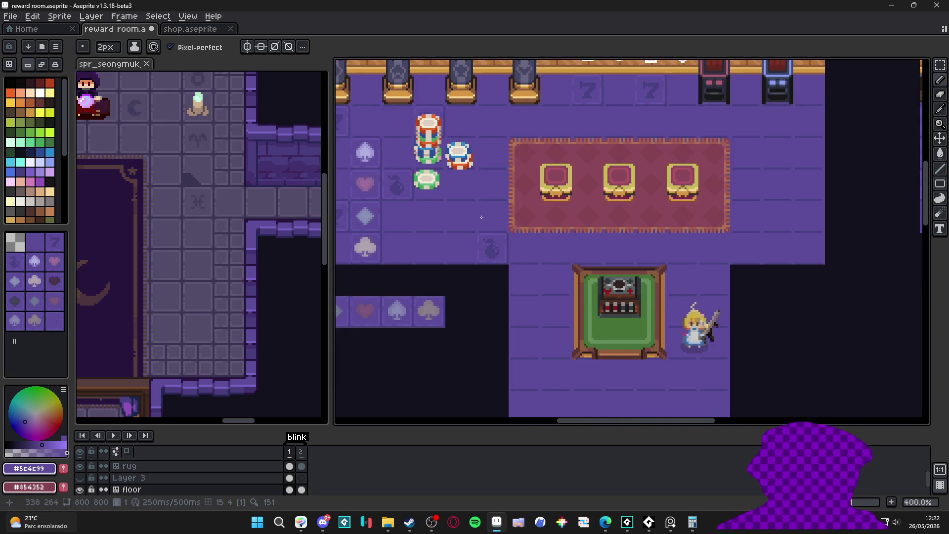
scroll(482, 217, down, 1)
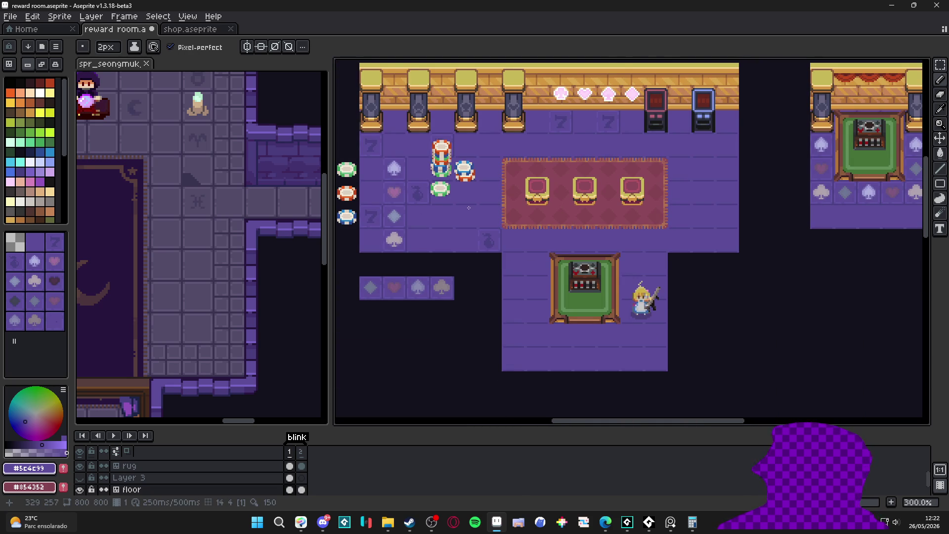
scroll(455, 212, up, 7)
scroll(495, 194, down, 5)
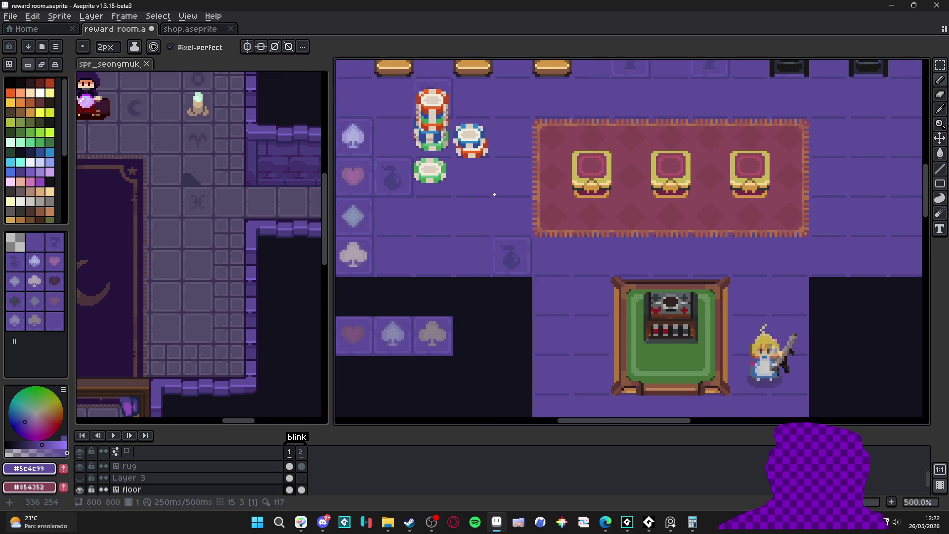
scroll(494, 194, down, 2)
scroll(495, 194, up, 4)
- Draw a 1px dark #494182 vertical line down the floor tile, then hide the tile grid
alt+click(506, 198)
key(minus)
scroll(538, 209, down, 4)
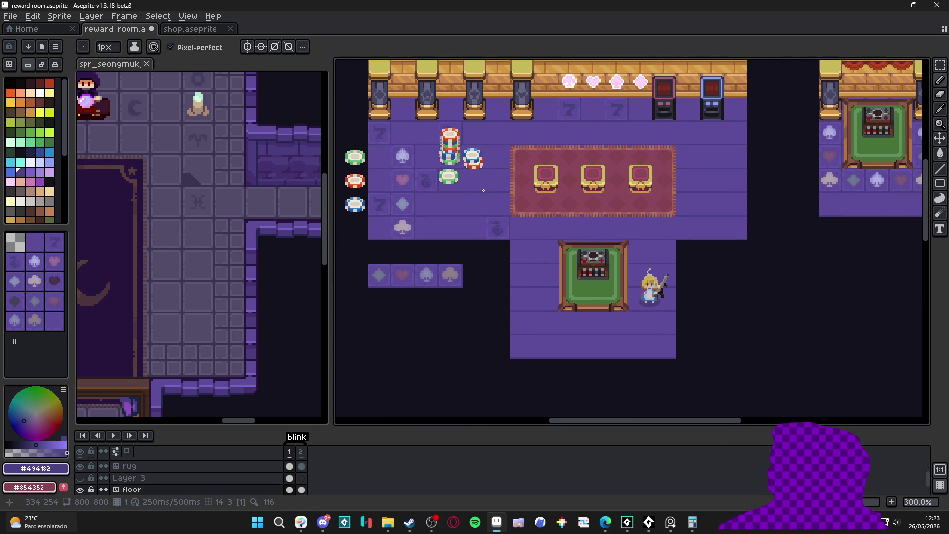
scroll(479, 211, up, 1)
key(ctrl)
scroll(452, 178, up, 5)
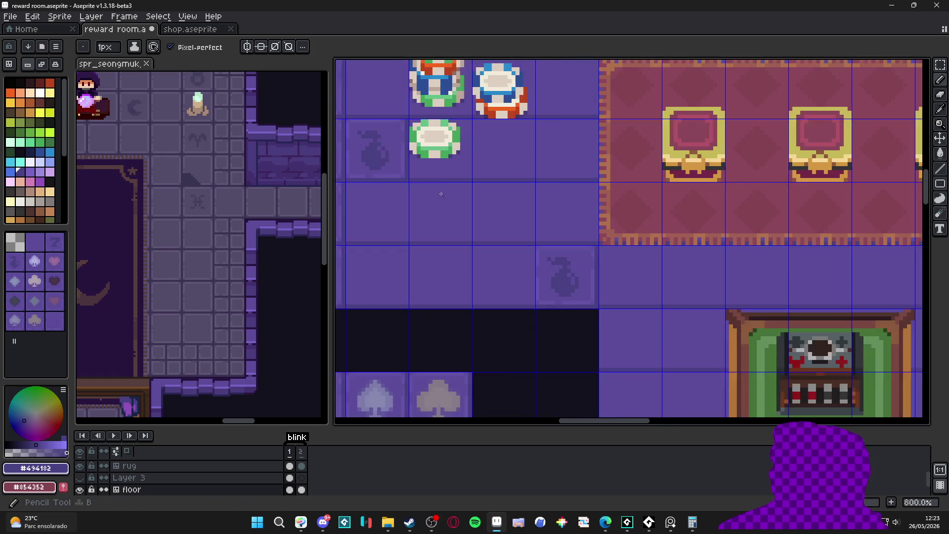
drag(431, 190, 431, 271)
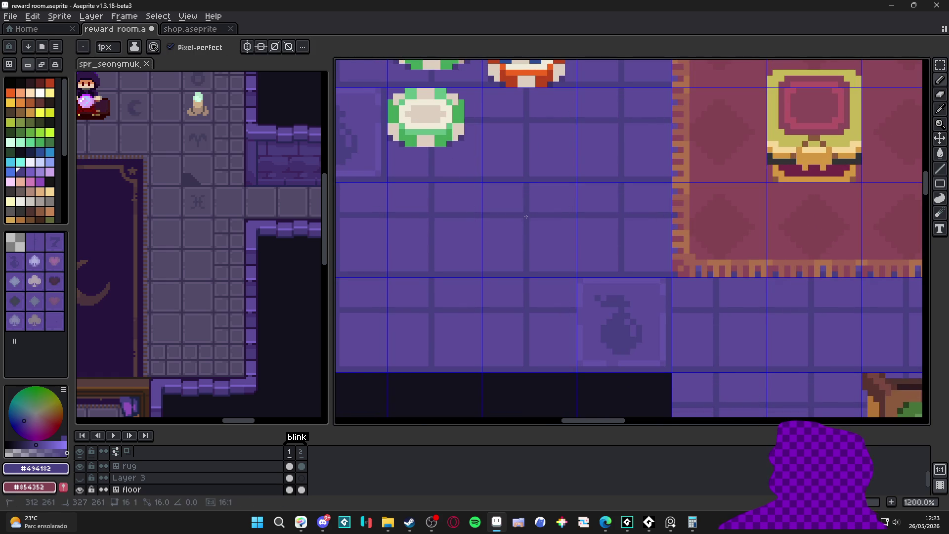
scroll(505, 256, down, 5)
key(ctrl+apostrophe)
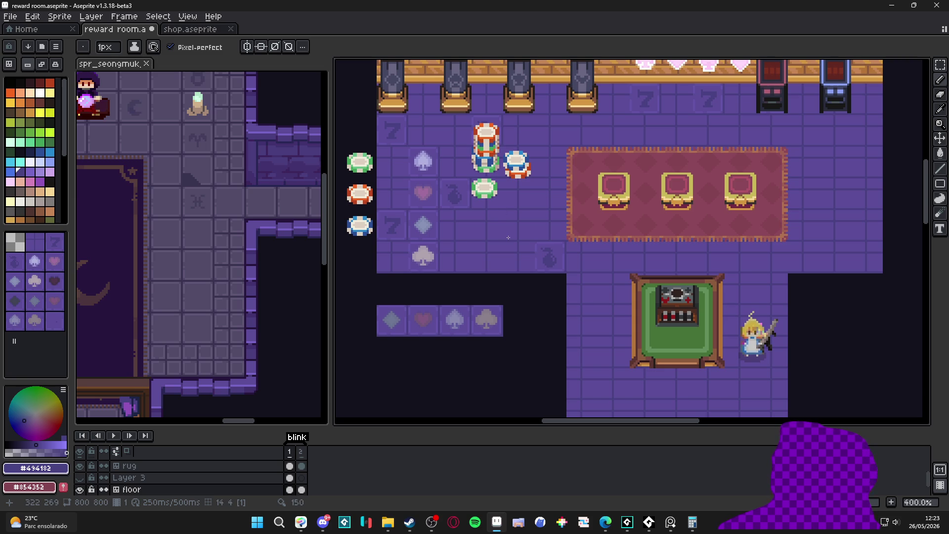
scroll(508, 237, right, 2)
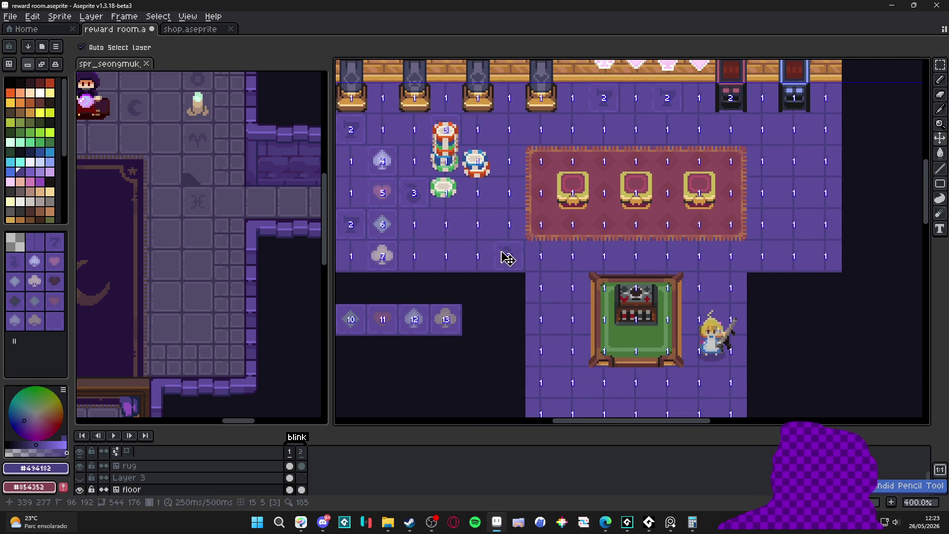
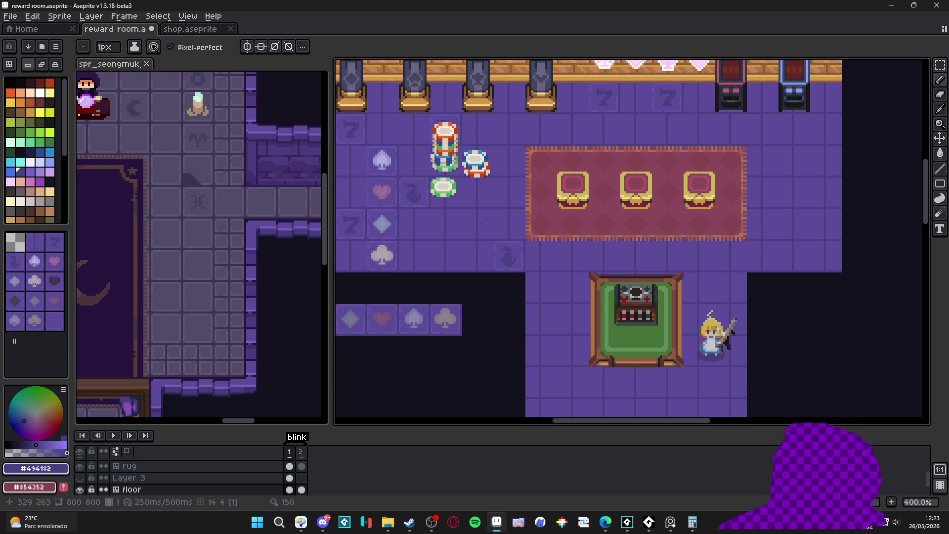
- Fill the purple floor with blue, then recolour it a lighter lavender-blue
scroll(464, 225, up, 2)
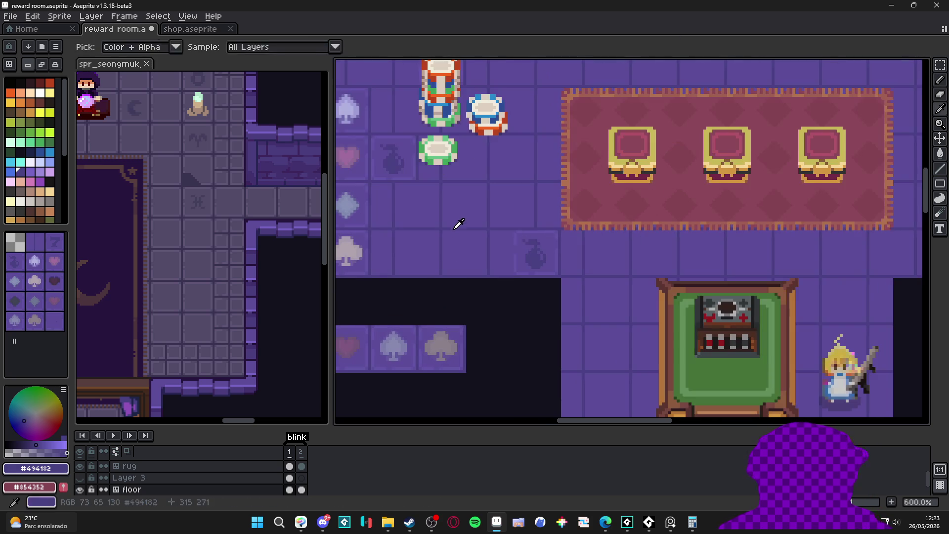
alt+click(451, 227)
key(w)
scroll(445, 225, down, 3)
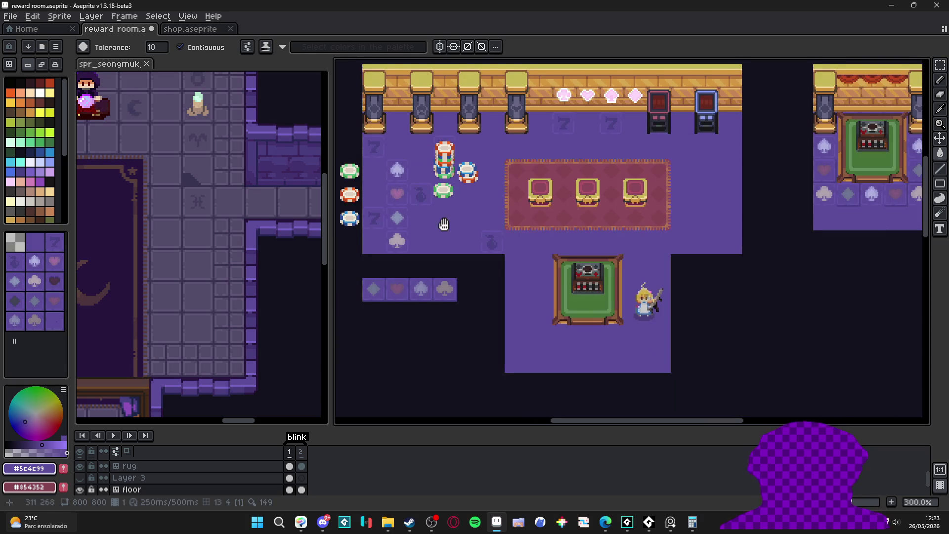
click(13, 411)
scroll(460, 226, up, 2)
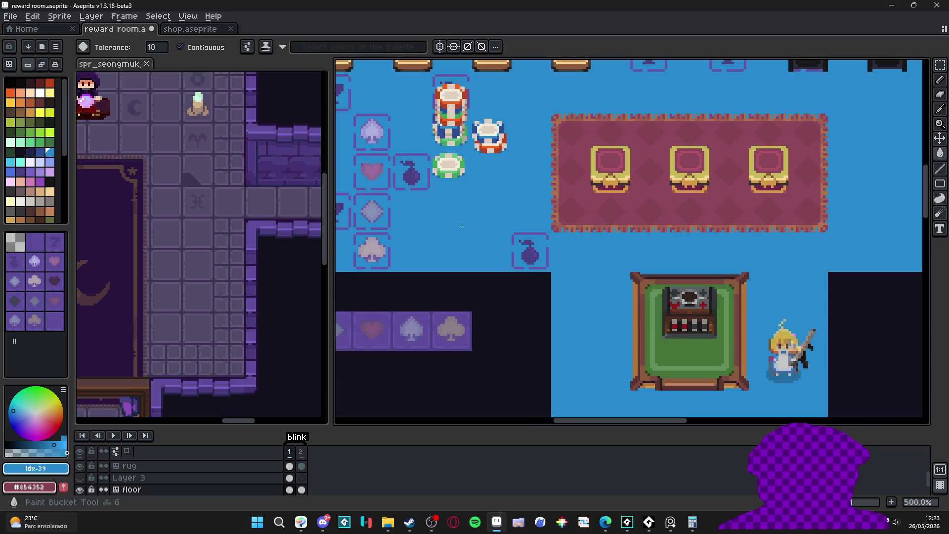
click(28, 411)
click(25, 415)
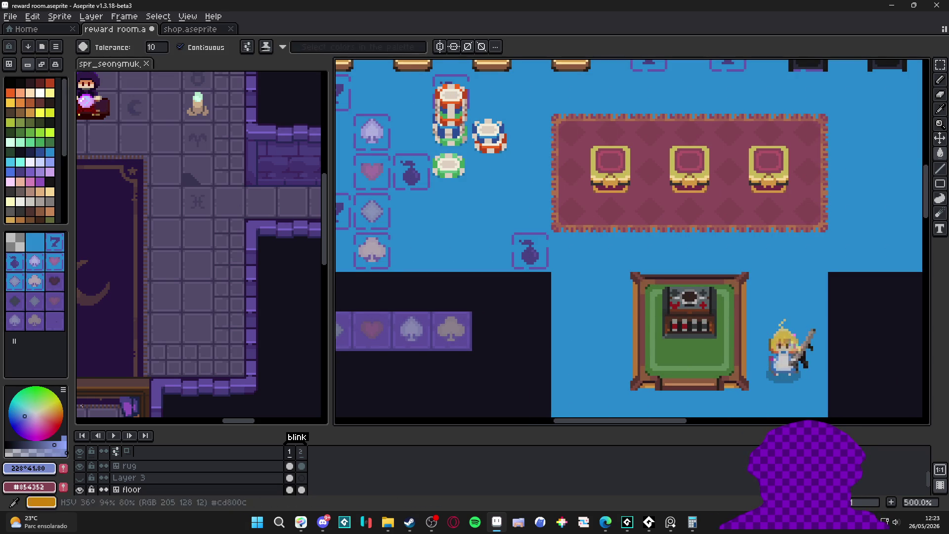
- Darken the lavender-blue floor fill slightly
scroll(466, 230, down, 3)
scroll(457, 217, up, 2)
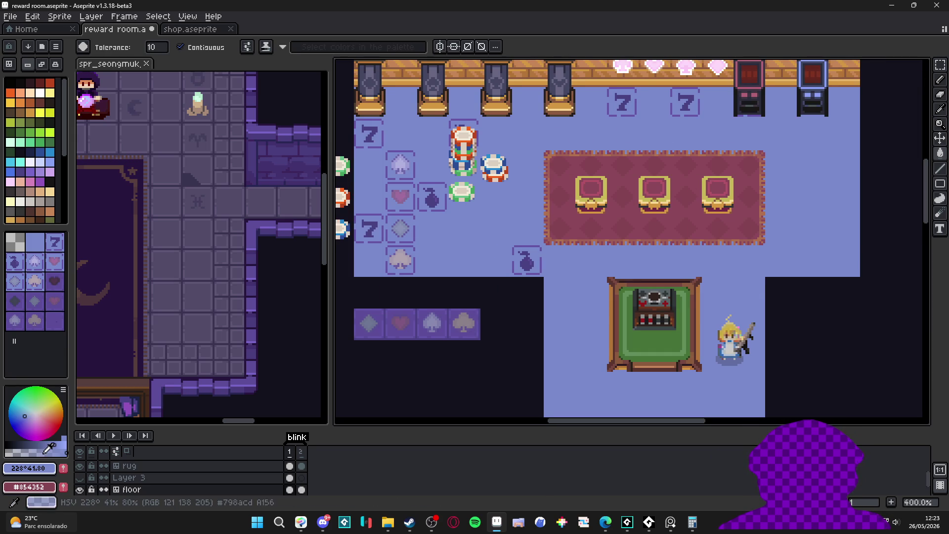
click(39, 445)
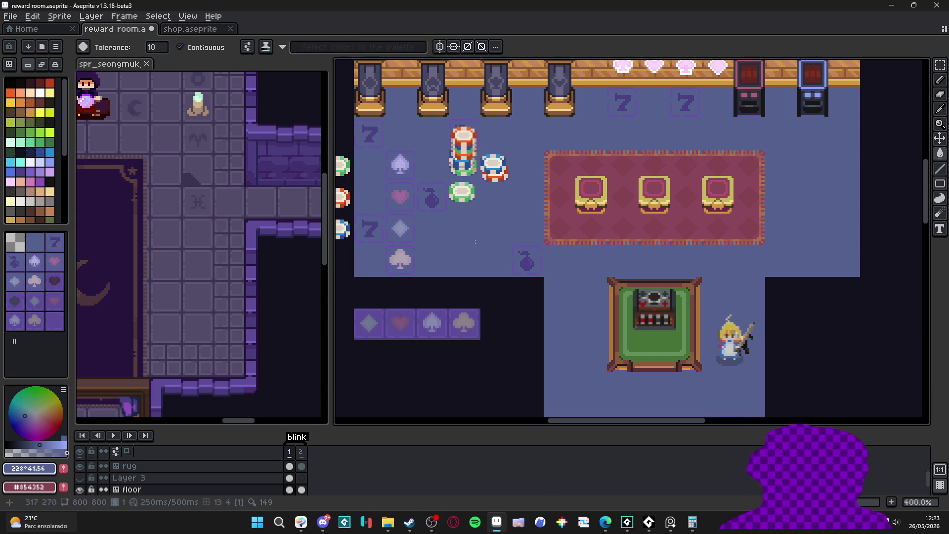
scroll(473, 241, down, 1)
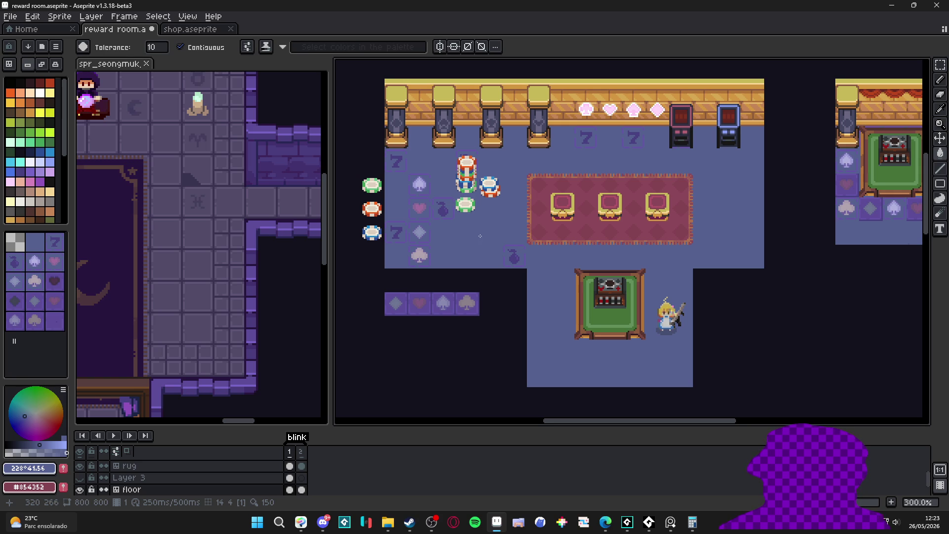
scroll(479, 236, up, 6)
- Fill the floor with the rug's maroon, then refill it with a darker maroon shade
alt+click(557, 248)
click(475, 254)
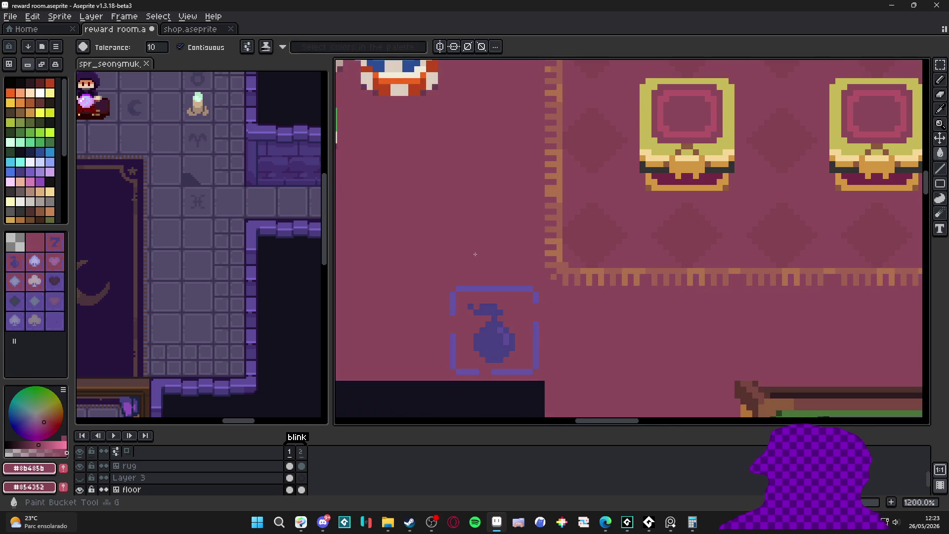
scroll(475, 254, down, 6)
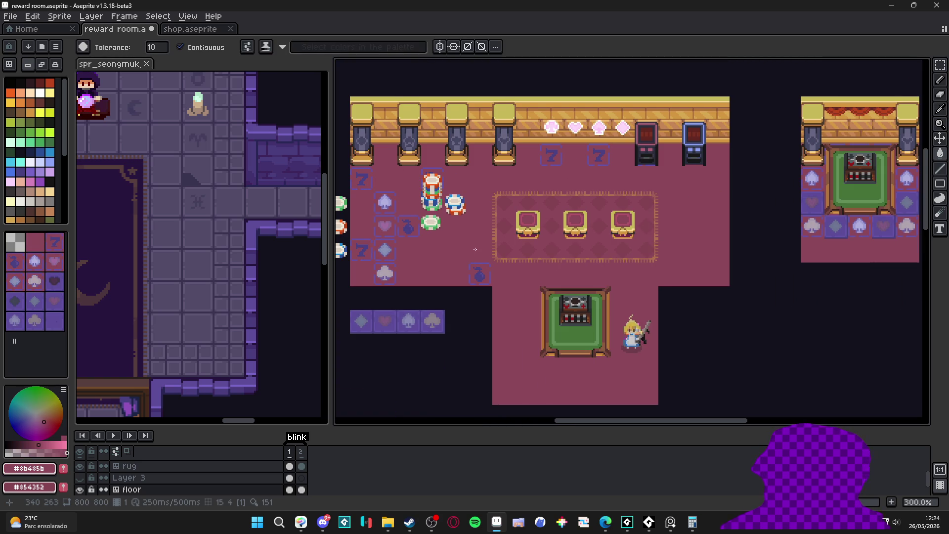
scroll(445, 236, up, 3)
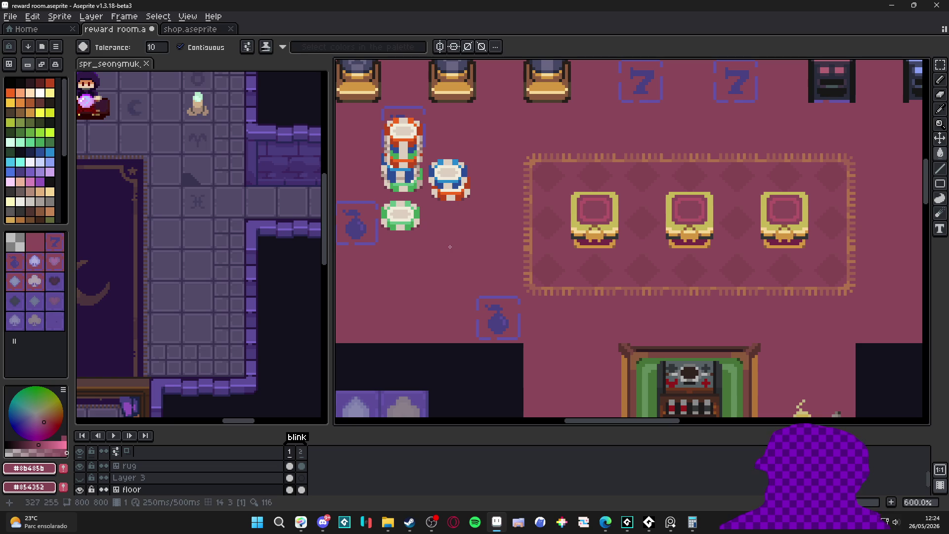
click(34, 444)
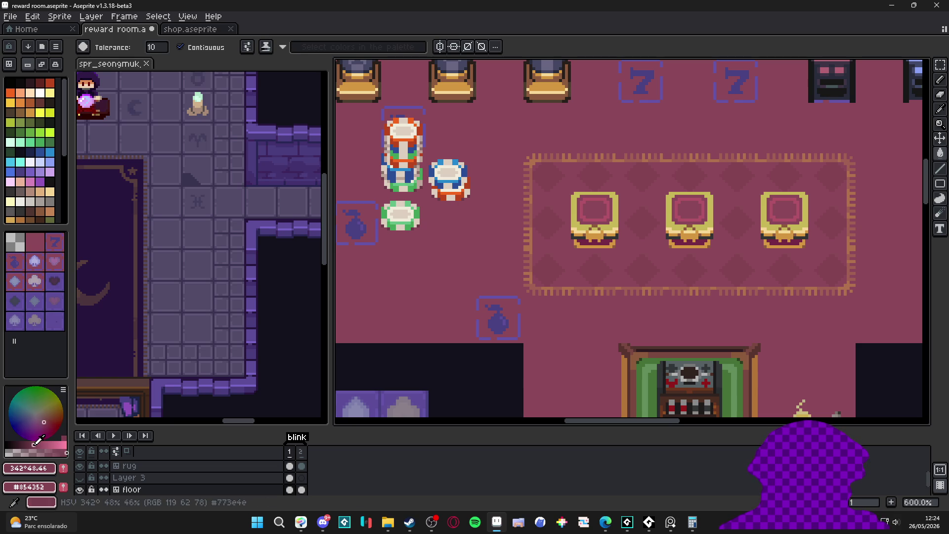
click(490, 255)
scroll(490, 255, down, 3)
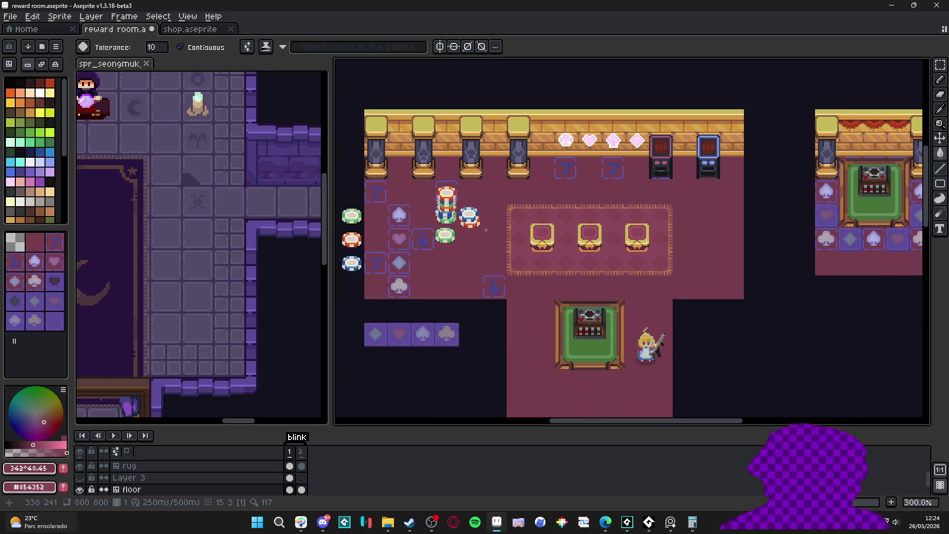
- Compare with and without the darker fill, keeping the #753d4d maroon floor
key(ctrl+z)
key(ctrl+y)
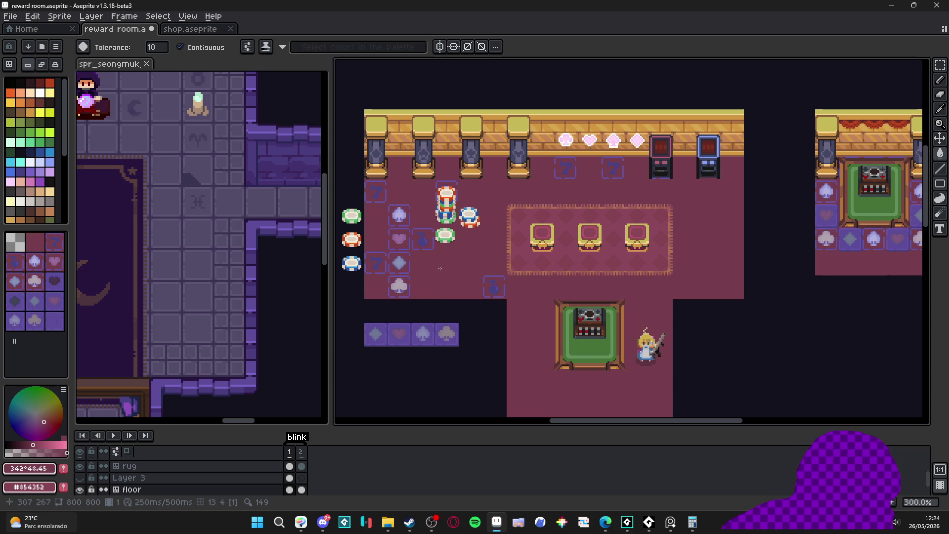
scroll(440, 268, up, 6)
key(alt)
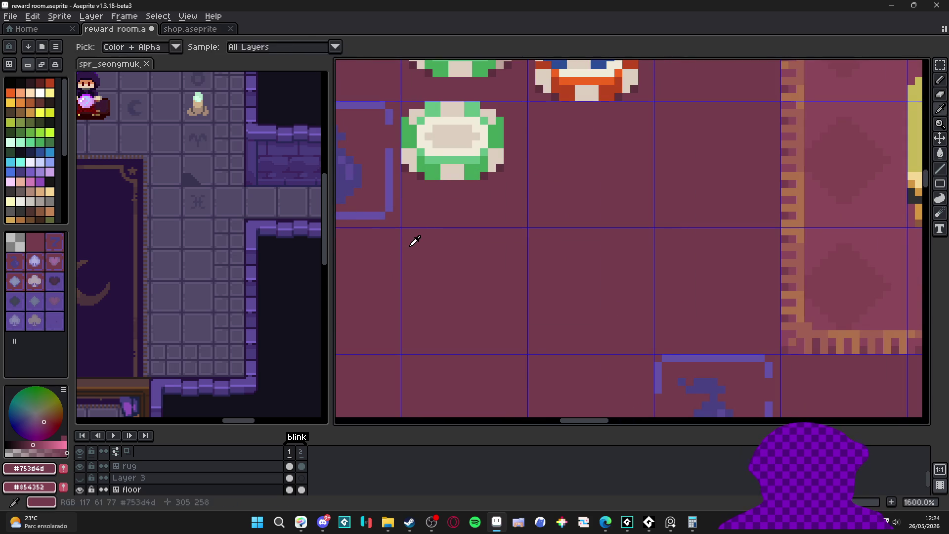
- Pick palette brown idx-13, draw the first floor stroke, and enable vertical symmetry
click(39, 102)
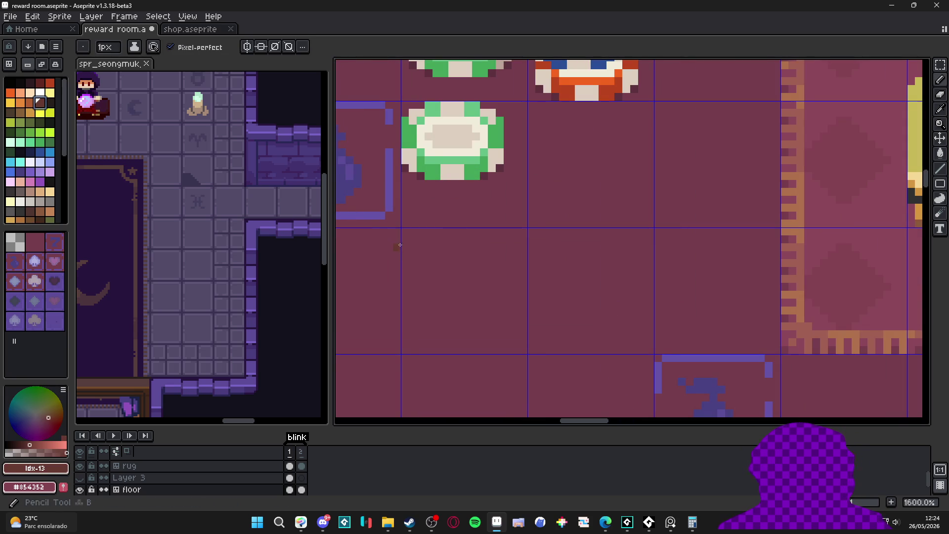
scroll(400, 246, up, 1)
mouse_move(408, 225)
mouse_down()
mouse_move(432, 237)
mouse_move(470, 227)
mouse_up()
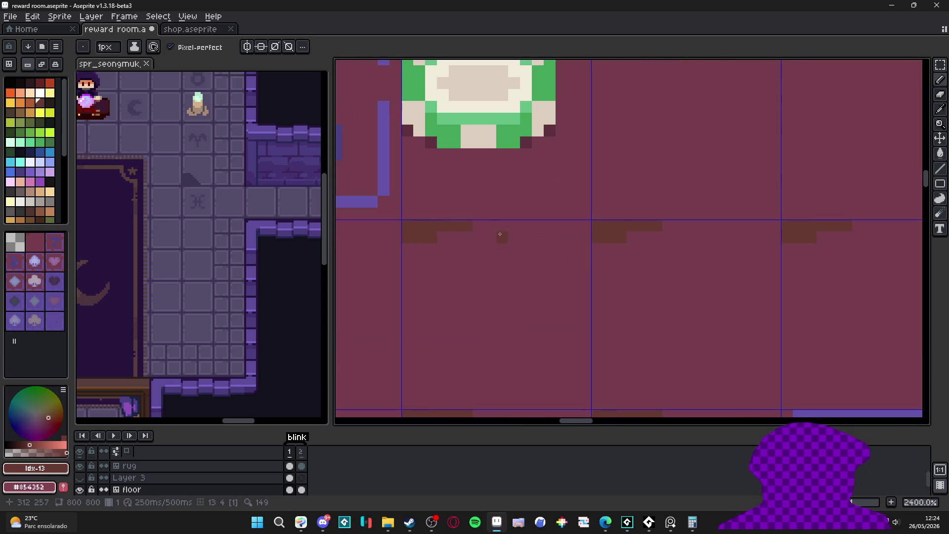
click(247, 46)
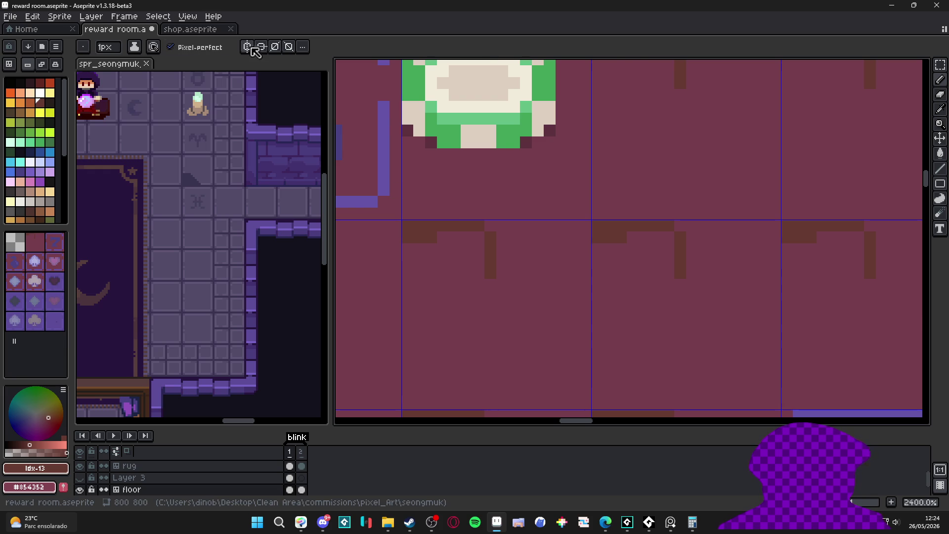
scroll(464, 153, down, 3)
scroll(464, 154, up, 3)
- Pencil mirrored brown heart outlines across the floor tiles, then switch to shop.aseprite
click(465, 195)
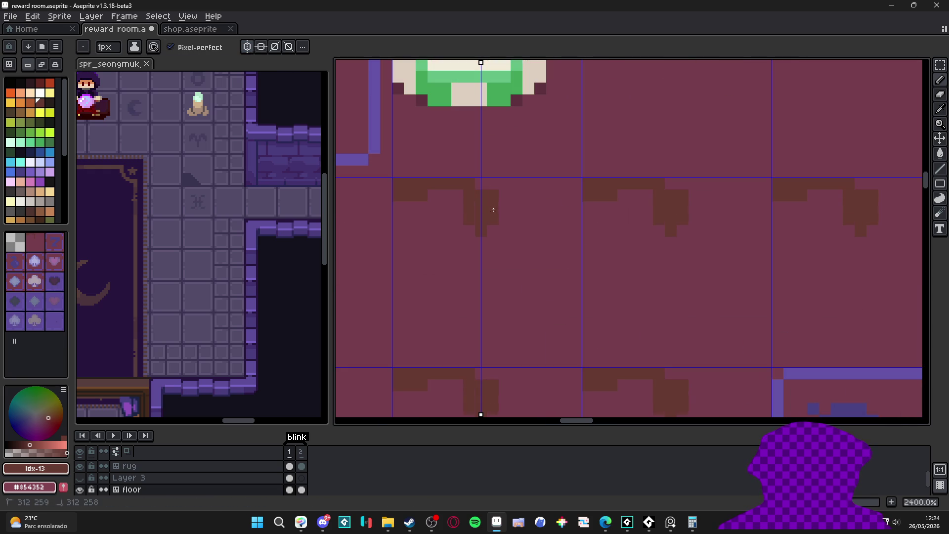
mouse_move(516, 183)
mouse_down()
mouse_move(507, 191)
mouse_move(570, 189)
mouse_up()
mouse_move(574, 234)
mouse_down()
mouse_move(573, 264)
mouse_move(501, 348)
mouse_up()
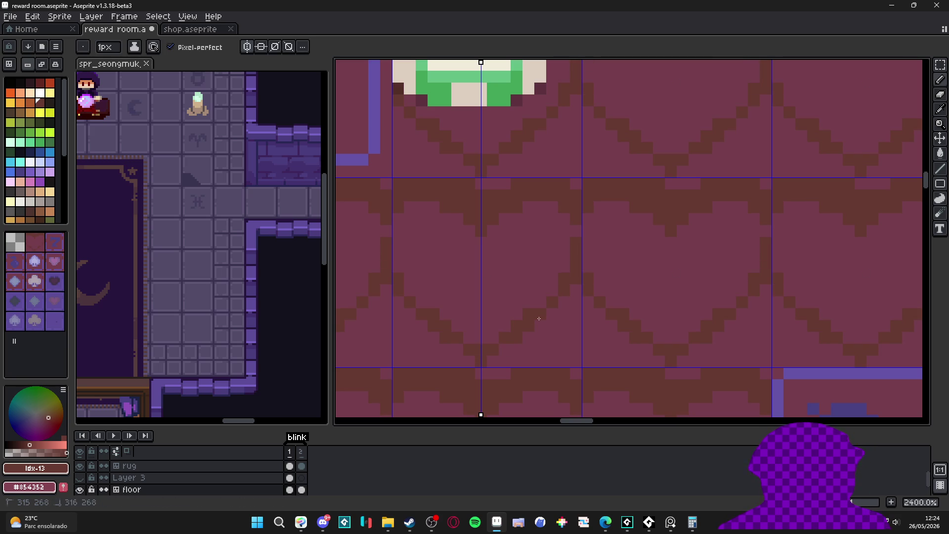
drag(572, 303, 572, 360)
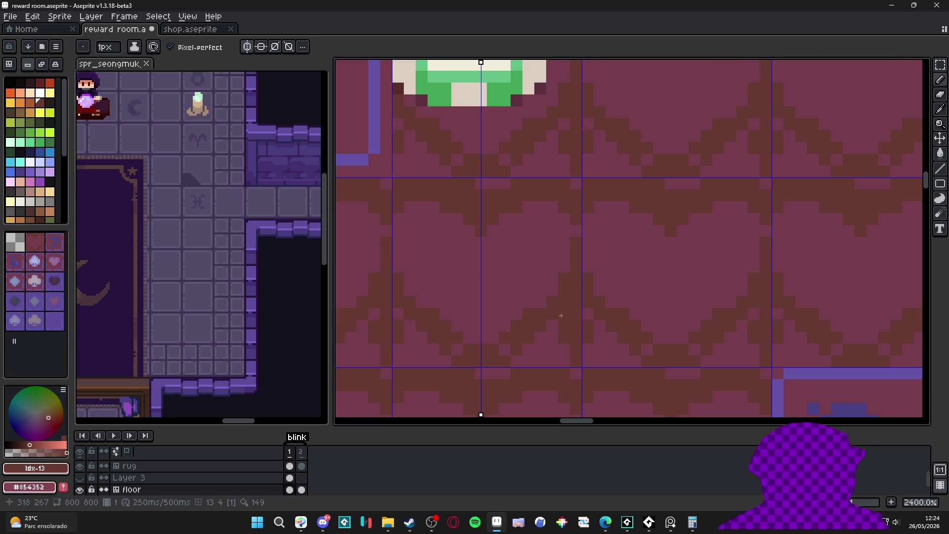
click(541, 361)
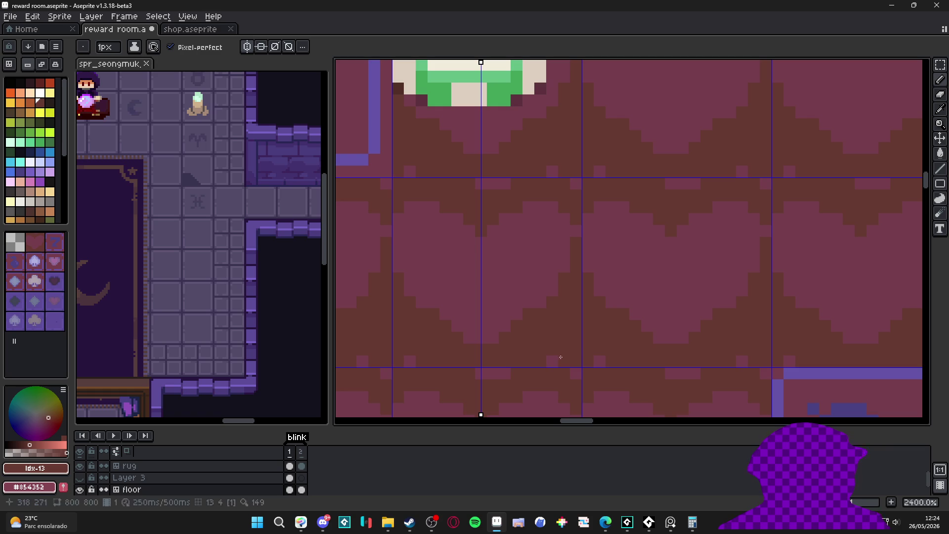
scroll(491, 365, down, 5)
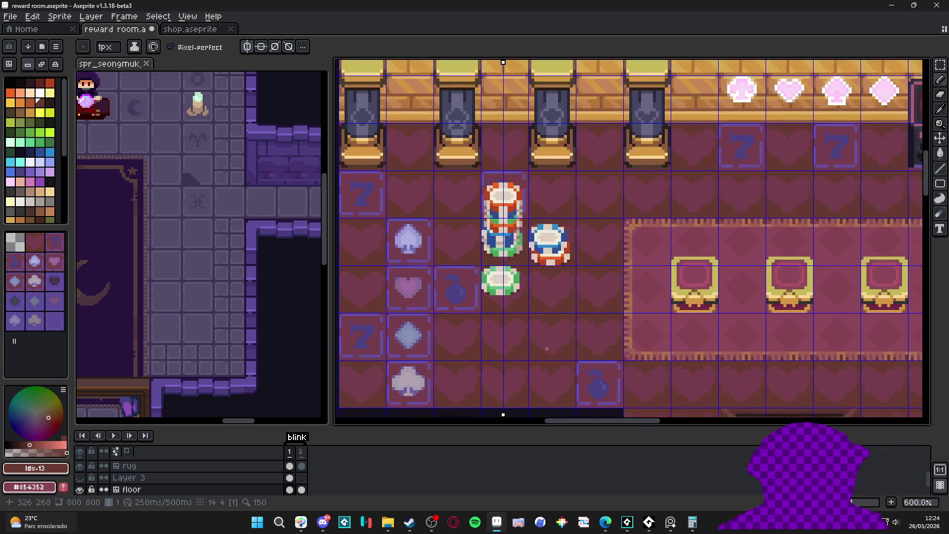
scroll(531, 339, up, 6)
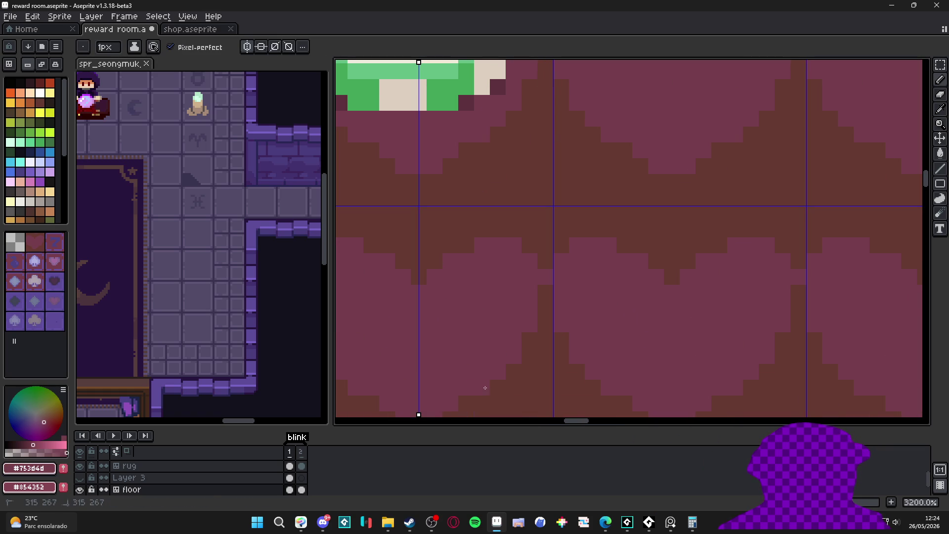
scroll(468, 392, down, 4)
click(188, 30)
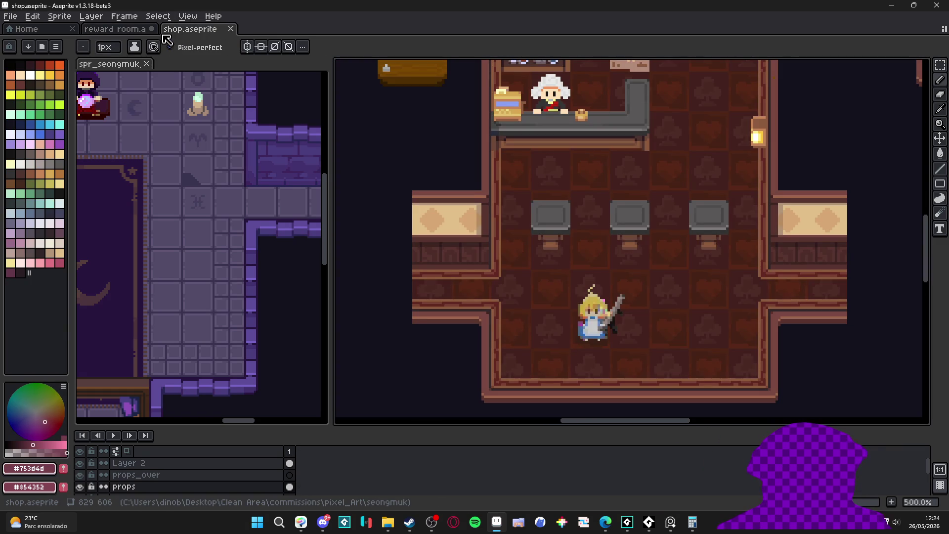
- Dock the shop sprite as a side reference and return to the reward room
mouse_move(190, 35)
mouse_down()
mouse_move(169, 371)
mouse_move(154, 419)
mouse_up()
scroll(509, 256, down, 6)
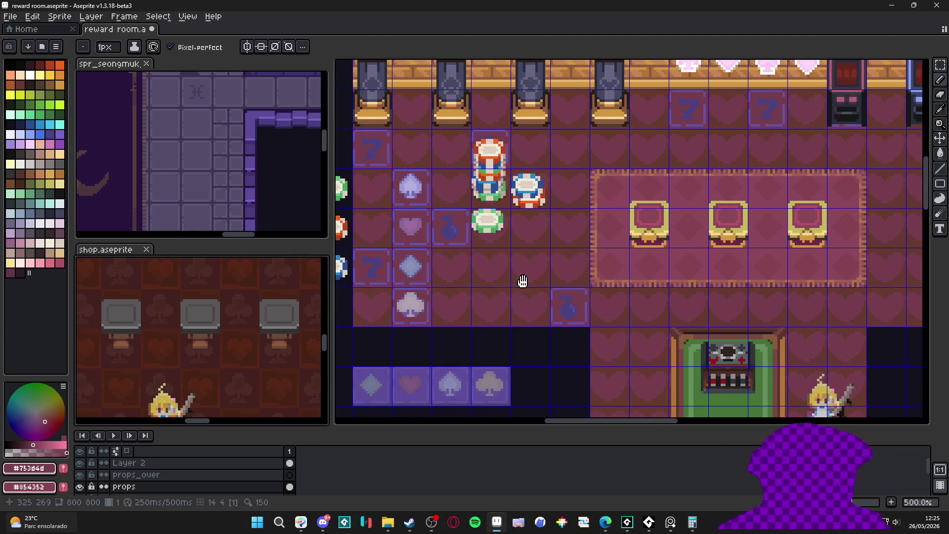
click(523, 281)
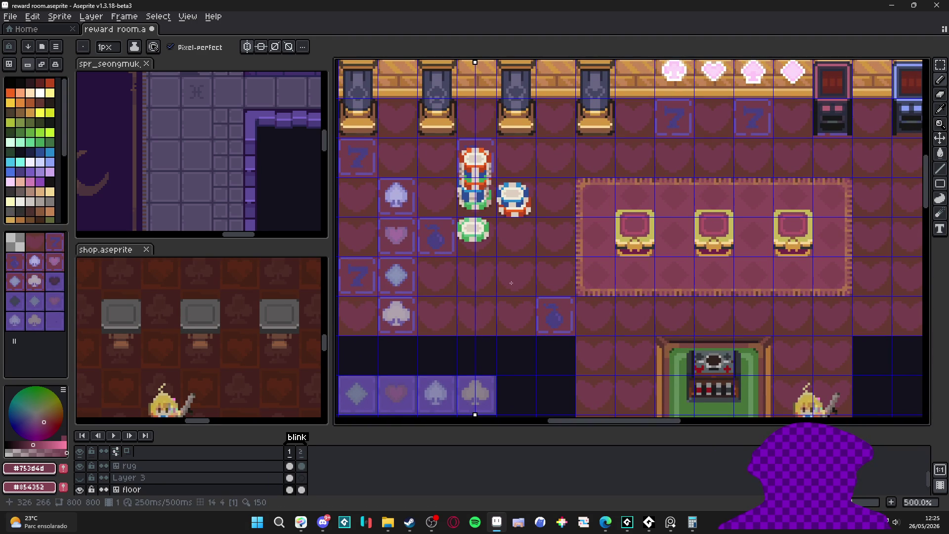
scroll(525, 277, up, 5)
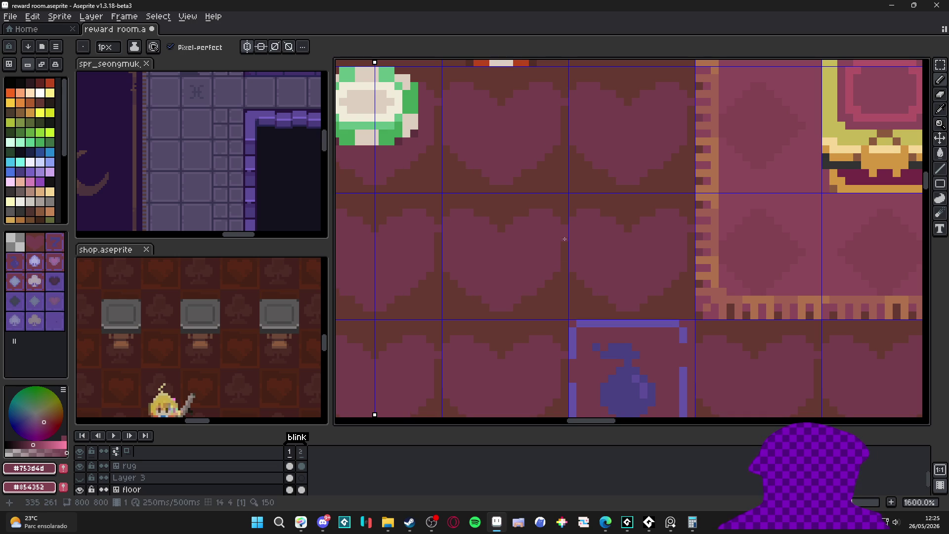
scroll(564, 259, down, 8)
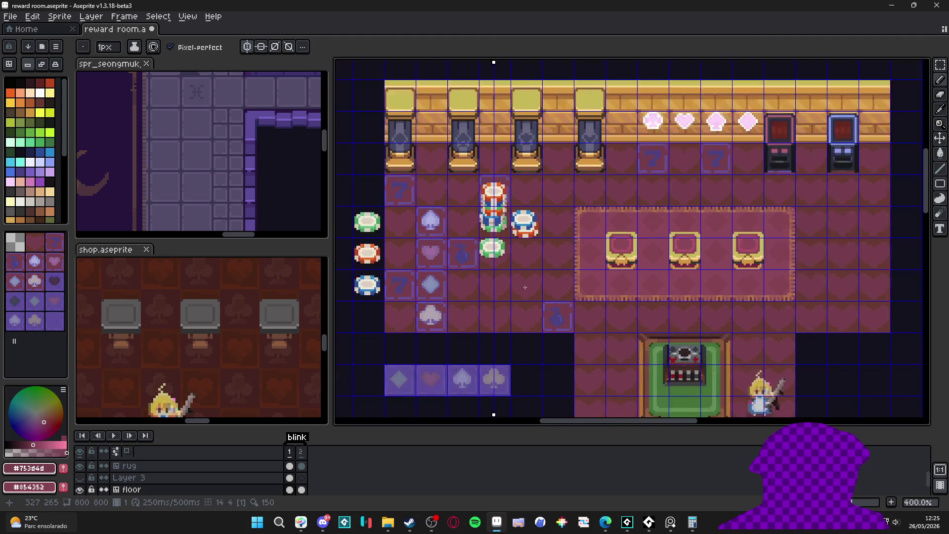
drag(526, 284, 442, 272)
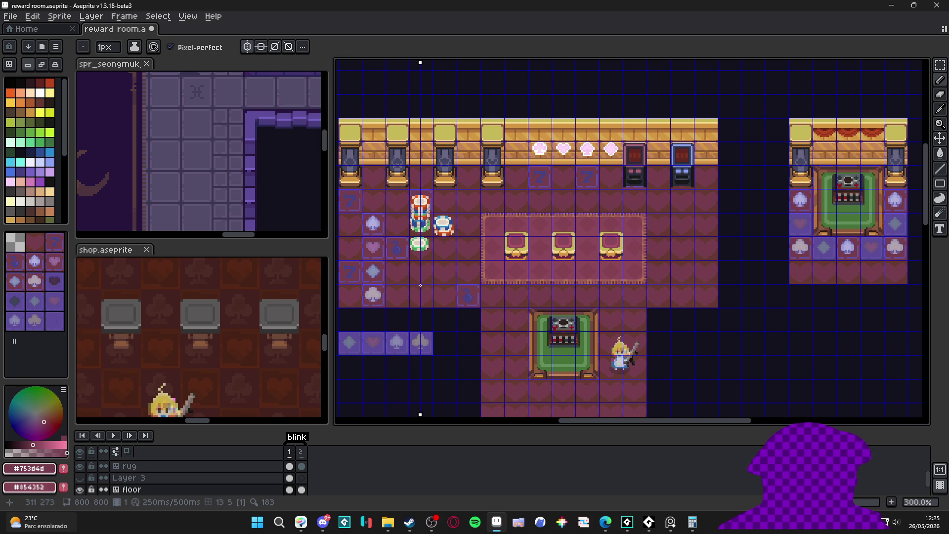
scroll(422, 263, up, 7)
- Sample the maroon #753d4d floor colour and set the Pencil brush to 2px
key(g)
alt+click(493, 210)
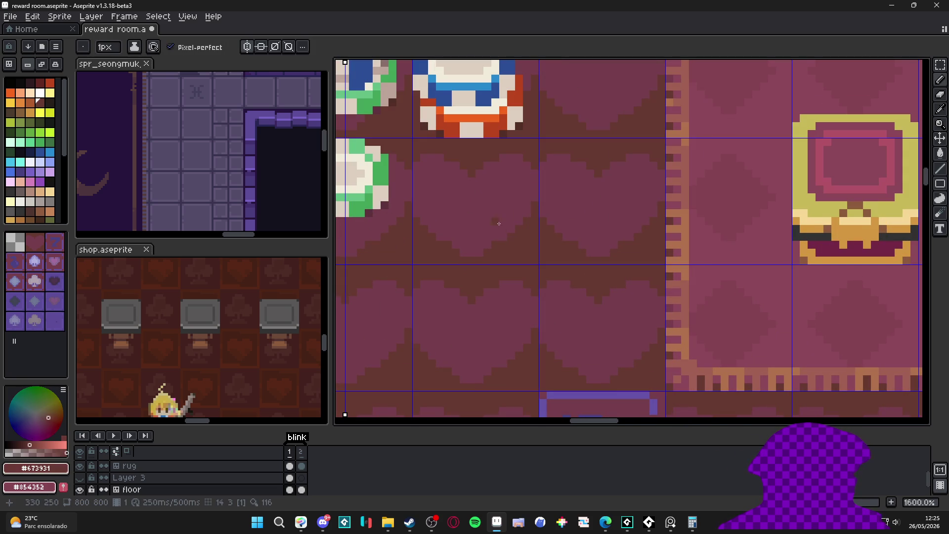
key(b)
scroll(495, 223, down, 5)
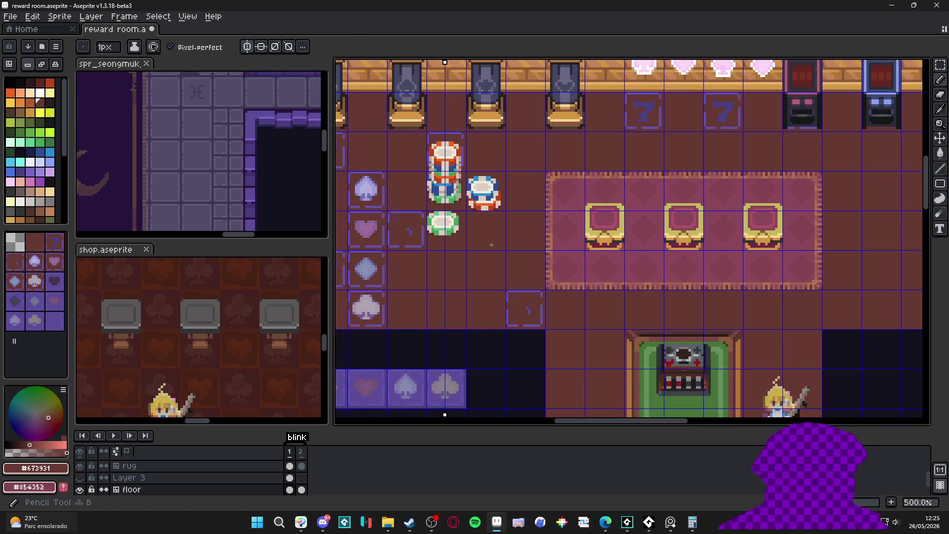
scroll(497, 238, up, 2)
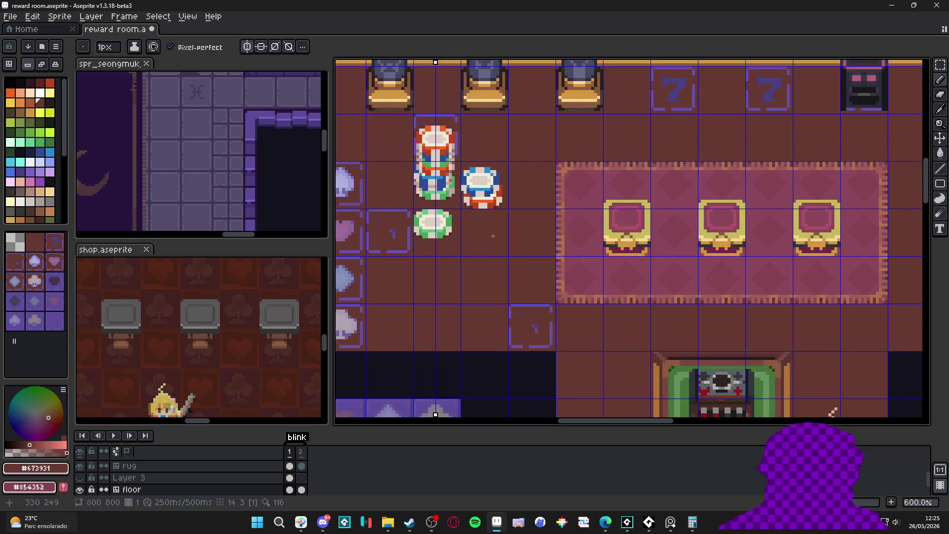
scroll(496, 239, down, 2)
scroll(496, 244, up, 5)
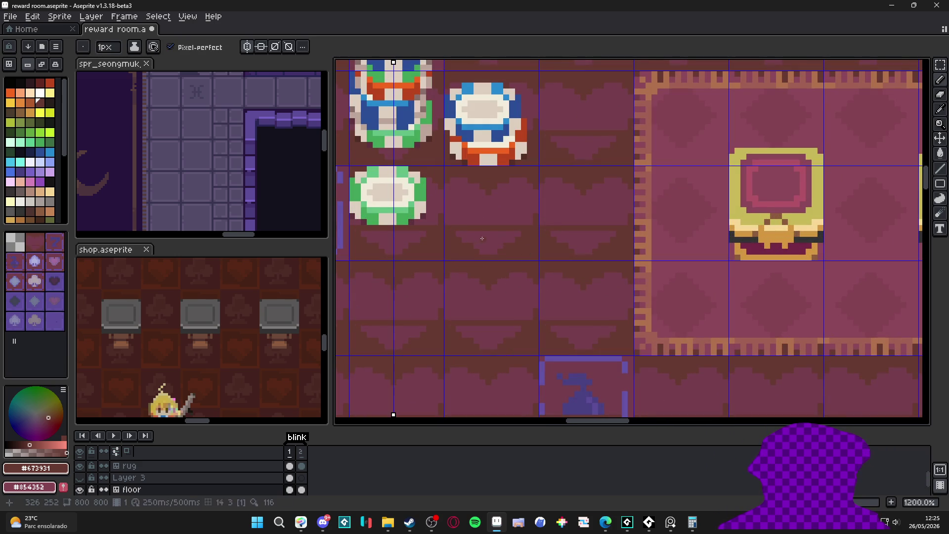
alt+click(498, 245)
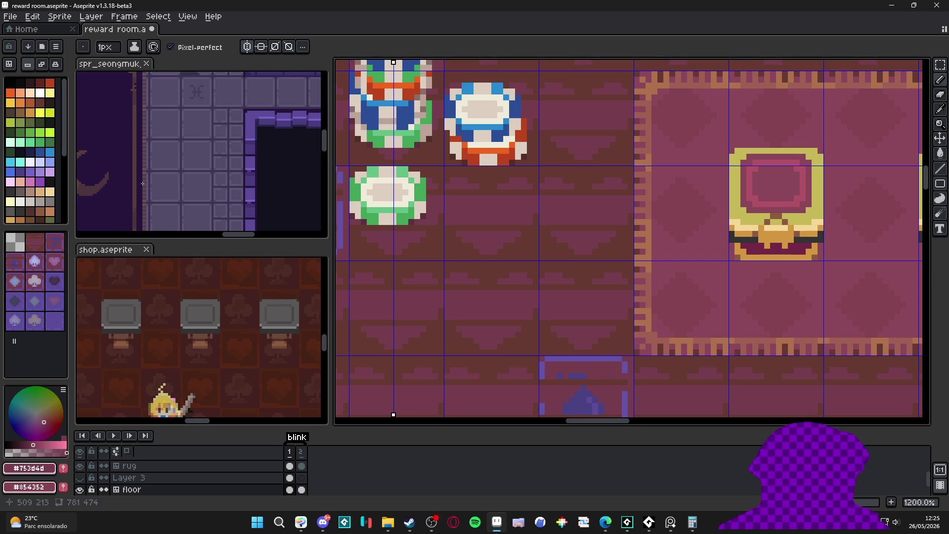
scroll(165, 176, down, 3)
scroll(165, 176, up, 2)
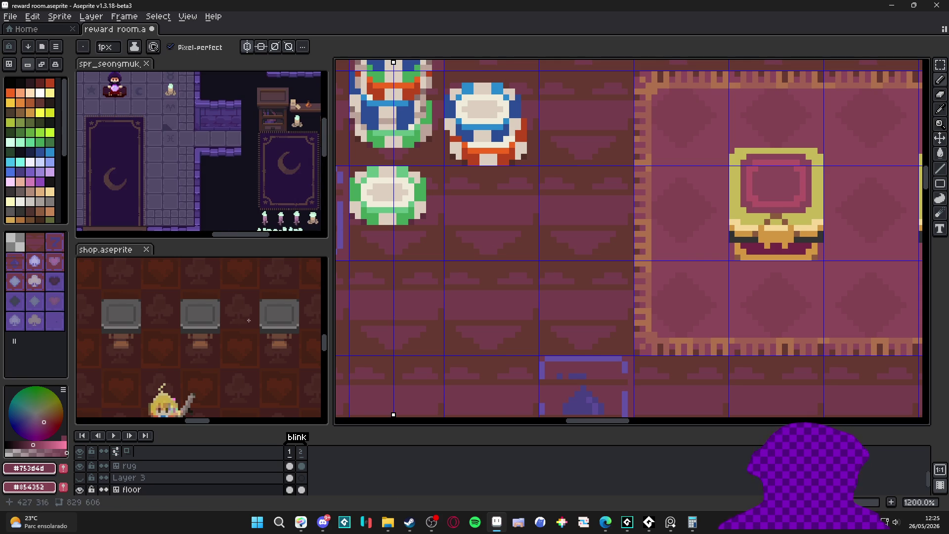
scroll(515, 239, up, 1)
key(plus)
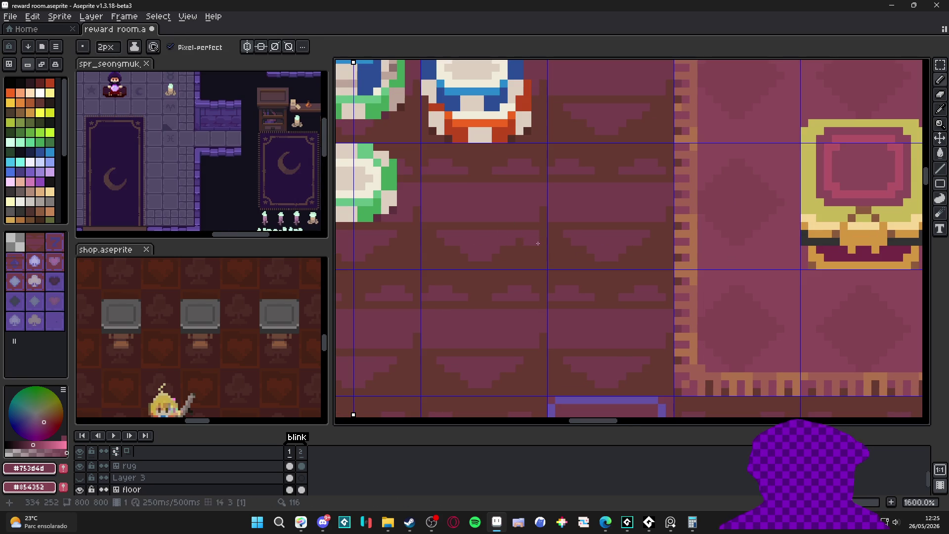
- Draw straight 2px maroon plank lines across the floor tile beside the chips
shift+click(539, 266)
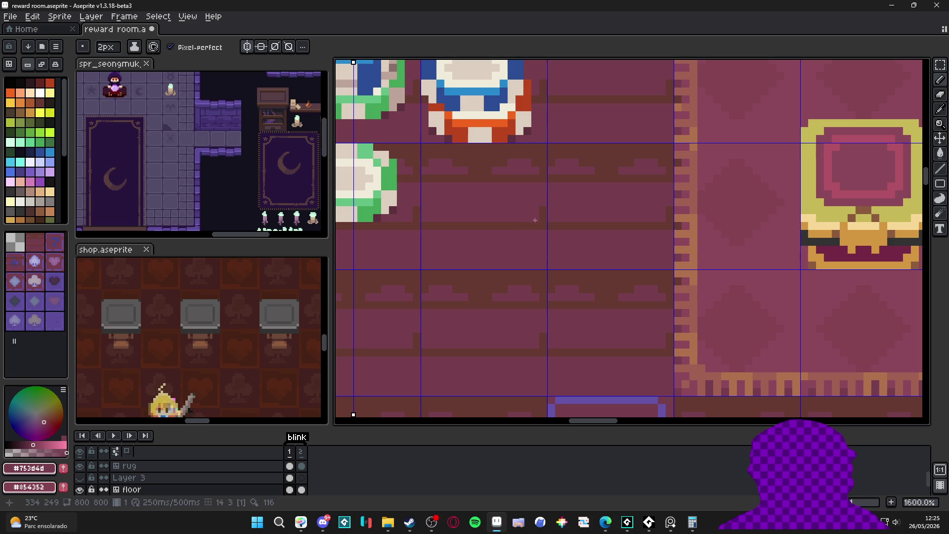
click(548, 165)
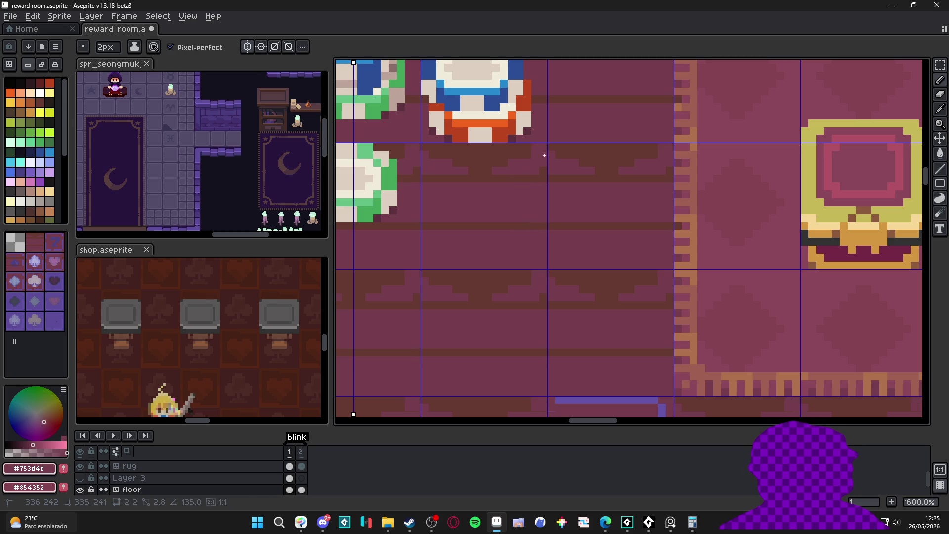
drag(539, 160, 451, 161)
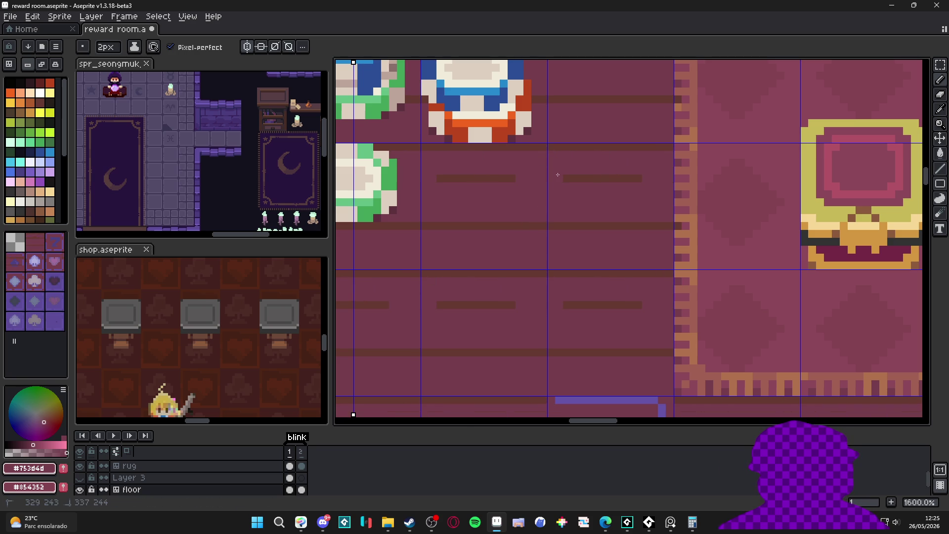
- Add 1px dark brown #673931 seam lines between the plank rows
alt+click(491, 174)
key(minus)
shift+click(646, 185)
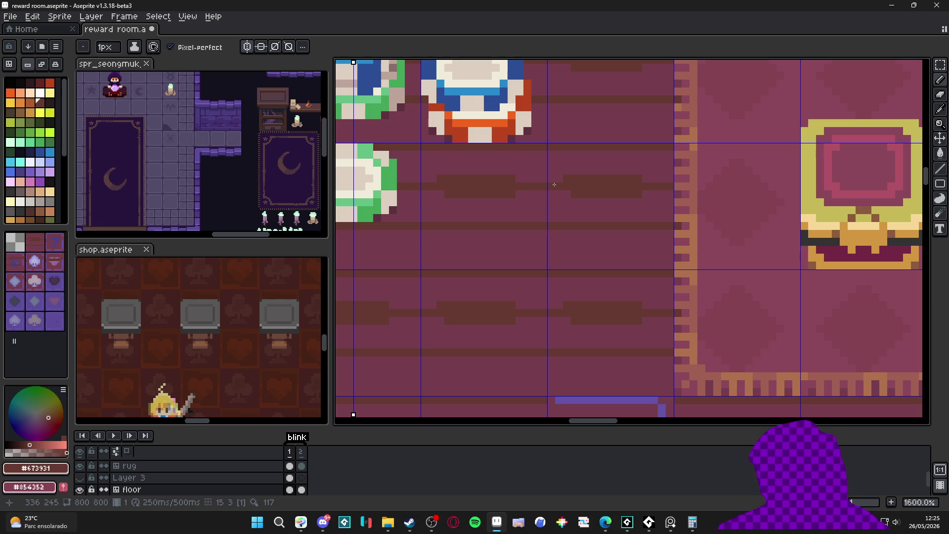
scroll(570, 191, up, 1)
alt+click(690, 200)
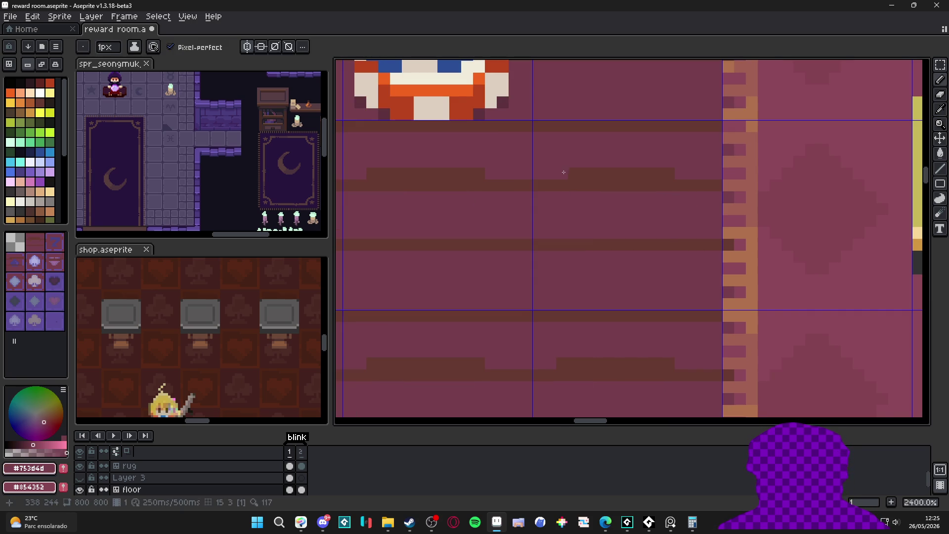
scroll(595, 186, down, 7)
drag(553, 247, 530, 265)
- Paint over the purple spade blob with 2px maroon strokes
key(ctrl+apostrophe)
scroll(584, 253, up, 6)
alt+click(581, 256)
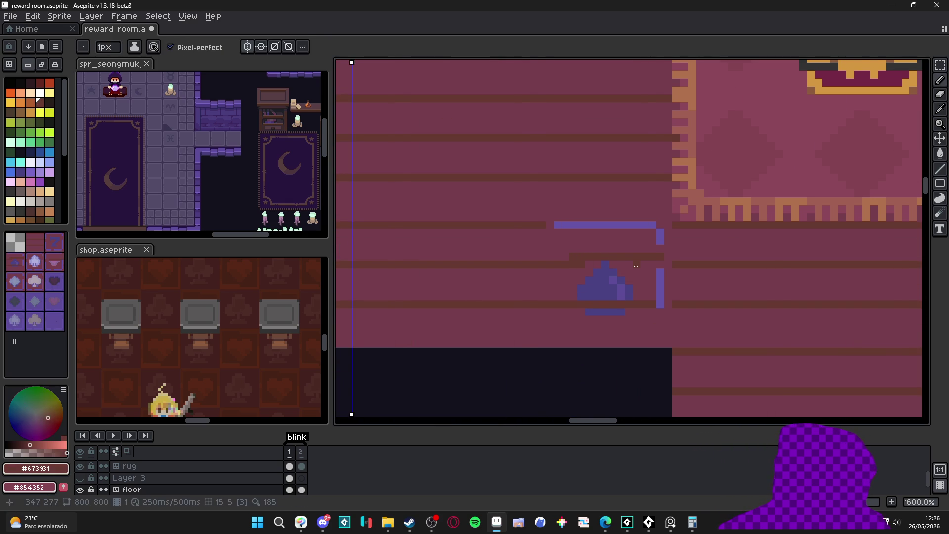
alt+click(661, 262)
key(ctrl+apostrophe)
alt+click(667, 261)
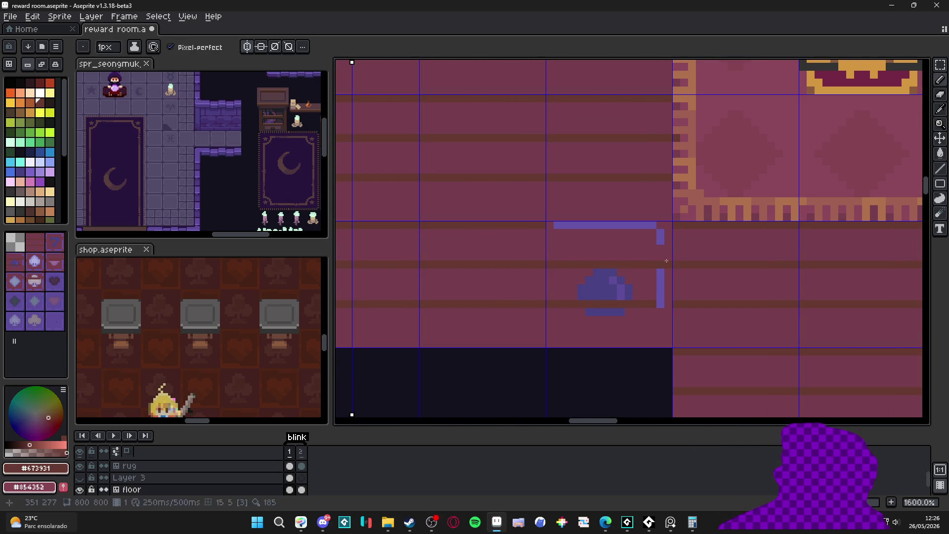
alt+click(660, 296)
key(plus)
click(632, 294)
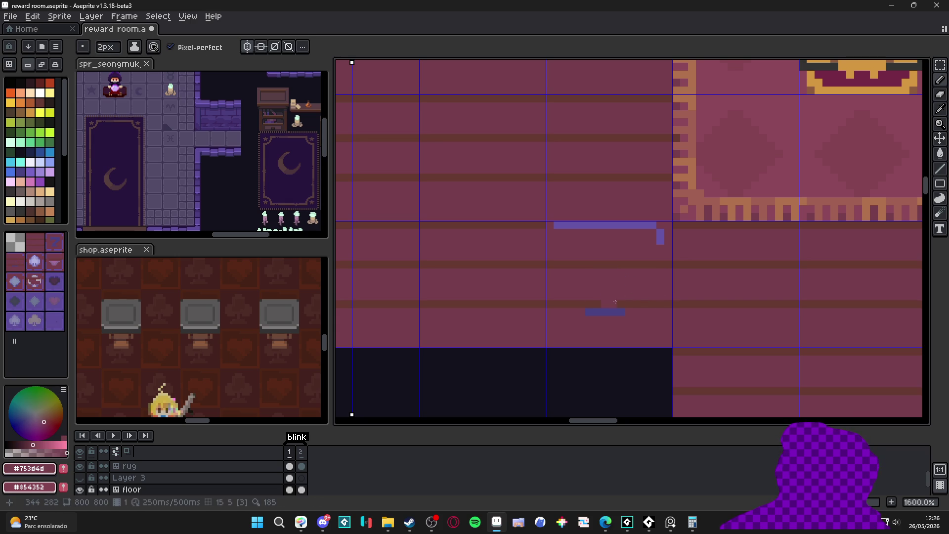
drag(616, 321, 585, 321)
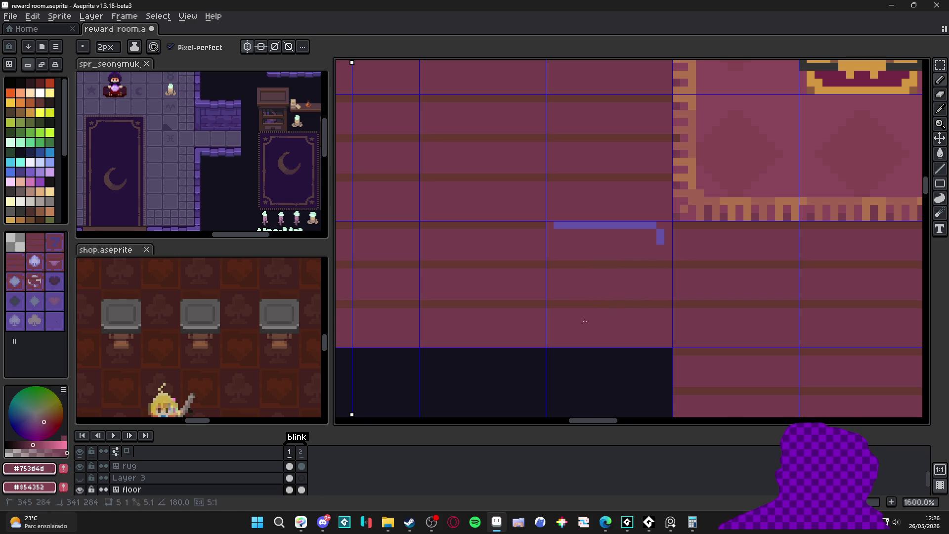
- Cover the purple lower frame line with a 1px dark brown seam line
alt+click(540, 223)
key(minus)
drag(553, 225, 656, 225)
scroll(631, 227, down, 6)
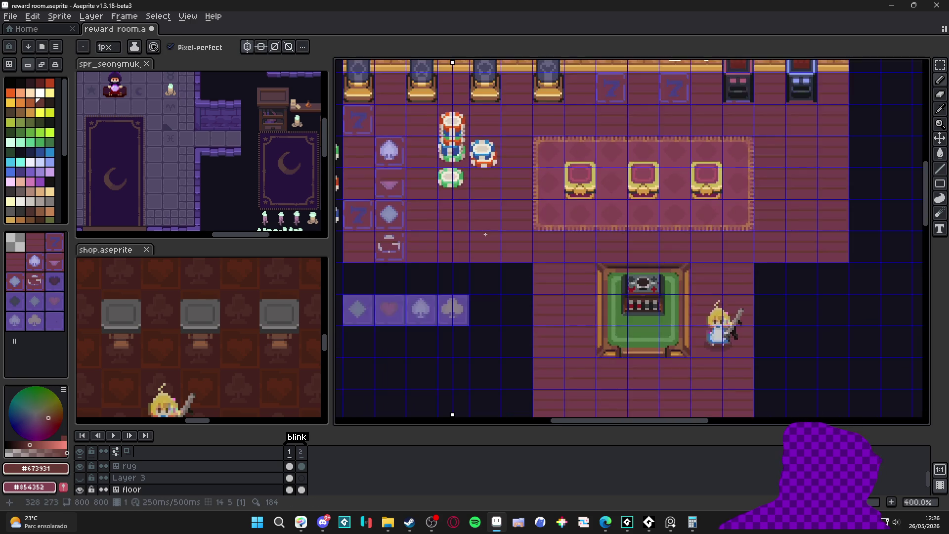
- Paint the pink heart marking and nearby stray pixels over in maroon
scroll(491, 239, up, 2)
drag(458, 266, 542, 286)
scroll(543, 286, down, 1)
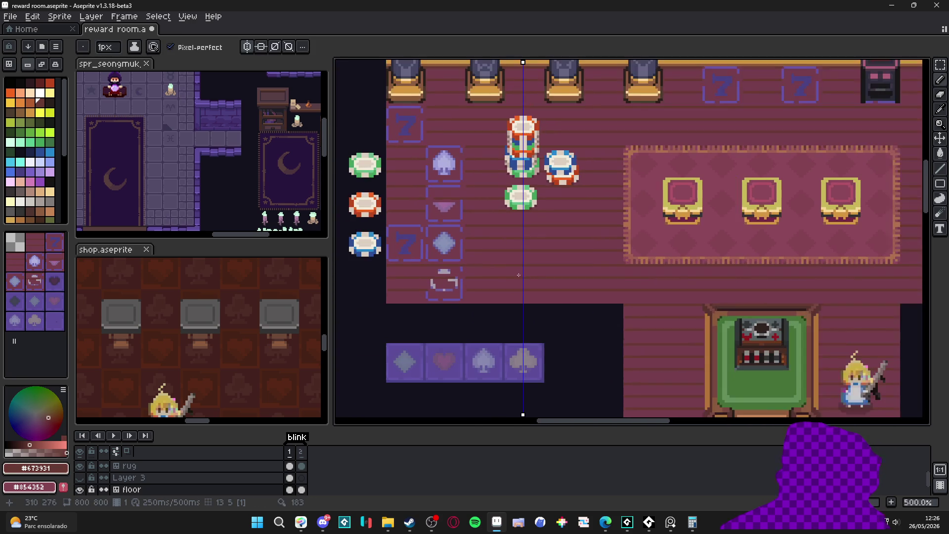
scroll(448, 192, up, 5)
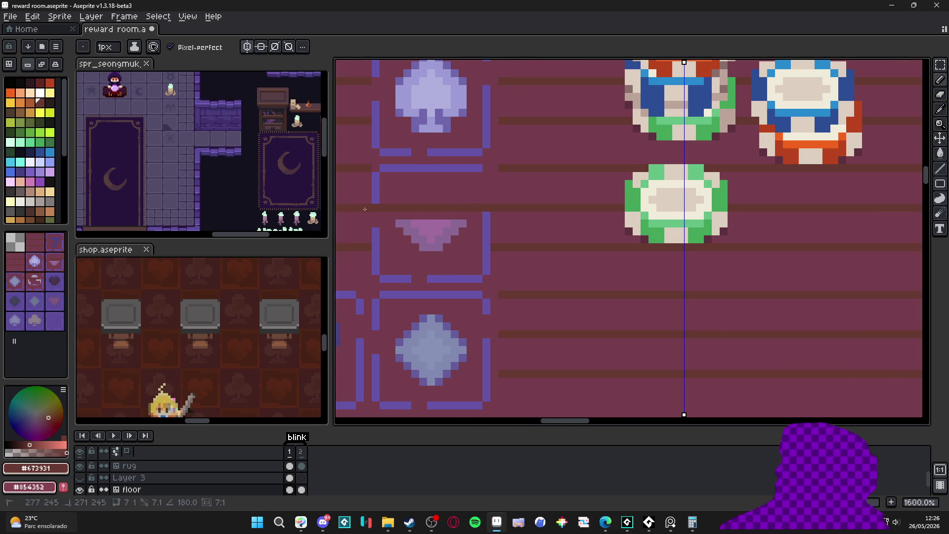
mouse_move(369, 244)
mouse_down()
mouse_move(445, 246)
mouse_move(486, 220)
mouse_move(376, 235)
mouse_up()
alt+click(504, 224)
key(plus)
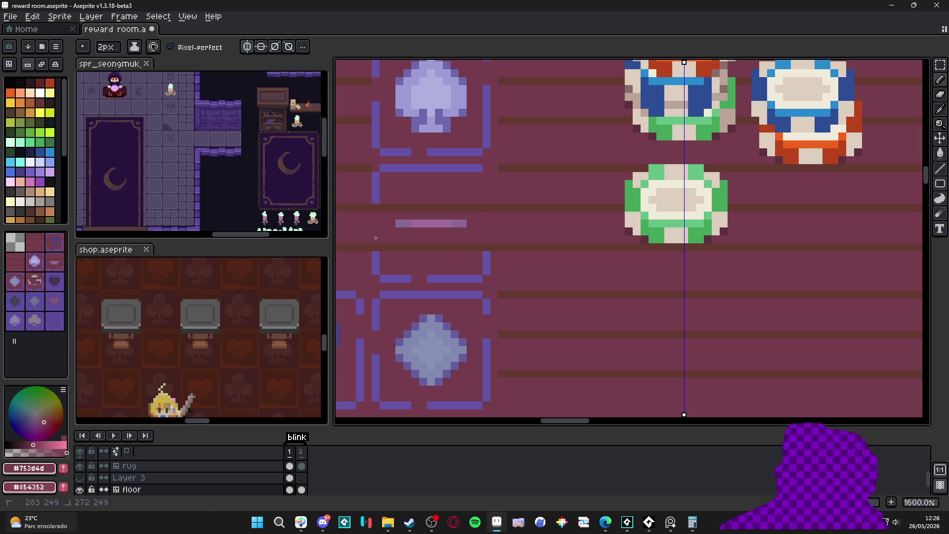
click(400, 223)
shift+click(521, 223)
- Draw dark brown seam lines through the 7 and diamond tiles
drag(481, 272, 656, 282)
alt+click(655, 282)
key(minus)
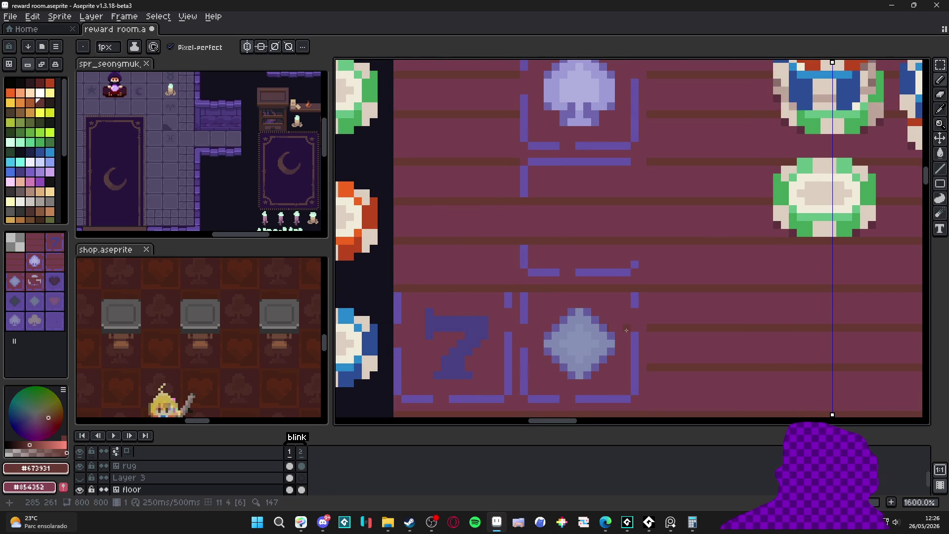
drag(659, 326, 385, 325)
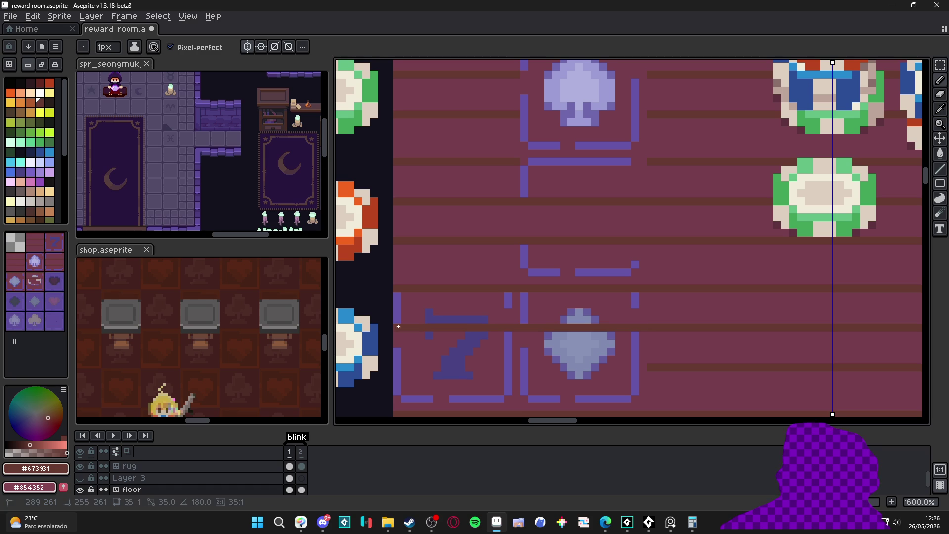
drag(641, 363, 394, 367)
- Cover the diamond, 7, lower-row markings and blue frame segments with 2px maroon
alt+click(647, 353)
key(plus)
drag(642, 346, 477, 347)
drag(397, 346, 398, 348)
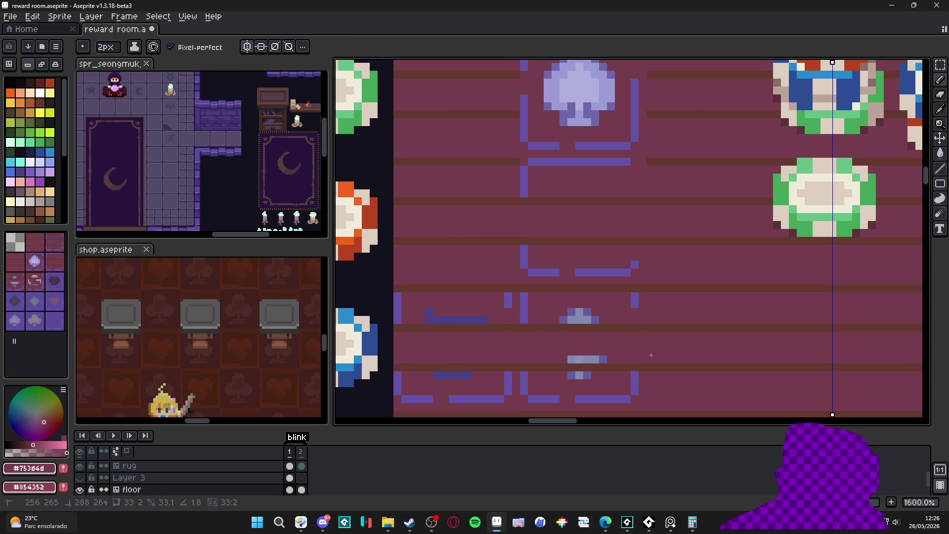
mouse_move(639, 386)
mouse_down()
mouse_move(399, 384)
mouse_move(410, 401)
mouse_move(635, 401)
mouse_up()
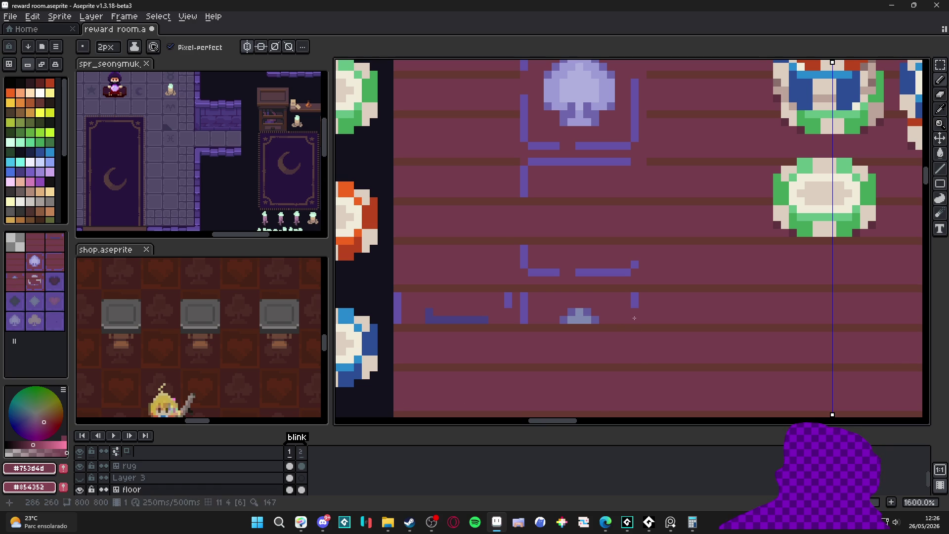
mouse_move(638, 307)
mouse_down()
mouse_move(397, 305)
mouse_move(626, 321)
mouse_up()
drag(540, 272, 627, 272)
click(533, 254)
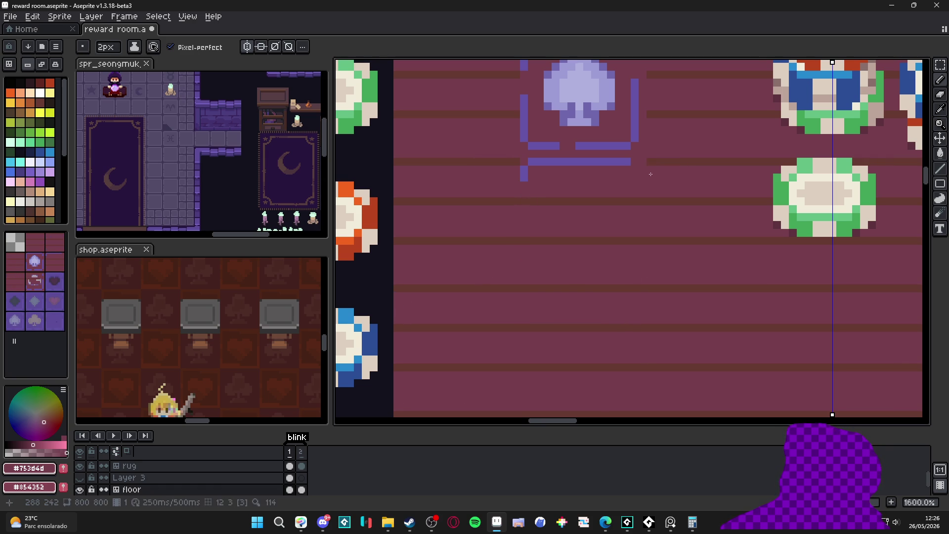
- Replace the blue frame line with a 1px dark brown seam line
alt+click(512, 161)
key(minus)
drag(523, 161, 632, 161)
alt+click(538, 170)
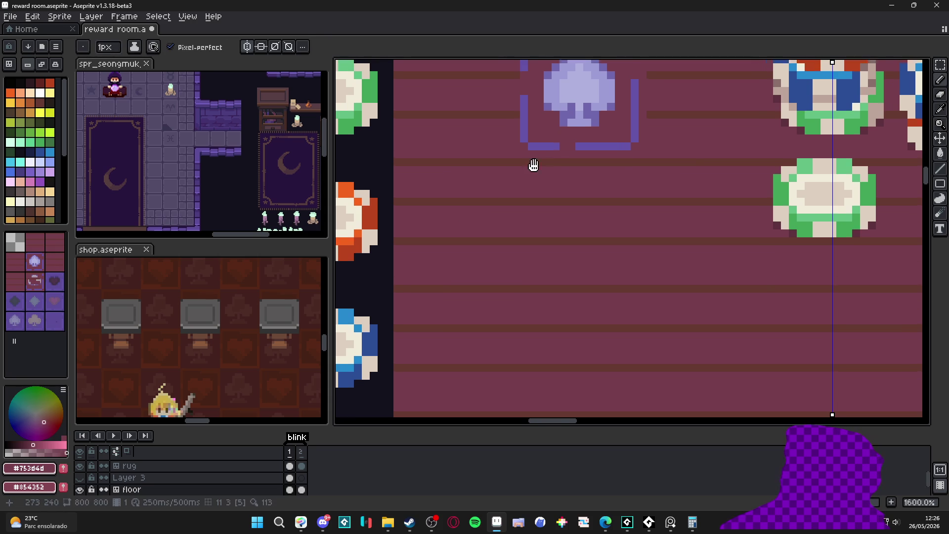
- Paint over the spade's lower frame lines and stem in maroon
scroll(533, 163, up, 3)
scroll(534, 163, right, 1)
alt+click(487, 212)
alt+click(624, 225)
key(plus)
mouse_move(605, 218)
mouse_down()
mouse_move(605, 233)
mouse_move(494, 233)
mouse_move(601, 245)
mouse_up()
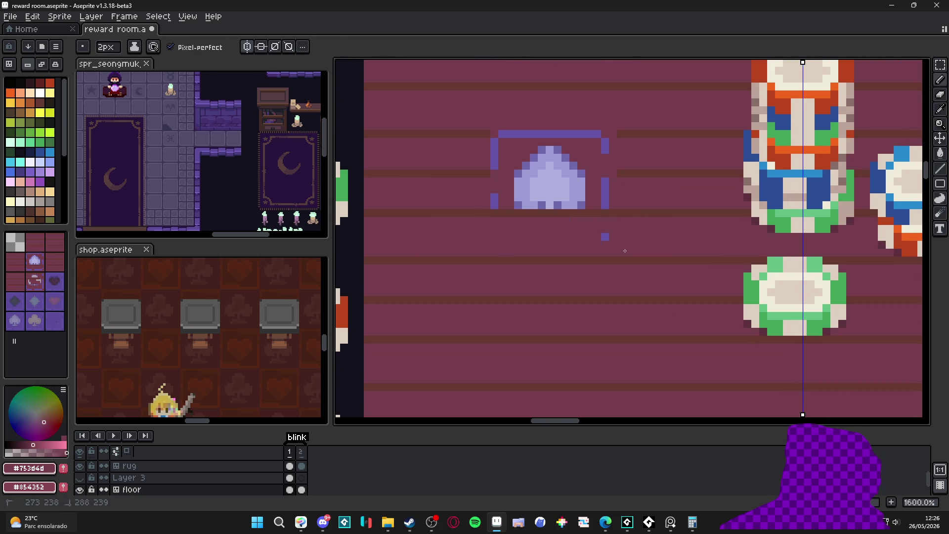
- Draw a seam row across the spade and paint its base and frame legs maroon
alt+click(621, 174)
key(minus)
drag(621, 173, 474, 175)
key(plus)
alt+click(505, 206)
click(506, 206)
shift+click(641, 207)
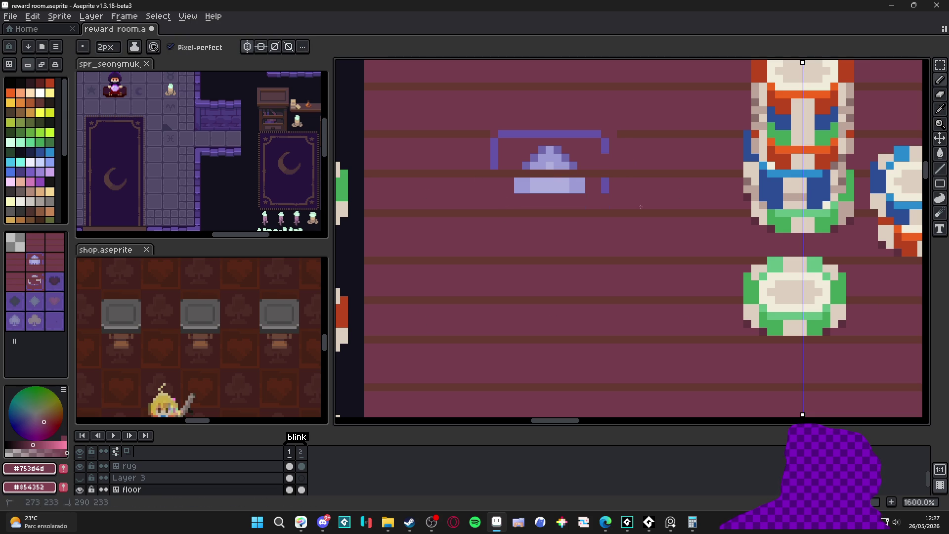
drag(618, 186, 514, 186)
- Cover the frame's top bar, spade peak and remaining purple pixels with maroon
alt+click(488, 133)
key(minus)
mouse_move(488, 133)
mouse_down()
mouse_move(645, 139)
mouse_move(492, 135)
mouse_up()
key(ctrl+z)
alt+click(502, 161)
key(plus)
click(504, 151)
shift+click(614, 147)
drag(578, 165, 487, 161)
scroll(514, 291, down, 6)
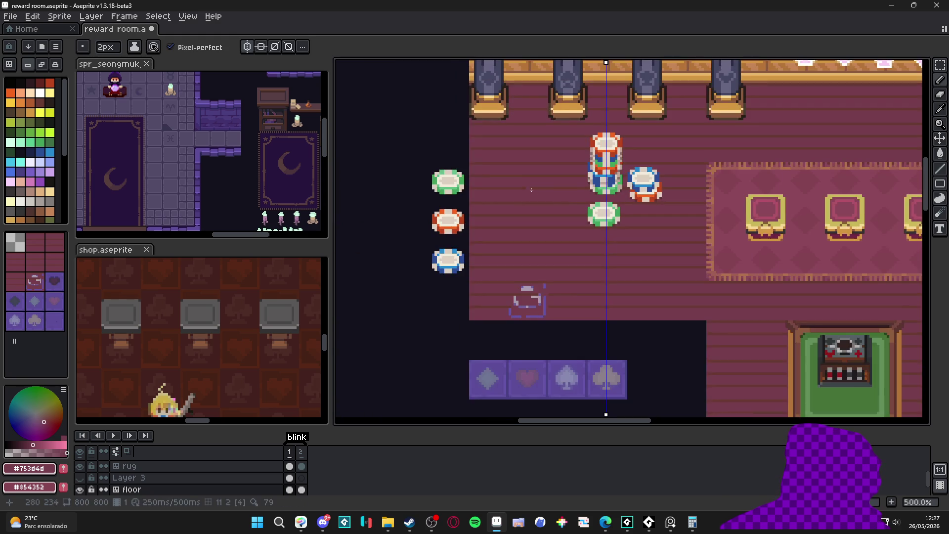
- Enlarge the brush to 4 pixels and paint over a piece of the dark floor stripe
scroll(514, 290, up, 6)
key(plus)
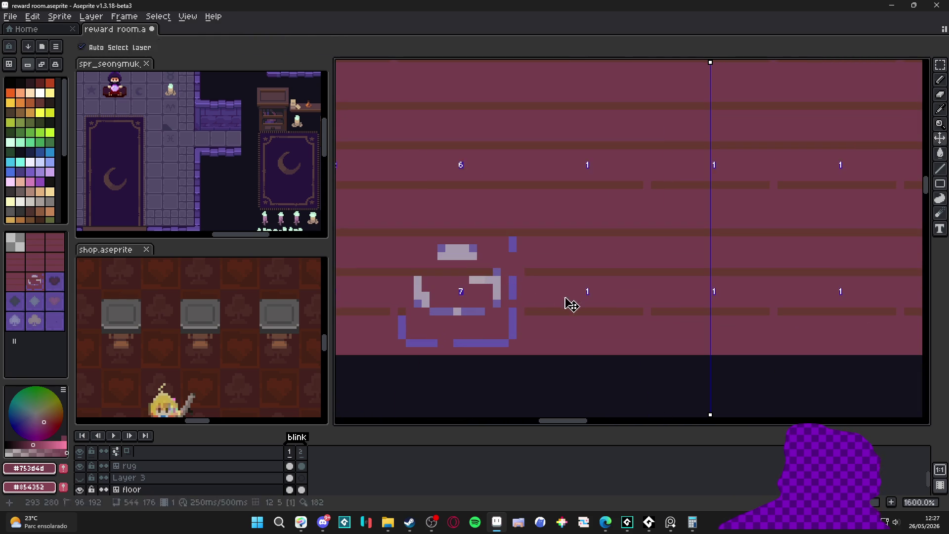
key(plus)
click(581, 300)
scroll(581, 299, down, 4)
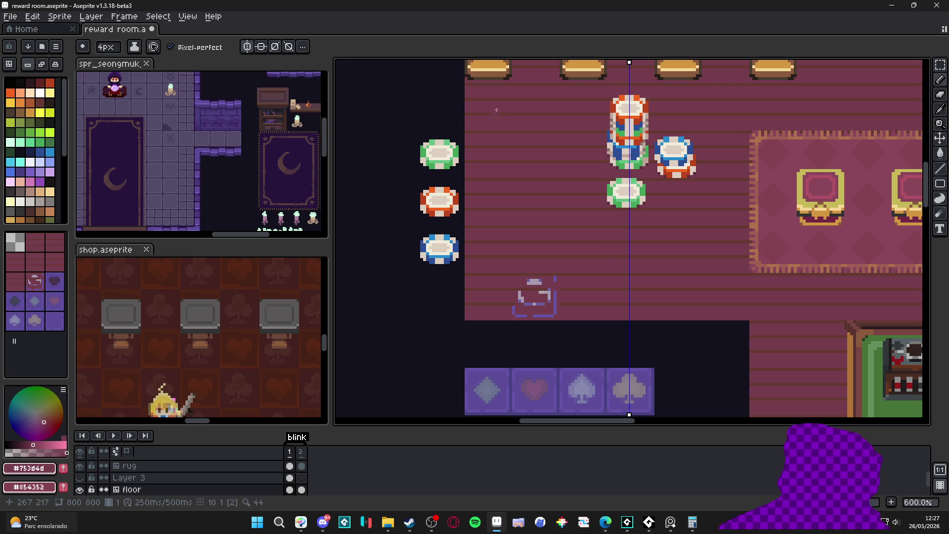
- Turn off vertical symmetry and pencil over the purple sketch with the floor's dark stripe and maroon colours
click(247, 47)
scroll(585, 231, down, 3)
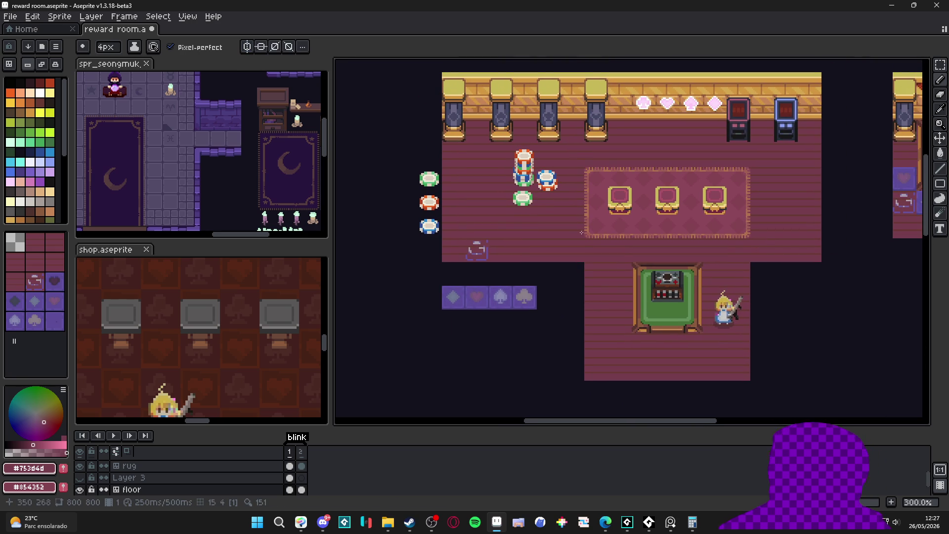
scroll(489, 252, up, 7)
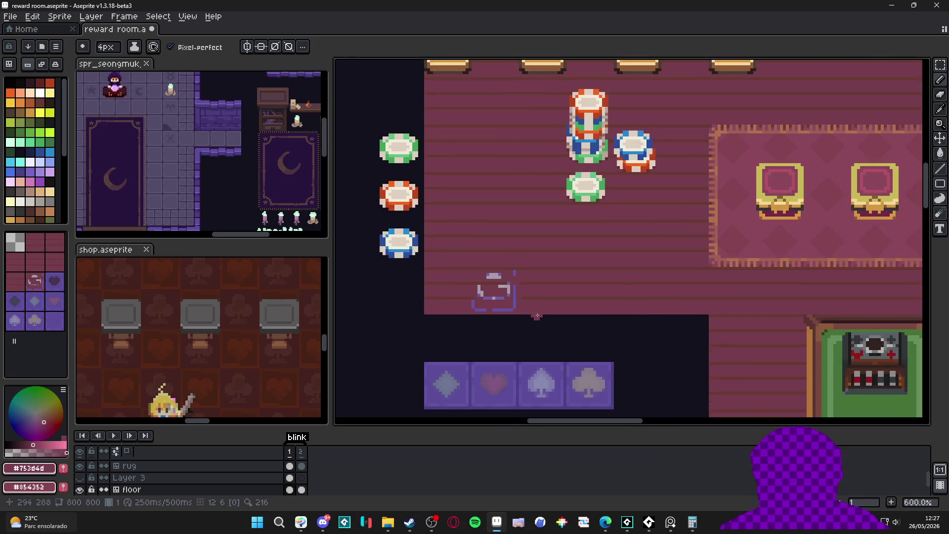
alt+click(521, 283)
key(minus)
key(minus)
key(minus)
drag(491, 282, 403, 283)
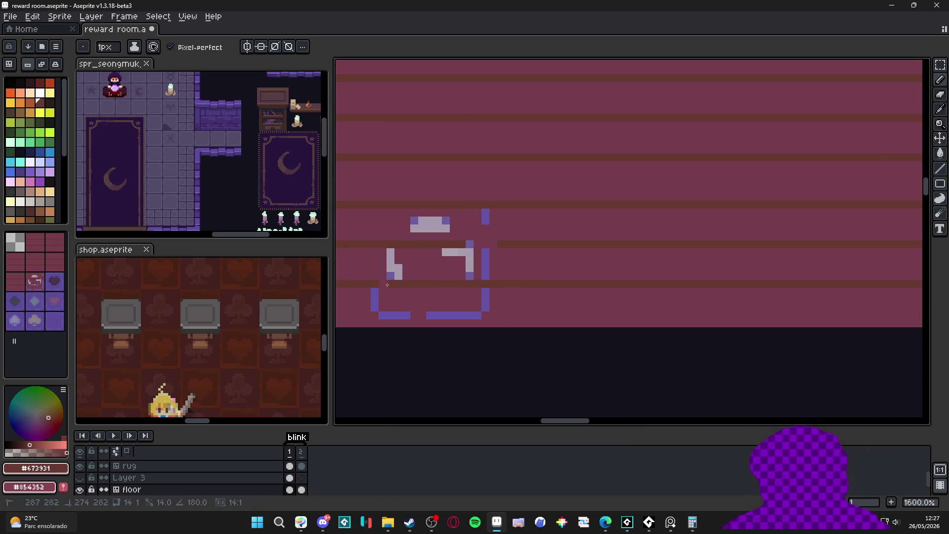
alt+click(486, 276)
key(plus)
mouse_move(487, 276)
mouse_down()
mouse_move(397, 271)
mouse_move(390, 253)
mouse_move(486, 257)
mouse_move(486, 220)
mouse_move(401, 228)
mouse_up()
- Open the whole-room Preview window (F7) and dock it on the left
key(F7)
mouse_move(811, 69)
mouse_down()
mouse_move(585, 106)
mouse_move(196, 115)
mouse_move(233, 182)
mouse_move(210, 228)
mouse_up()
scroll(560, 191, down, 2)
scroll(214, 115, up, 5)
- Eyedrop the dark brown seam colour #673931 and draw a short vertical seam across a plank
scroll(457, 217, down, 4)
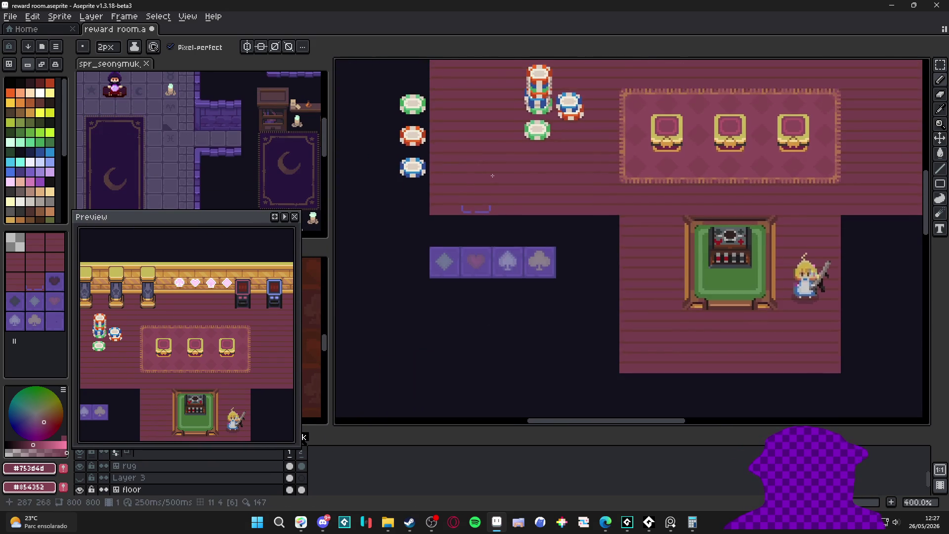
scroll(424, 259, down, 1)
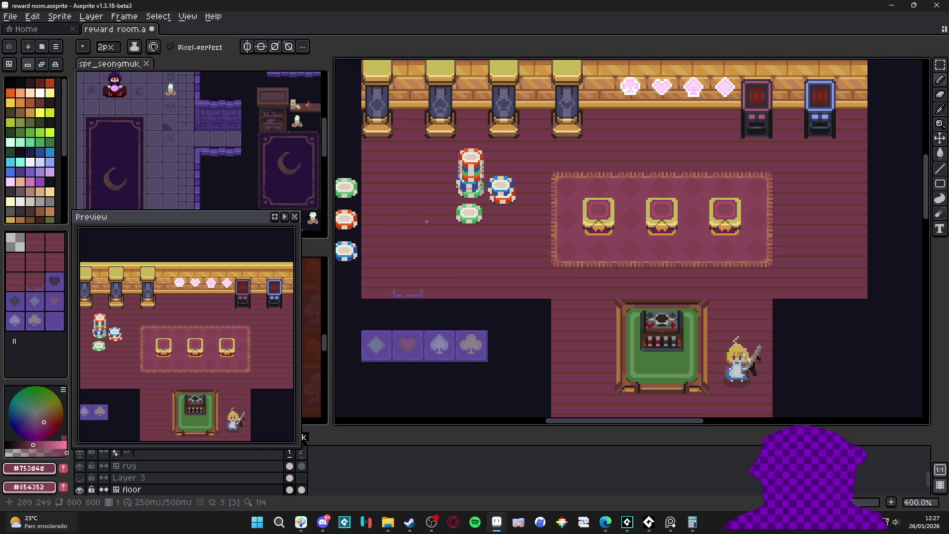
scroll(418, 223, up, 6)
key(alt)
alt+click(407, 225)
drag(406, 232, 407, 267)
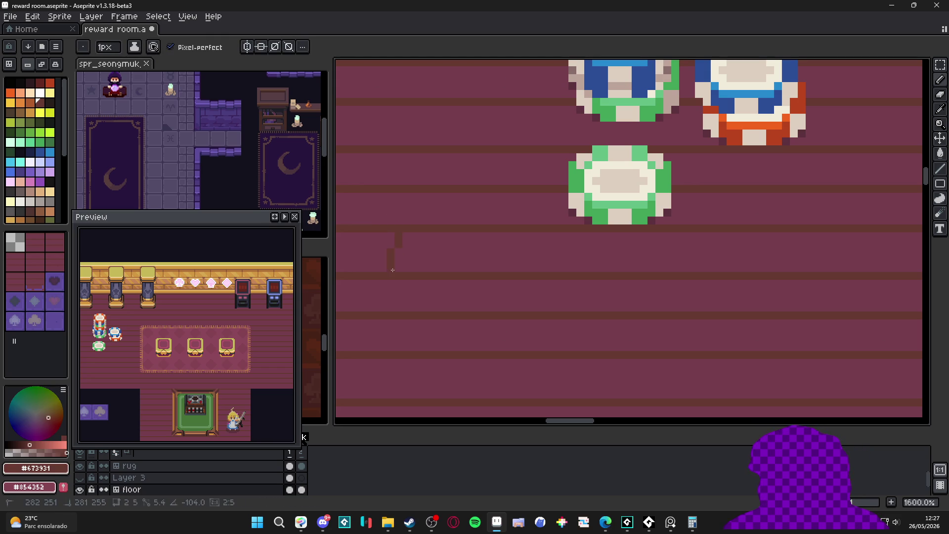
- Check the floor's tile layout twice with the Move tool, returning to the Pencil each time
scroll(424, 274, down, 4)
scroll(425, 273, up, 4)
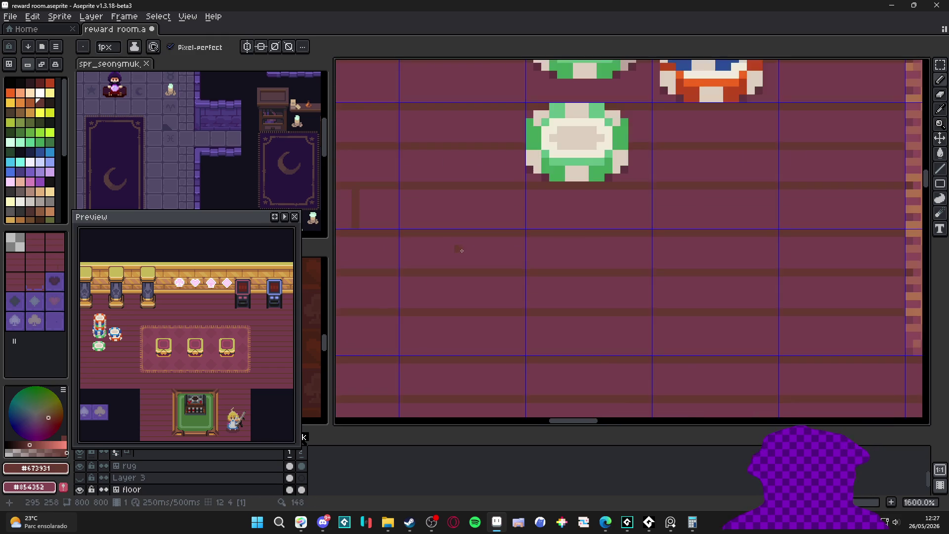
scroll(466, 260, down, 6)
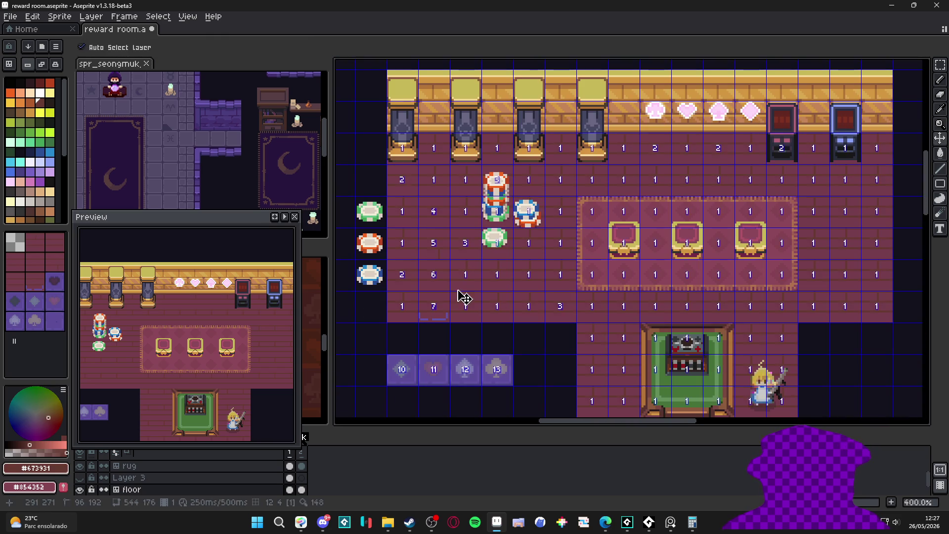
scroll(456, 277, up, 3)
scroll(454, 276, up, 2)
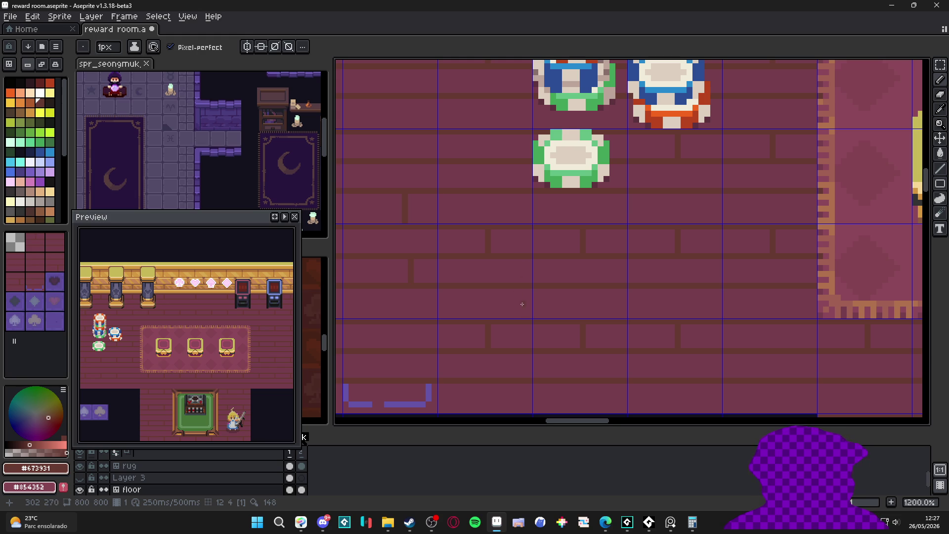
key(v)
key(b)
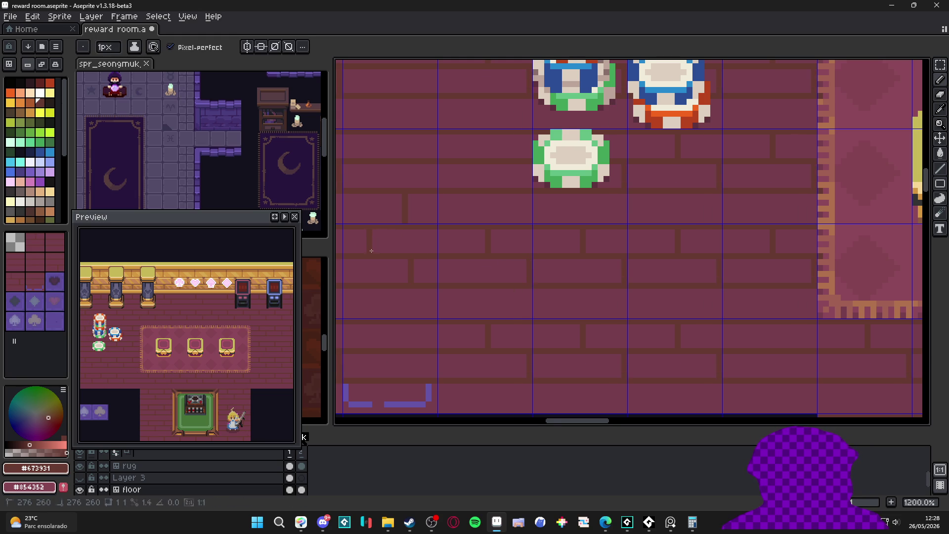
scroll(371, 247, down, 3)
scroll(432, 286, up, 4)
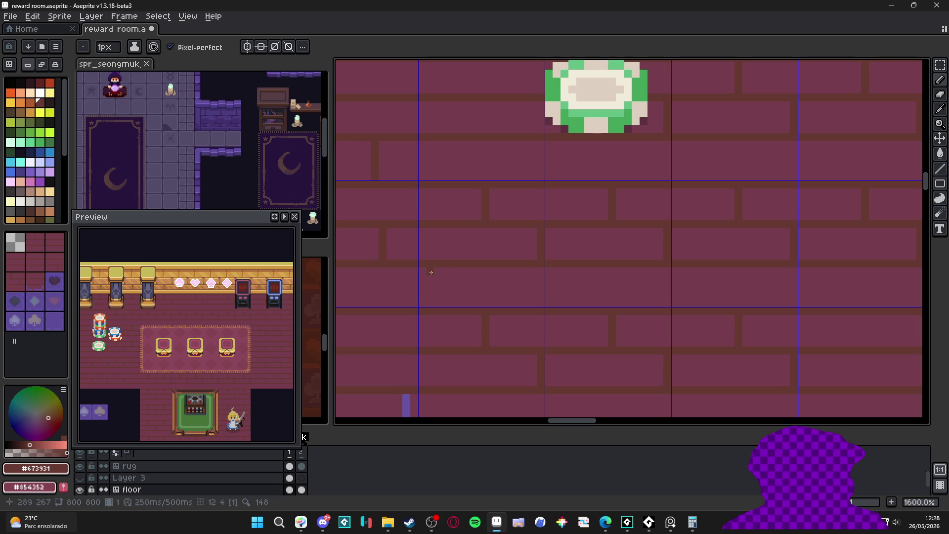
scroll(431, 297, down, 4)
key(v)
key(b)
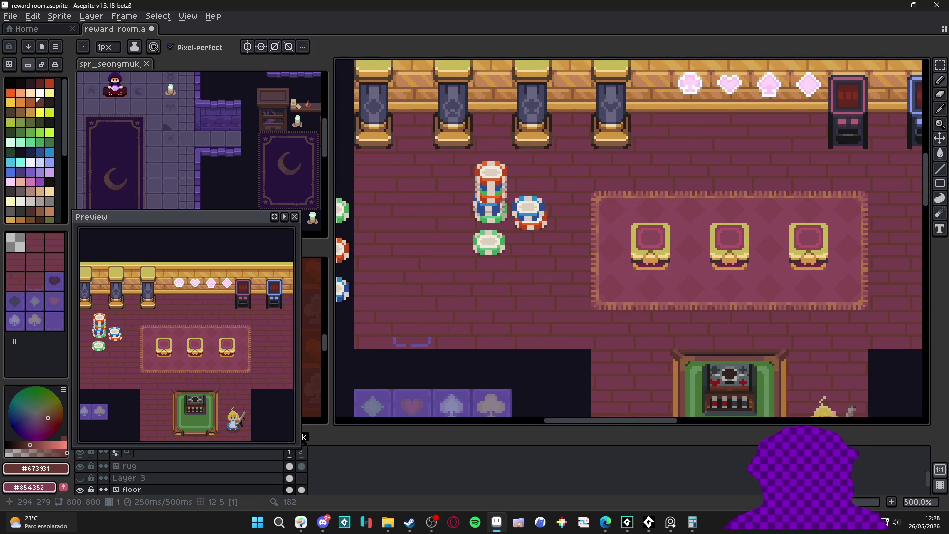
- Sample the brick face colour and patch the end of a mortar line near the green chip
scroll(448, 329, down, 1)
scroll(448, 329, up, 3)
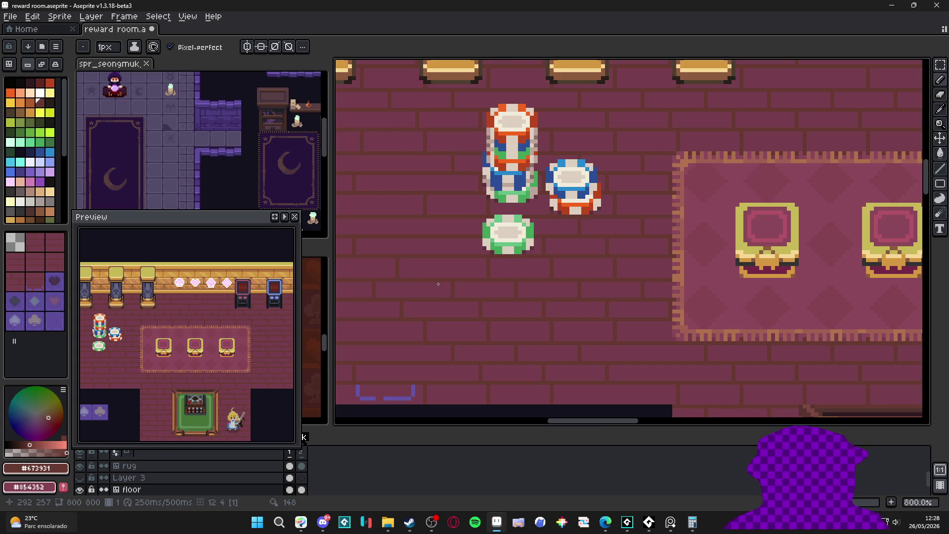
scroll(438, 284, up, 5)
mouse_move(377, 275)
mouse_down()
mouse_move(686, 267)
mouse_move(618, 317)
mouse_up()
scroll(705, 304, down, 5)
drag(704, 303, 605, 308)
scroll(445, 290, up, 3)
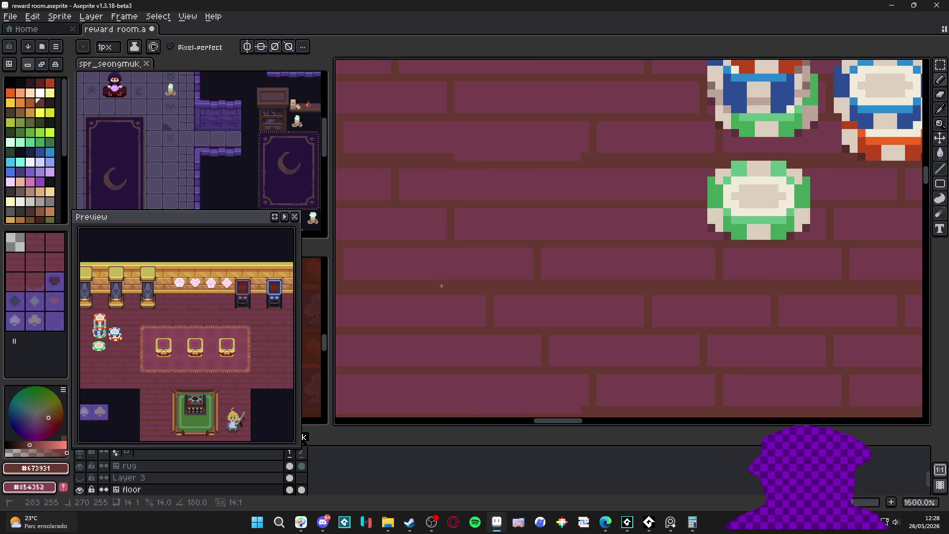
scroll(488, 300, down, 5)
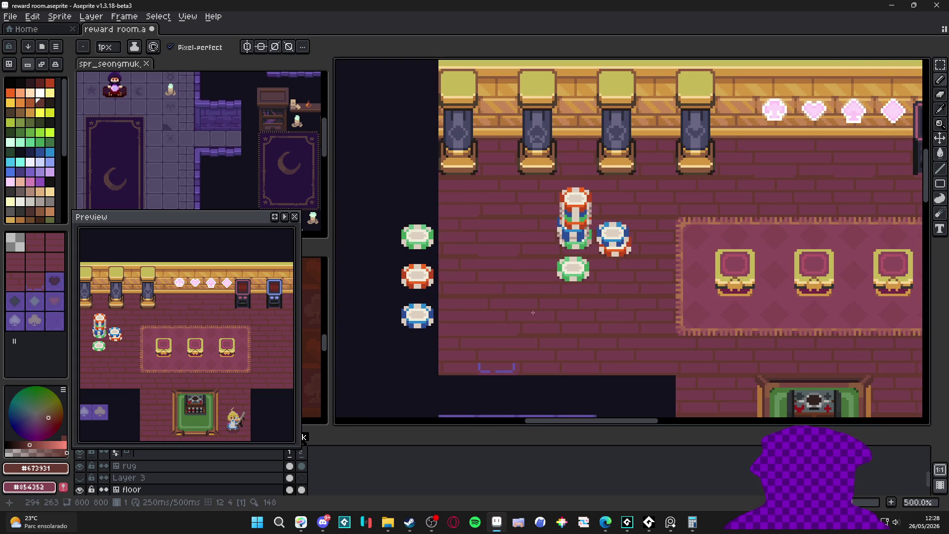
scroll(518, 302, up, 5)
alt+click(608, 304)
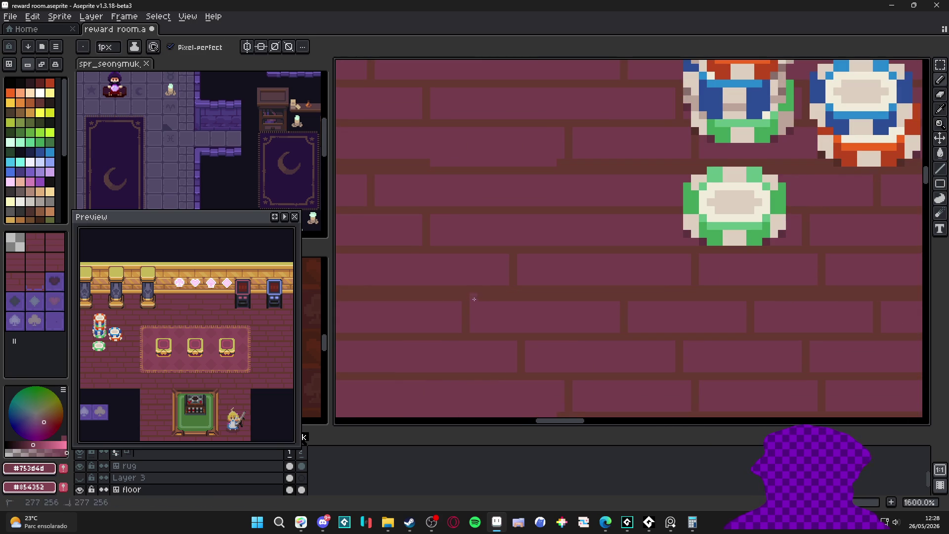
shift+click(624, 302)
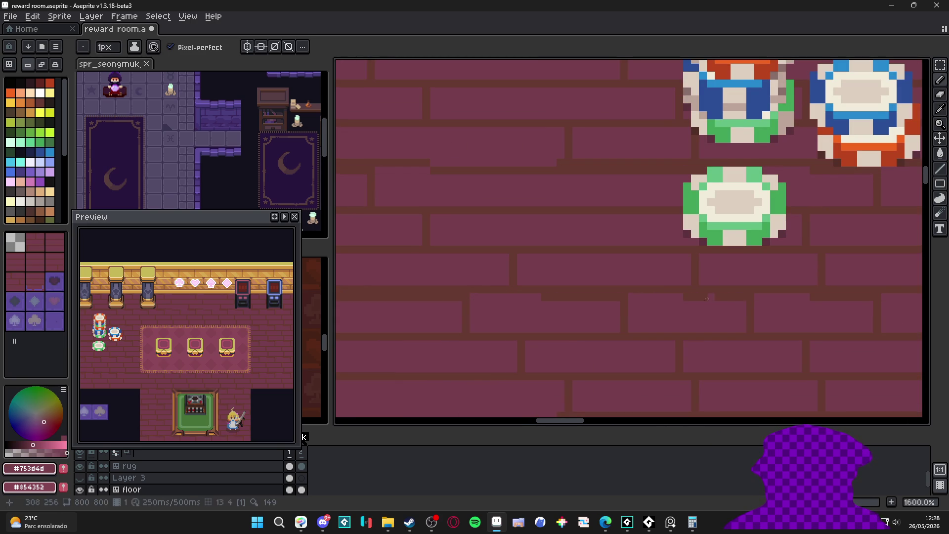
- Undo the purple strokes at the floor edge and sample the mortar and brick face colours
scroll(587, 345, down, 5)
scroll(579, 338, down, 1)
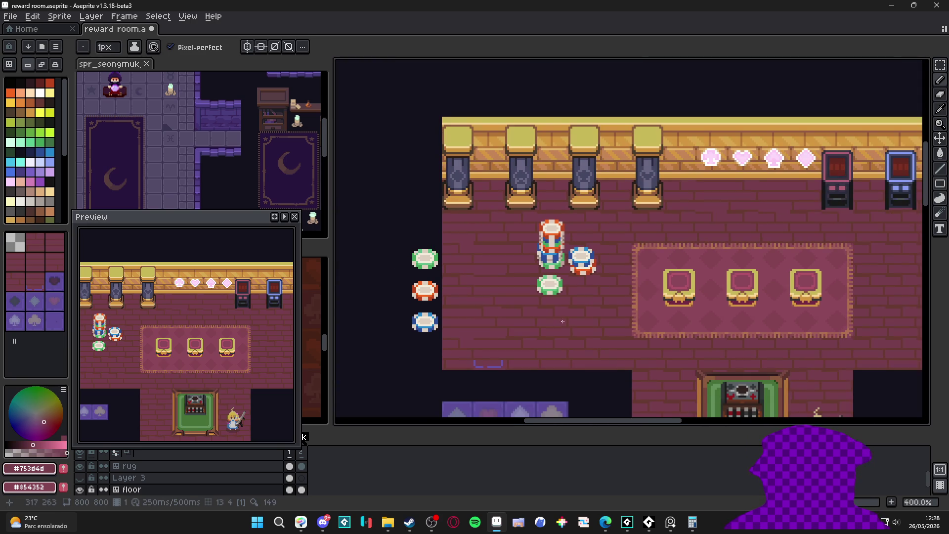
mouse_move(568, 320)
mouse_down()
mouse_move(540, 298)
mouse_move(540, 245)
mouse_up()
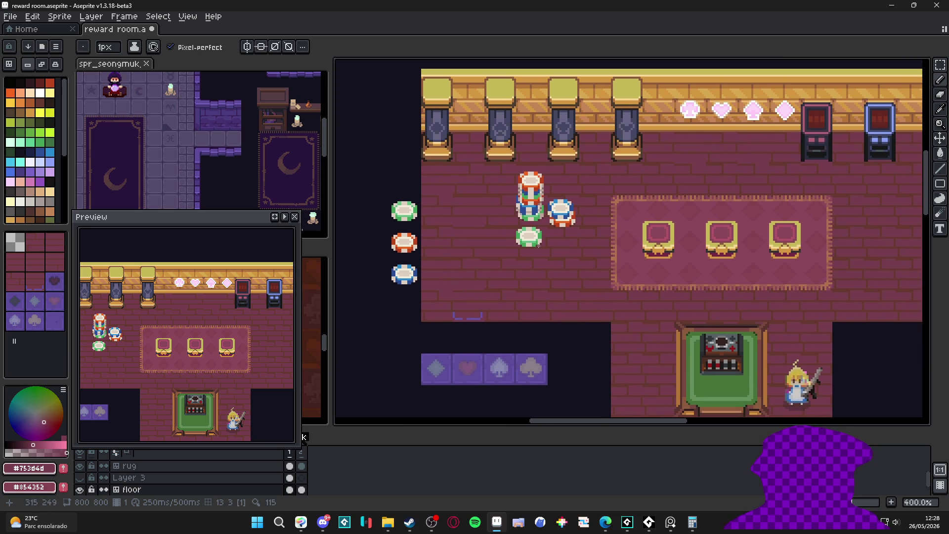
scroll(492, 307, up, 6)
alt+scroll(516, 325, up, 1)
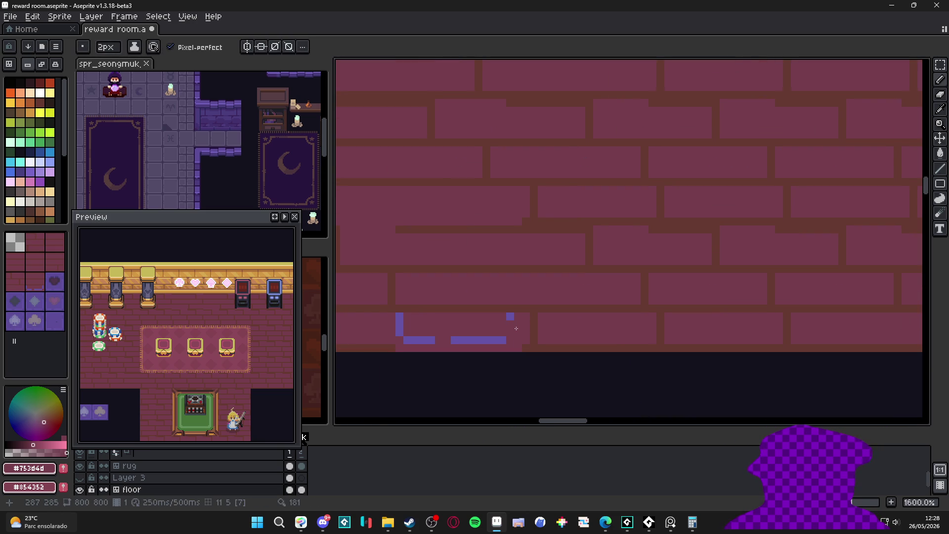
key(ctrl+z)
key(ctrl+z)
key(ctrl+z)
alt+click(554, 347)
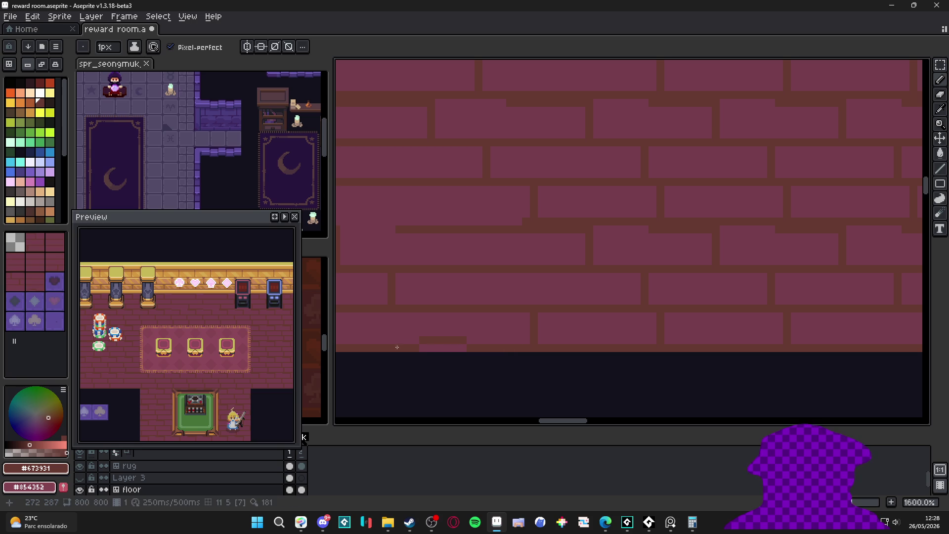
alt+click(498, 344)
scroll(415, 339, down, 6)
drag(514, 296, 420, 314)
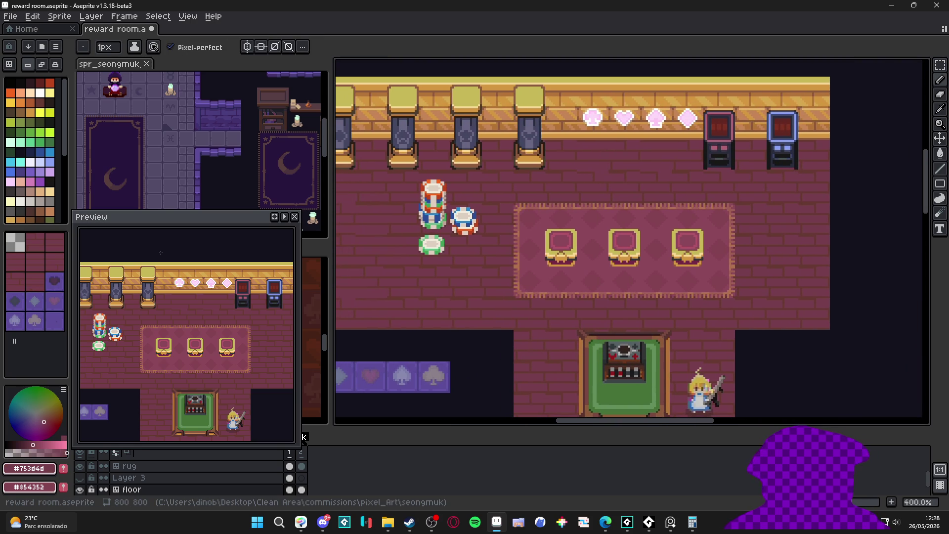
- Choose the floor tile, try the filled rectangle tool, then return to pixel mode and the Pencil
click(41, 246)
drag(389, 296, 543, 308)
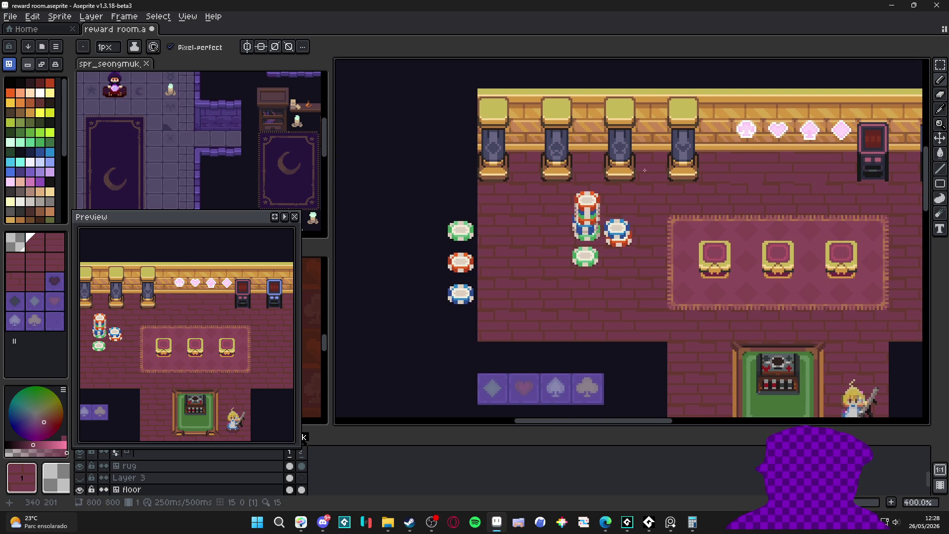
drag(637, 319, 499, 297)
click(939, 183)
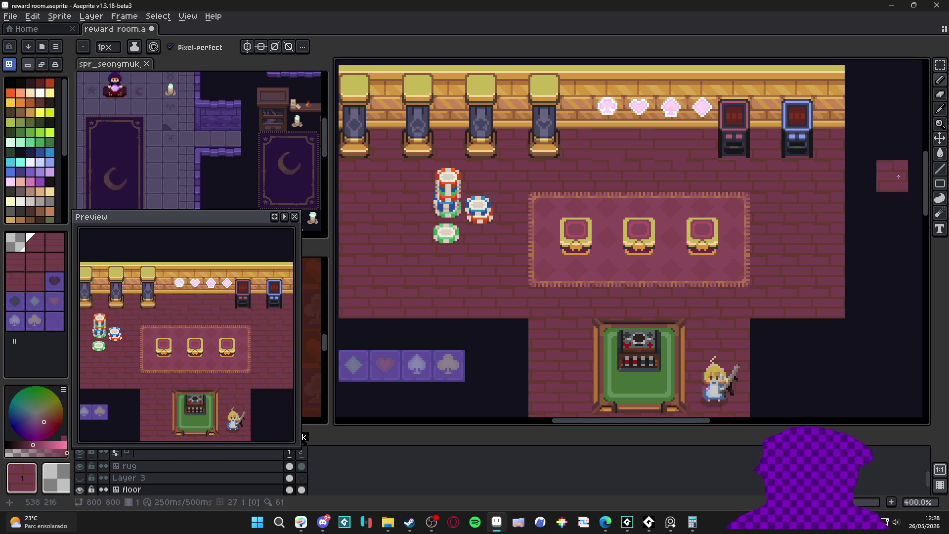
click(899, 184)
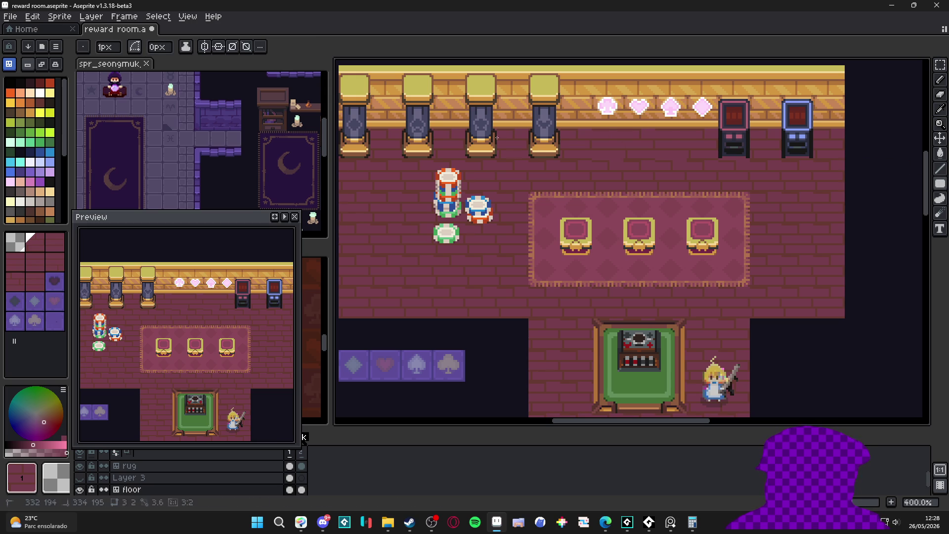
scroll(723, 247, down, 3)
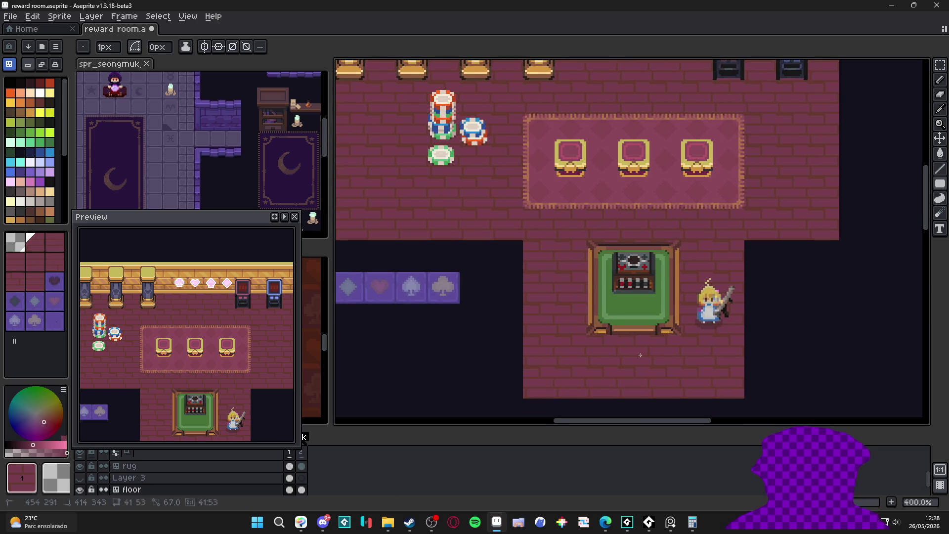
click(9, 64)
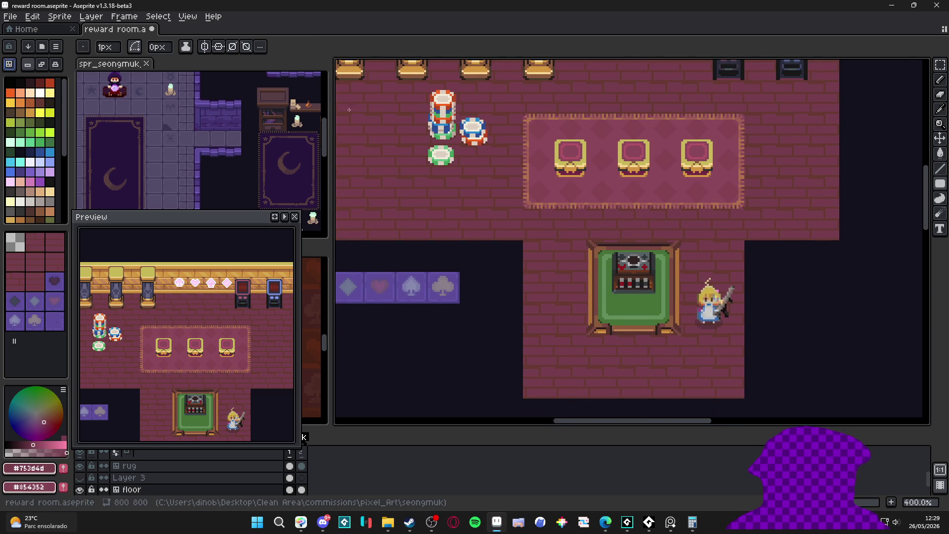
scroll(625, 273, down, 2)
scroll(592, 177, up, 2)
key(b)
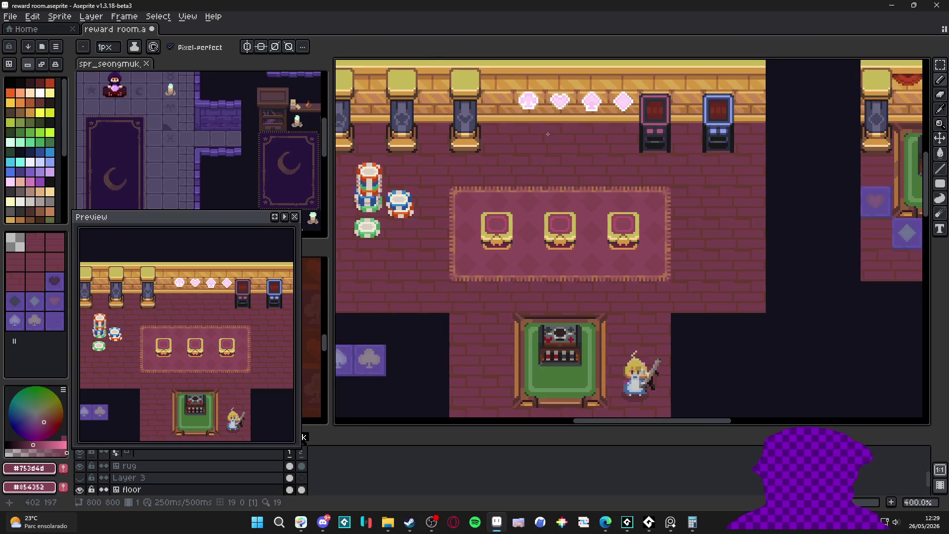
scroll(552, 136, up, 6)
- Pick the dark mortar colour, undo the last stroke, and recentre the view on the main room
alt+click(441, 168)
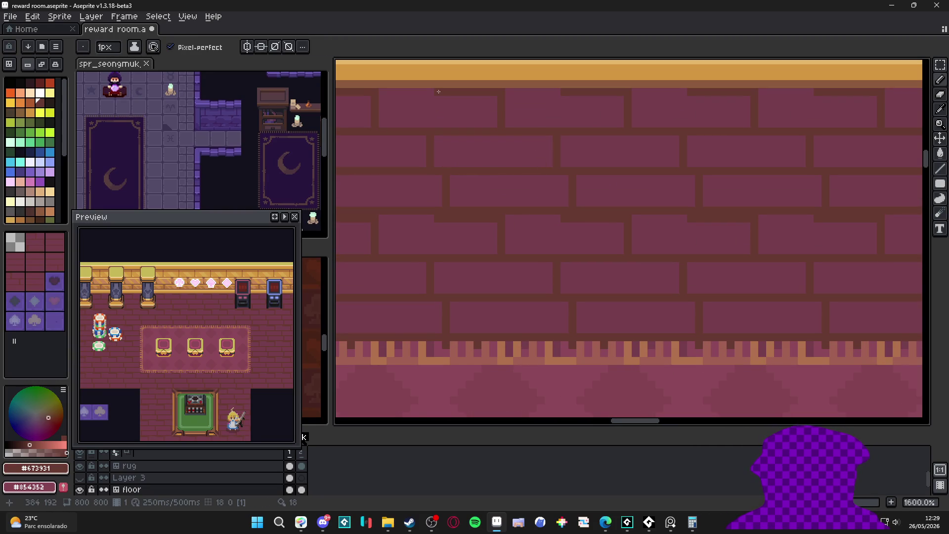
scroll(562, 240, down, 4)
scroll(561, 240, up, 3)
scroll(562, 240, up, 1)
key(ctrl+z)
scroll(583, 261, down, 5)
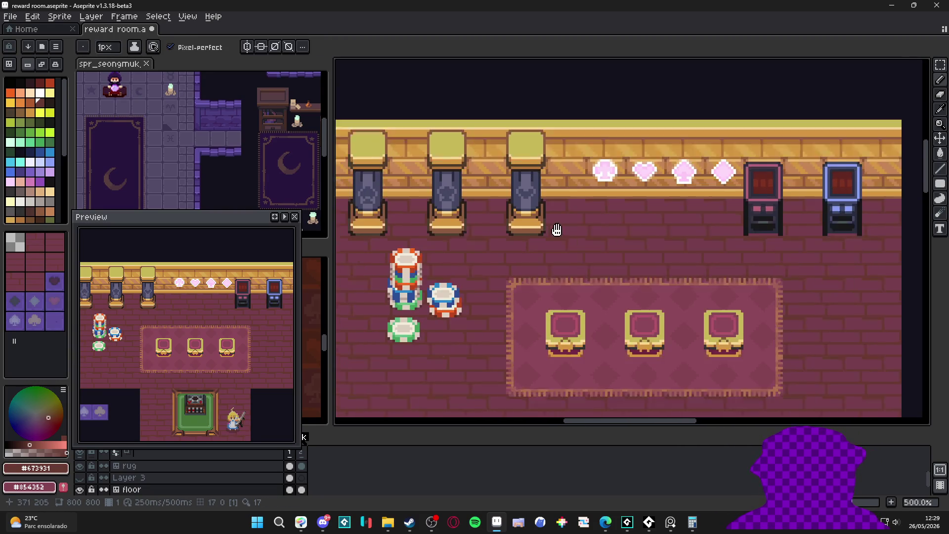
scroll(475, 277, down, 2)
scroll(481, 262, right, 2)
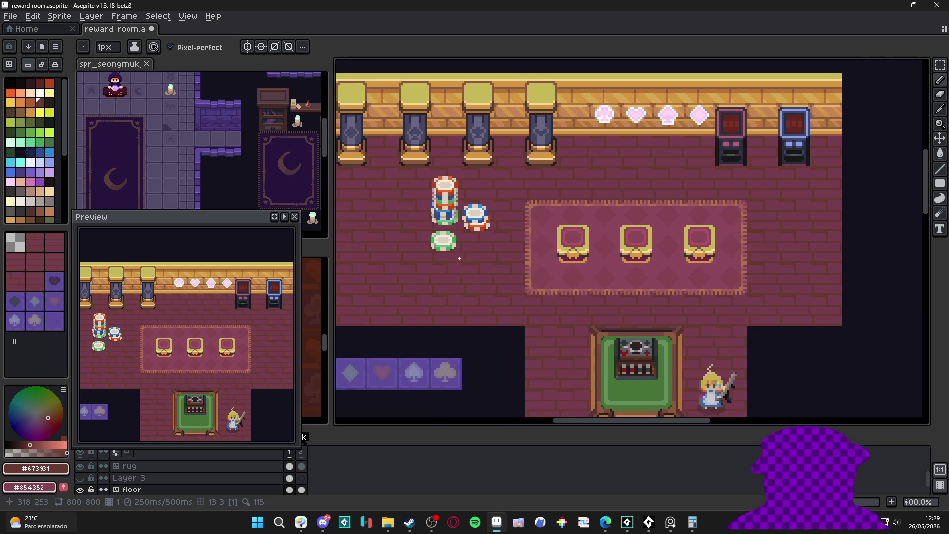
drag(486, 251, 426, 248)
scroll(428, 246, down, 1)
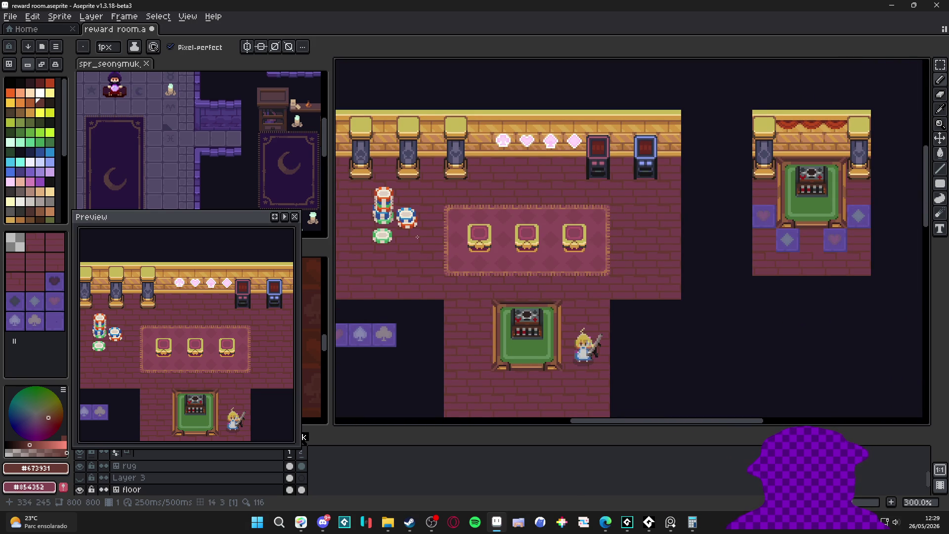
drag(409, 233, 485, 246)
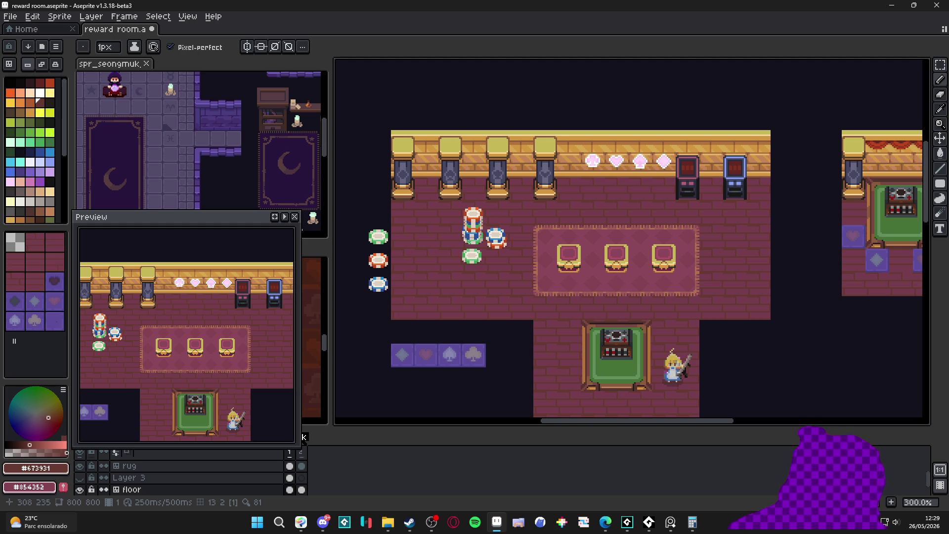
- Marquee-select the casino chip stack and drag it up-left off the floor
scroll(474, 243, up, 1)
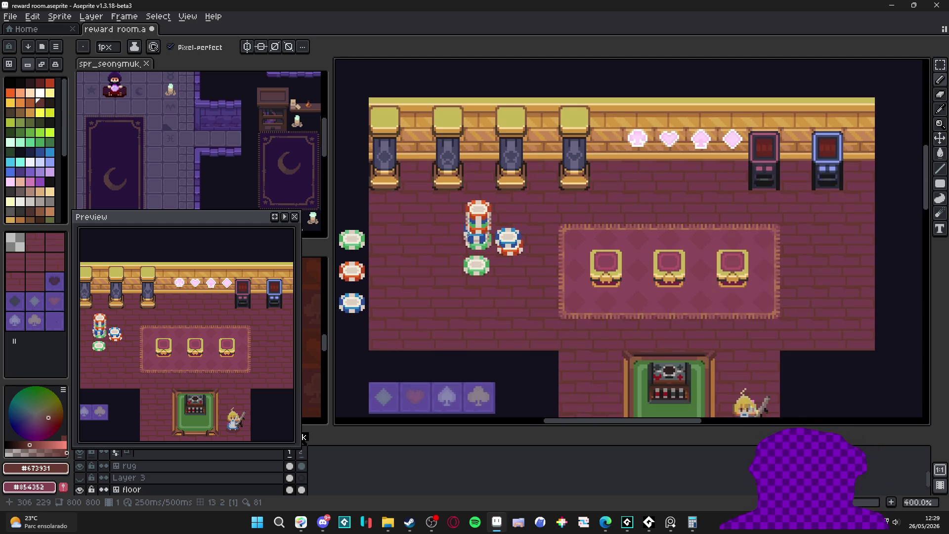
key(m)
drag(465, 193, 528, 288)
key(ctrl+')
drag(706, 281, 465, 227)
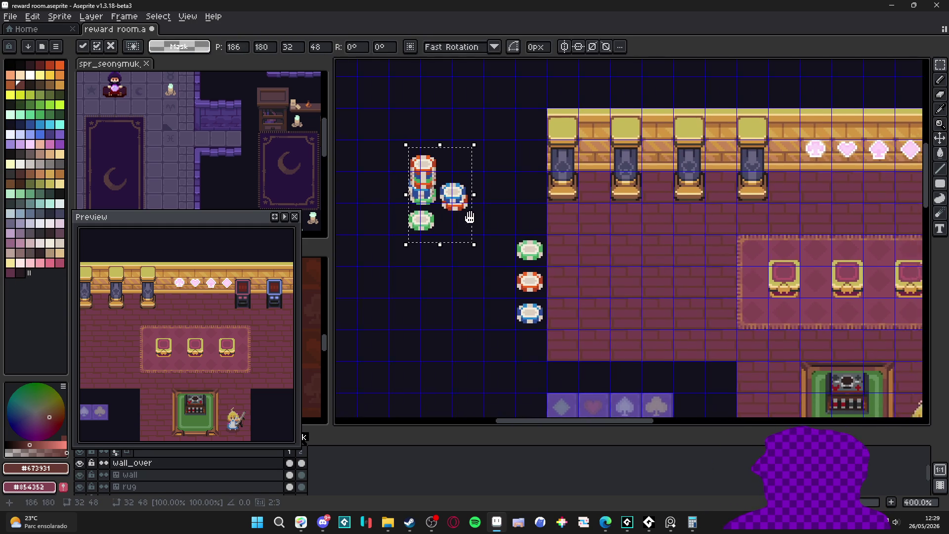
- Make the floor layer active by picking the floor with the Move tool
scroll(439, 245, up, 1)
scroll(440, 245, right, 3)
scroll(440, 245, right, 2)
scroll(466, 261, down, 1)
key(v)
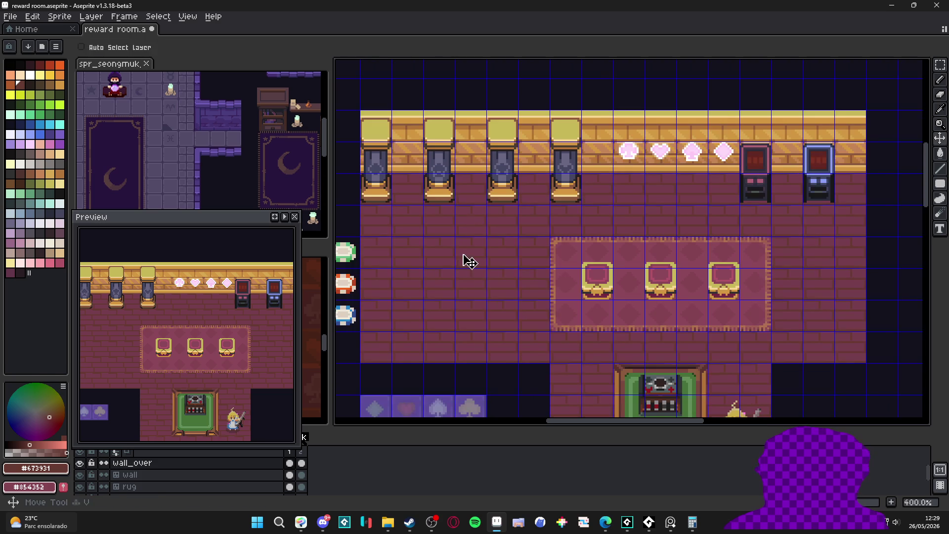
ctrl+click(466, 260)
scroll(498, 281, up, 2)
- Eyedrop the floor brick colour, lighten it on the colour wheel, and draw a highlight line along a brick
key(b)
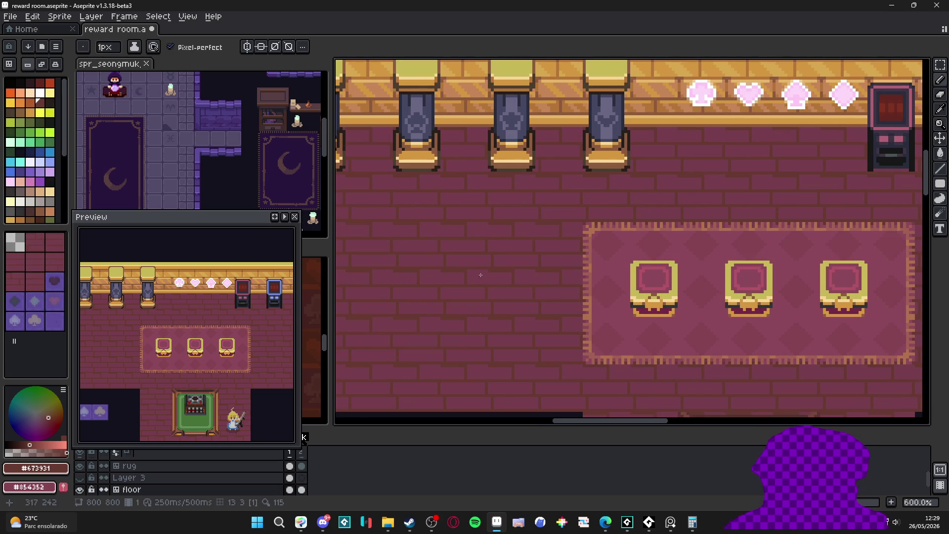
alt+click(482, 275)
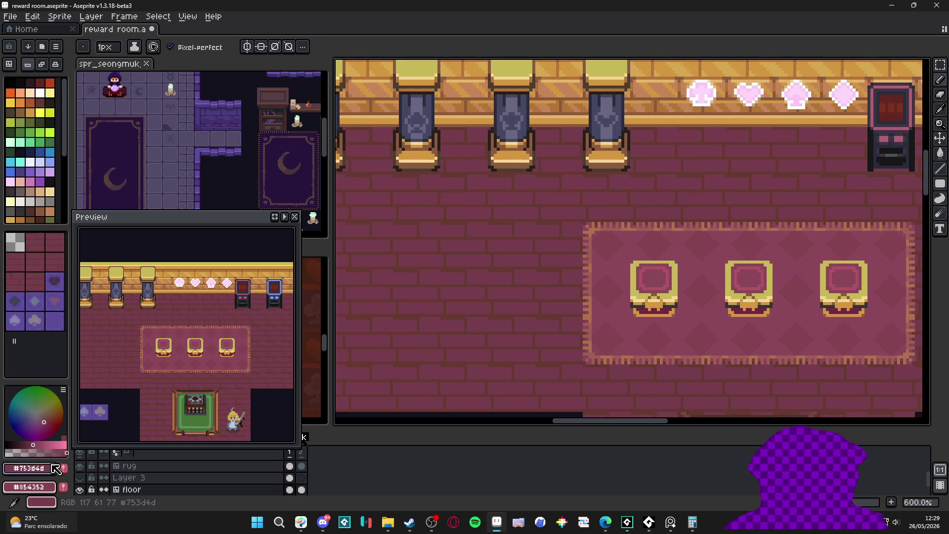
click(35, 444)
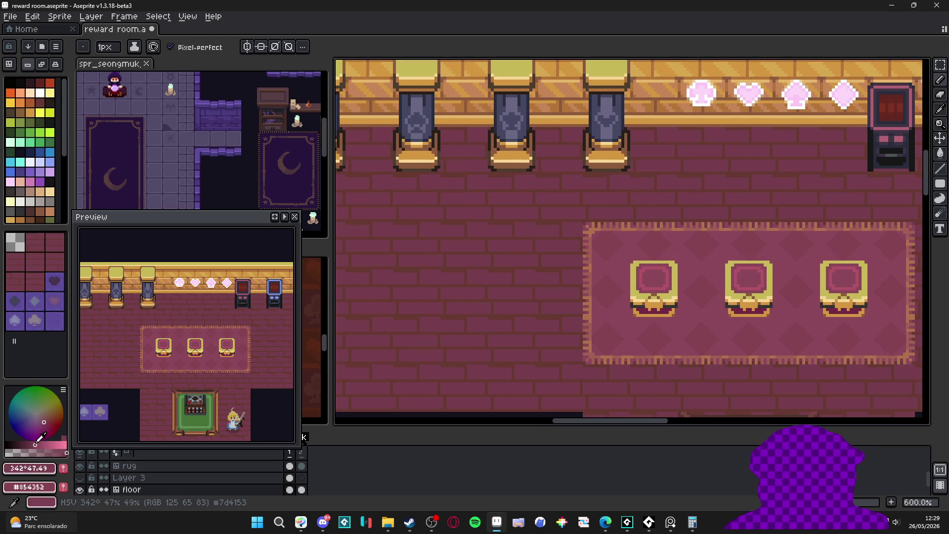
click(43, 422)
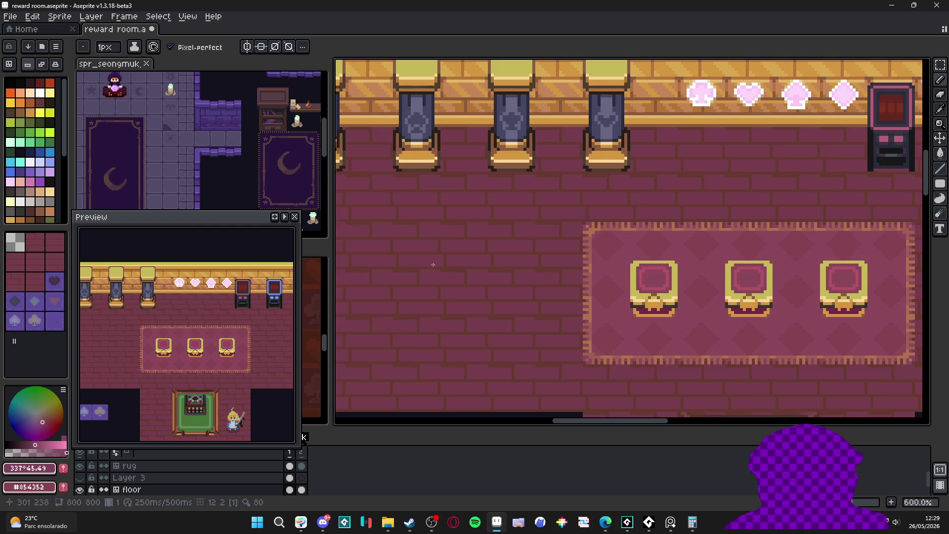
scroll(400, 293, up, 5)
drag(401, 294, 536, 294)
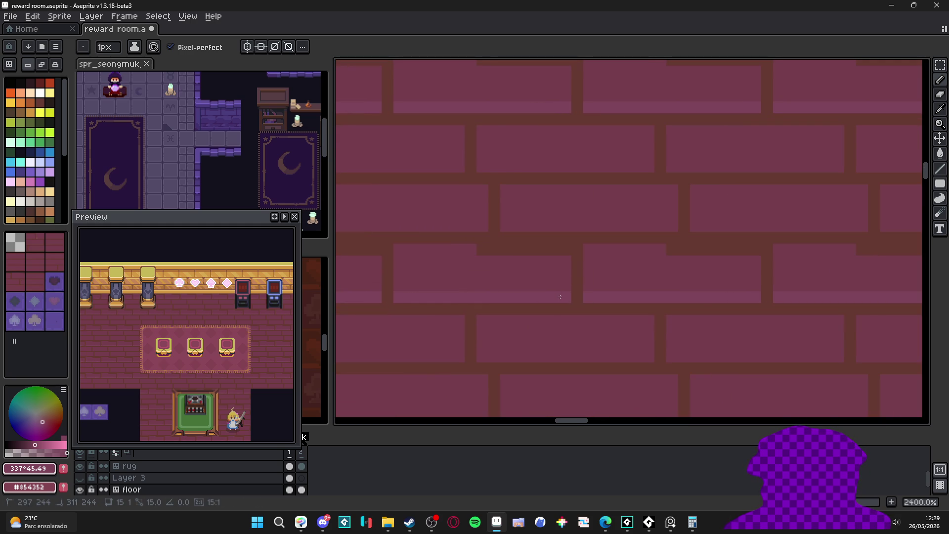
drag(557, 295, 559, 295)
- Extend the brick highlight two pixels left and add a short highlight on another brick
scroll(544, 328, down, 3)
scroll(544, 328, up, 4)
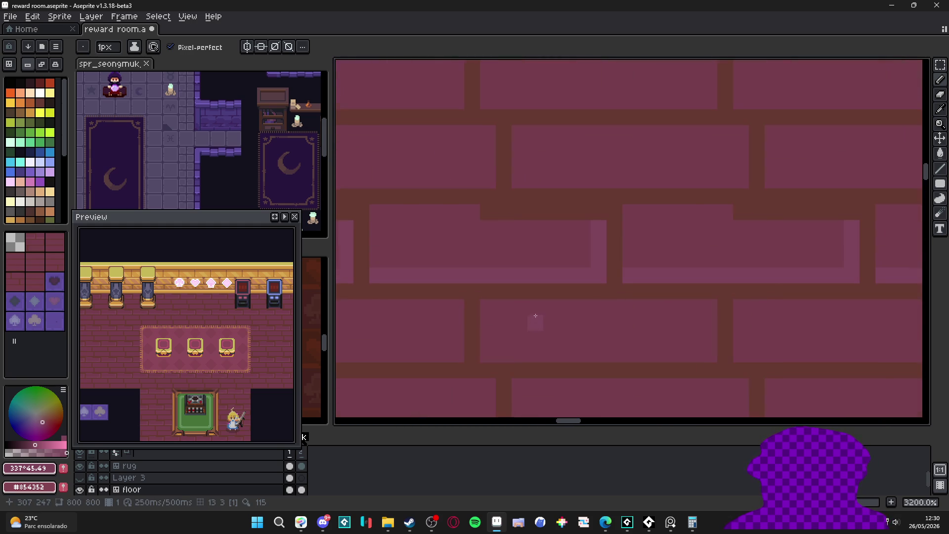
alt+click(477, 247)
alt+click(617, 236)
scroll(593, 257, down, 4)
scroll(557, 299, up, 1)
scroll(557, 299, up, 2)
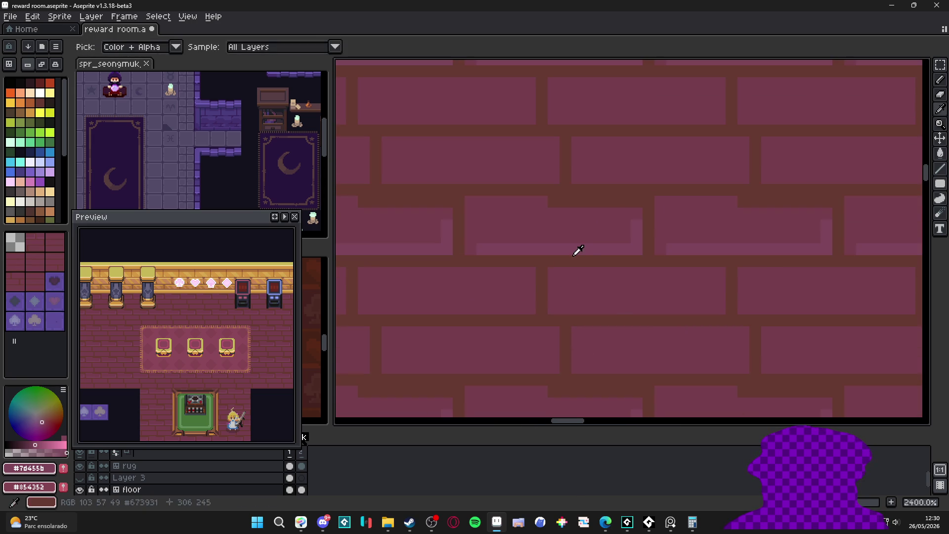
drag(622, 307, 576, 306)
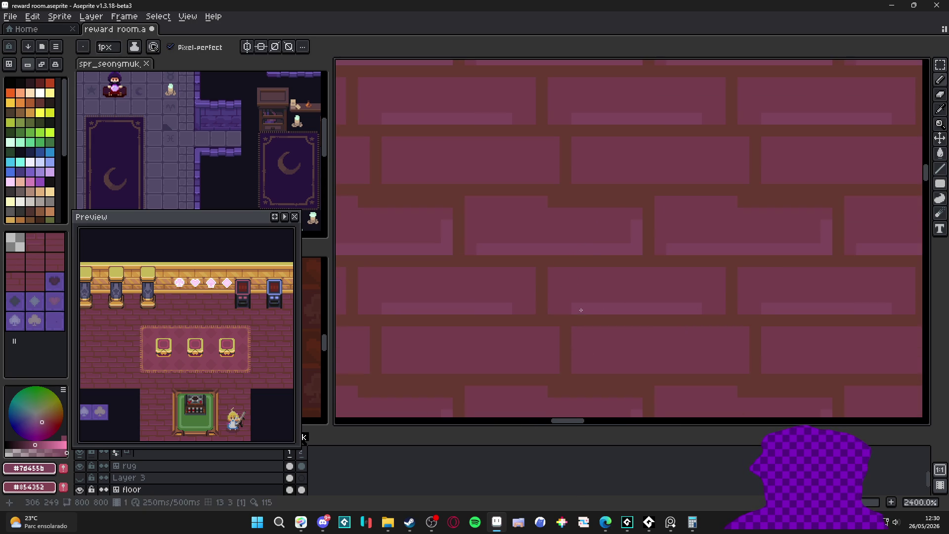
drag(613, 368, 720, 365)
- Pan and zoom around the room to review the repeated floor highlights
scroll(597, 360, down, 3)
scroll(545, 345, right, 2)
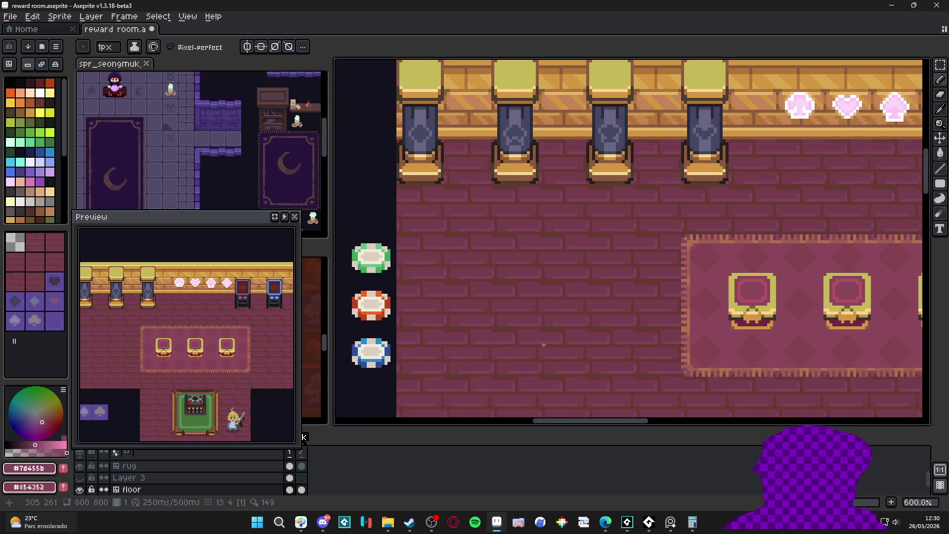
scroll(567, 361, up, 2)
scroll(553, 325, up, 1)
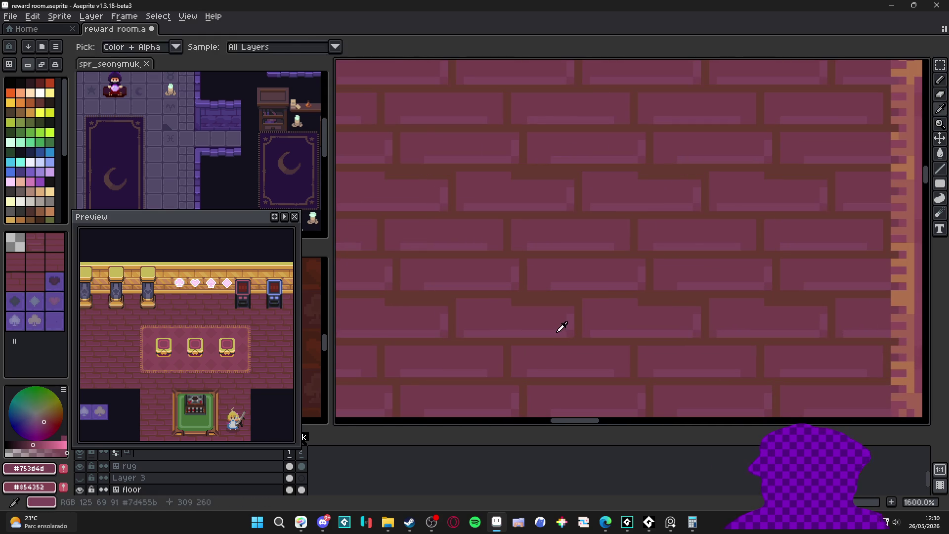
scroll(564, 324, down, 3)
scroll(578, 337, up, 3)
scroll(573, 342, left, 2)
scroll(572, 340, down, 2)
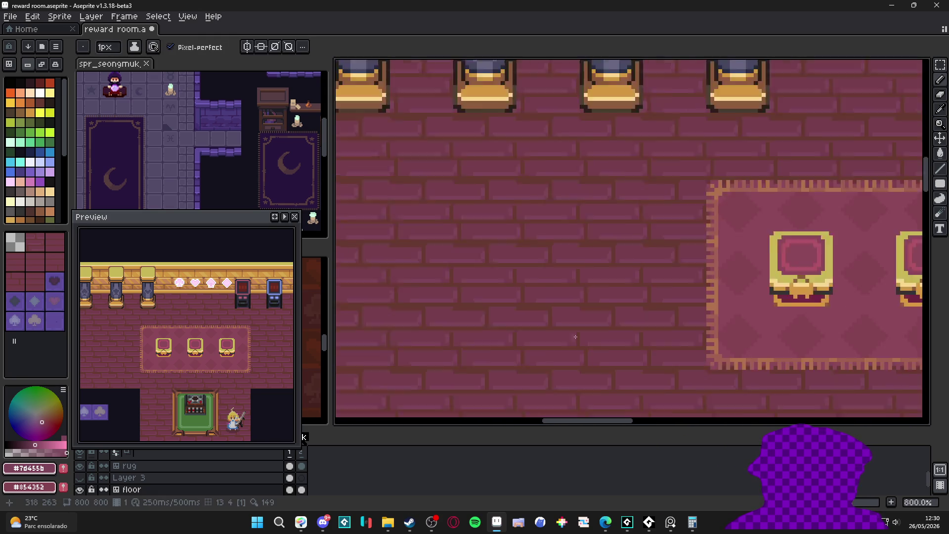
scroll(490, 258, up, 1)
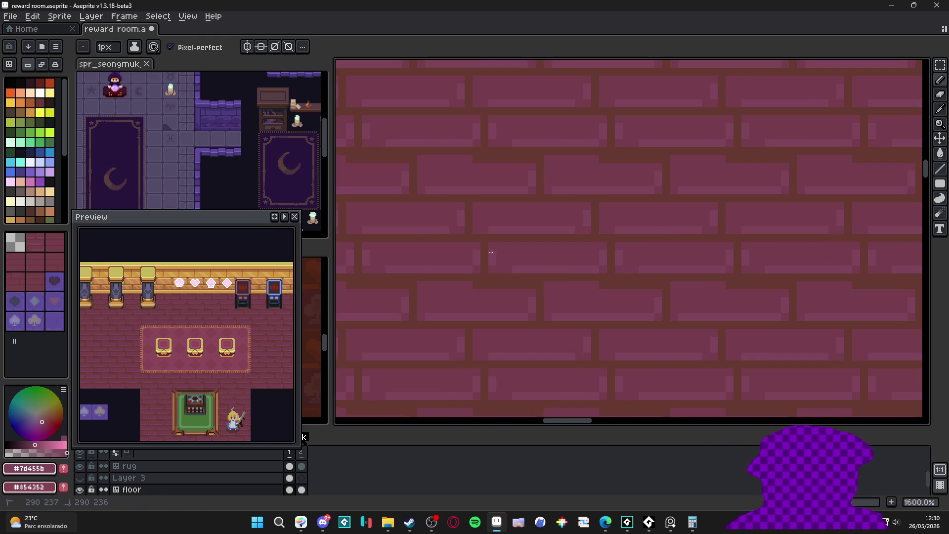
scroll(489, 254, down, 2)
scroll(526, 311, right, 2)
scroll(525, 311, down, 1)
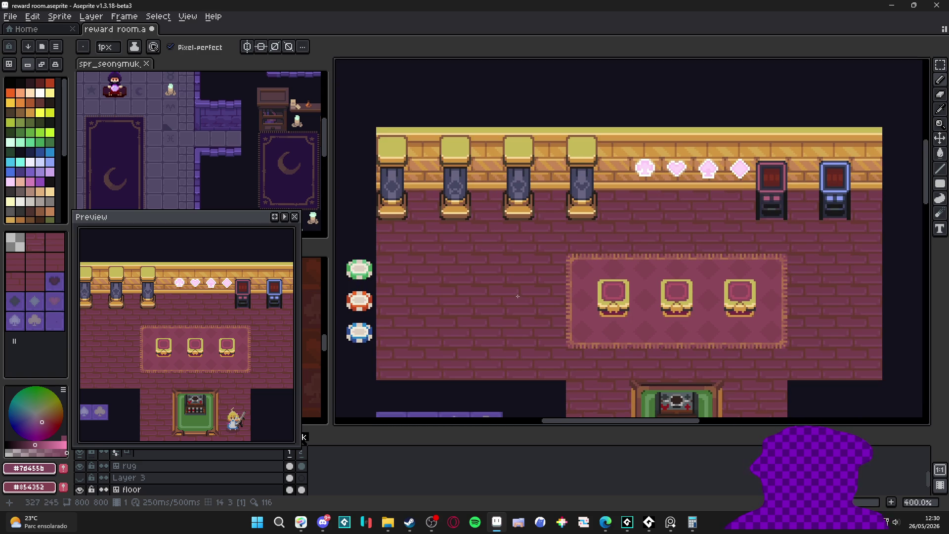
drag(518, 296, 485, 271)
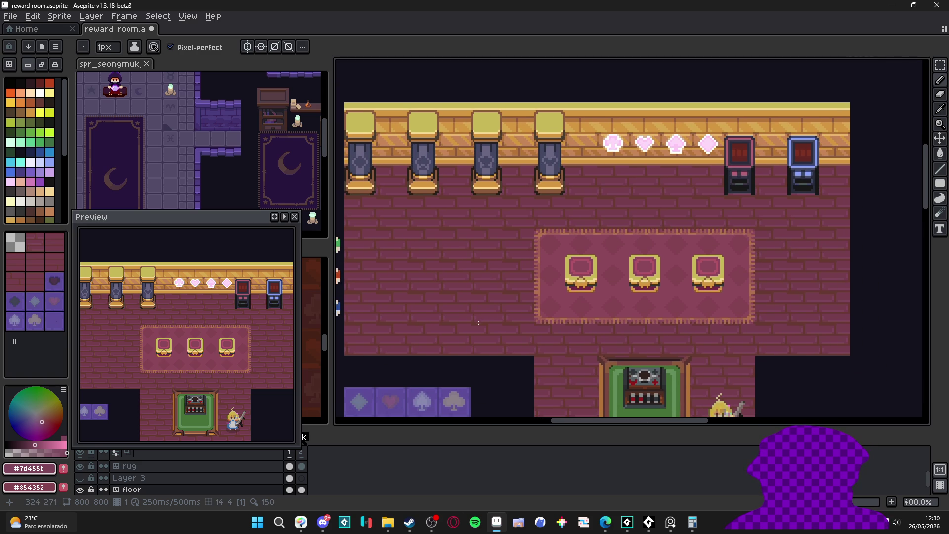
scroll(178, 194, up, 3)
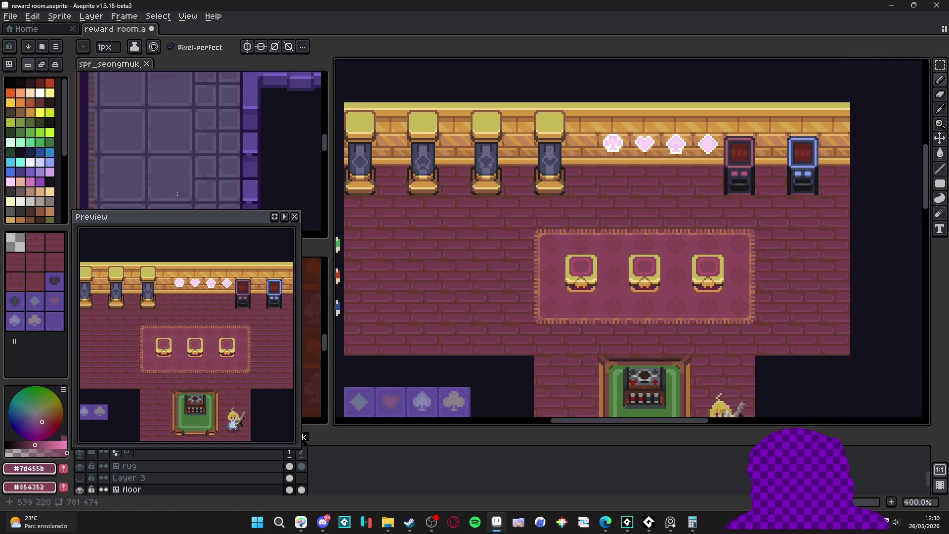
scroll(175, 196, down, 3)
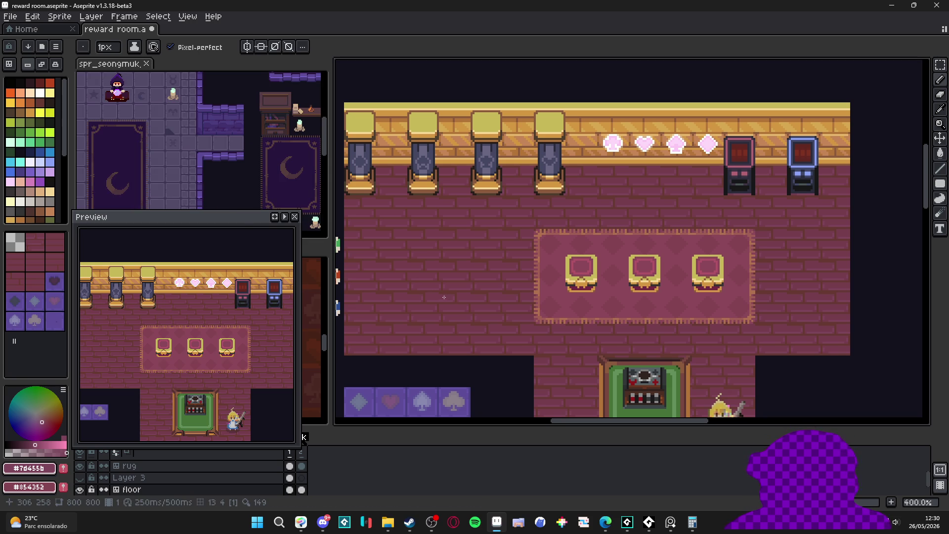
scroll(444, 298, down, 1)
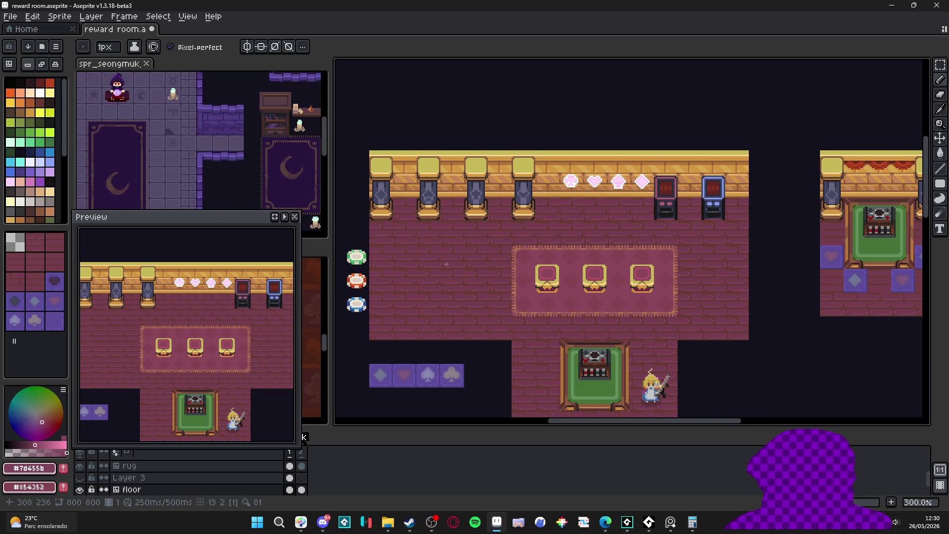
drag(446, 263, 431, 233)
- Make the rug layer active and draw a tile-snapped selection around the rug area
scroll(603, 263, up, 2)
key(ctrl)
ctrl+click(567, 272)
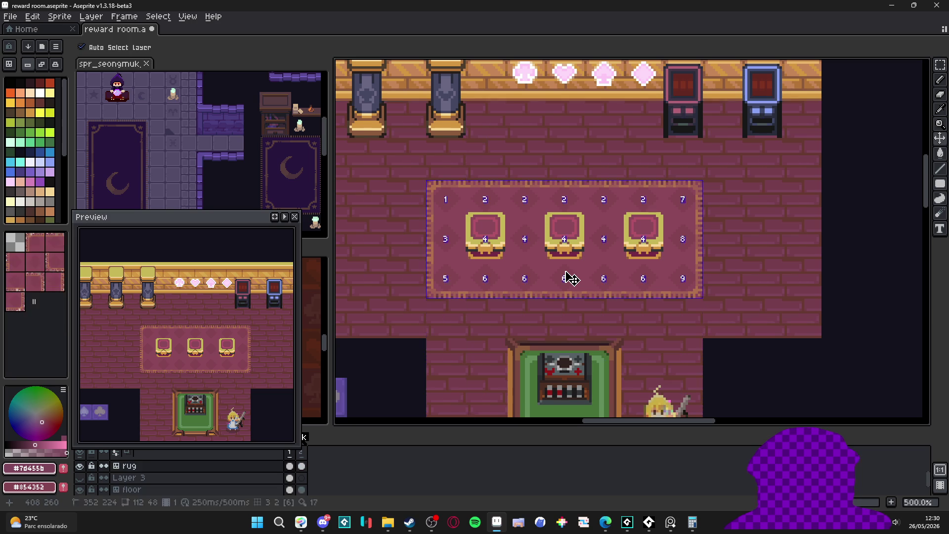
key(m)
key(Tab)
mouse_move(433, 186)
mouse_down()
mouse_move(608, 291)
mouse_move(687, 292)
mouse_up()
scroll(693, 296, up, 6)
scroll(733, 311, down, 5)
- Reselect exactly the rug's outline and open Hue/Saturation with Ctrl+U
key(ctrl+d)
key(u)
mouse_move(802, 321)
mouse_down()
mouse_move(503, 167)
mouse_move(384, 166)
mouse_move(803, 326)
mouse_up()
scroll(390, 168, up, 3)
scroll(388, 159, down, 3)
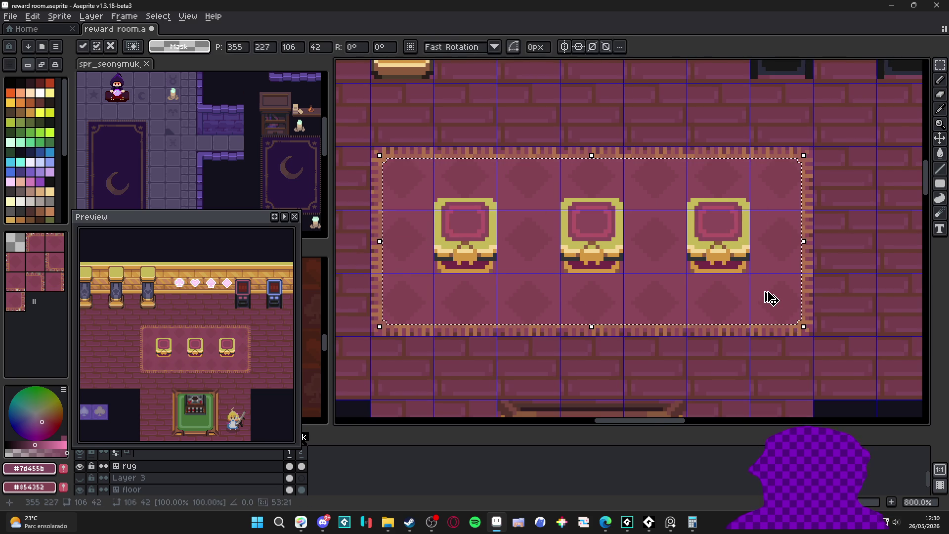
key(ctrl+u)
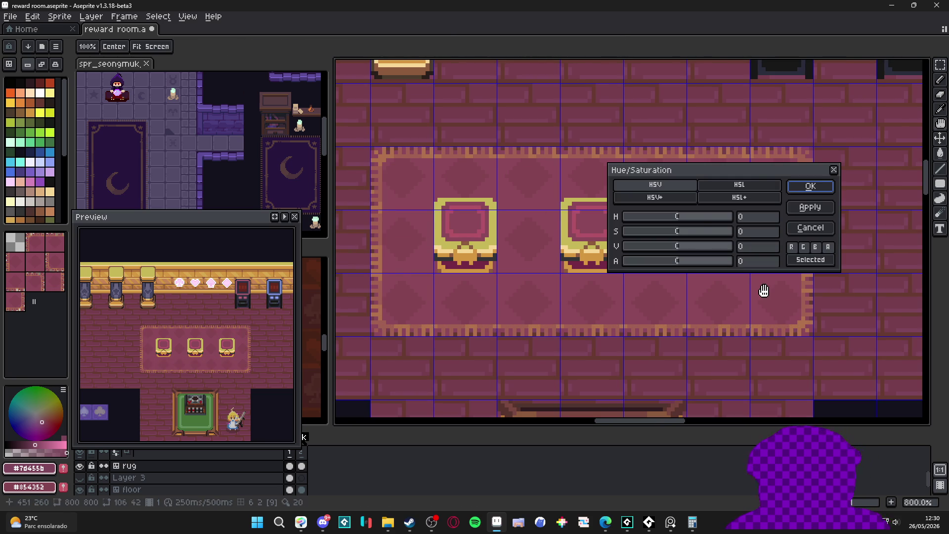
- Shift the rug's hue from green to a muted red with Hue/Saturation and apply it
click(698, 218)
drag(700, 222, 697, 220)
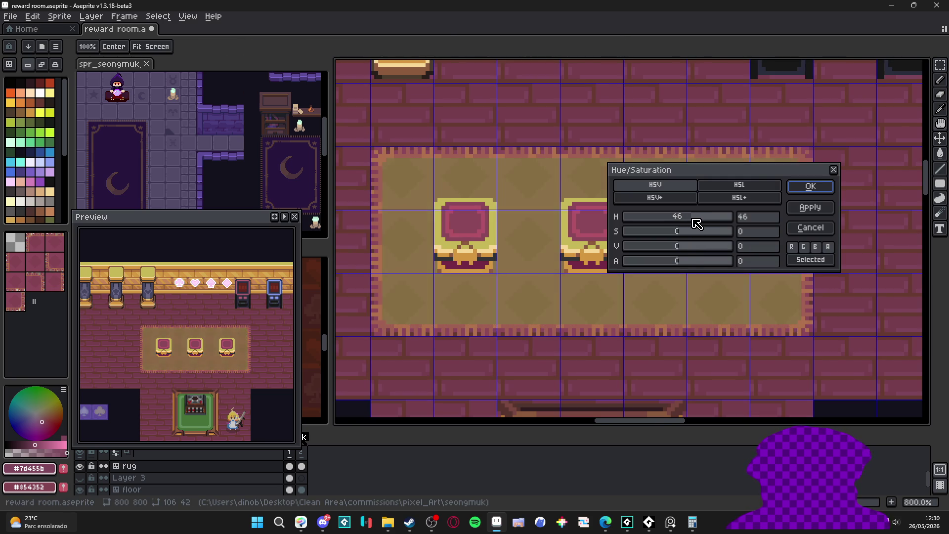
key(minus)
key(minus)
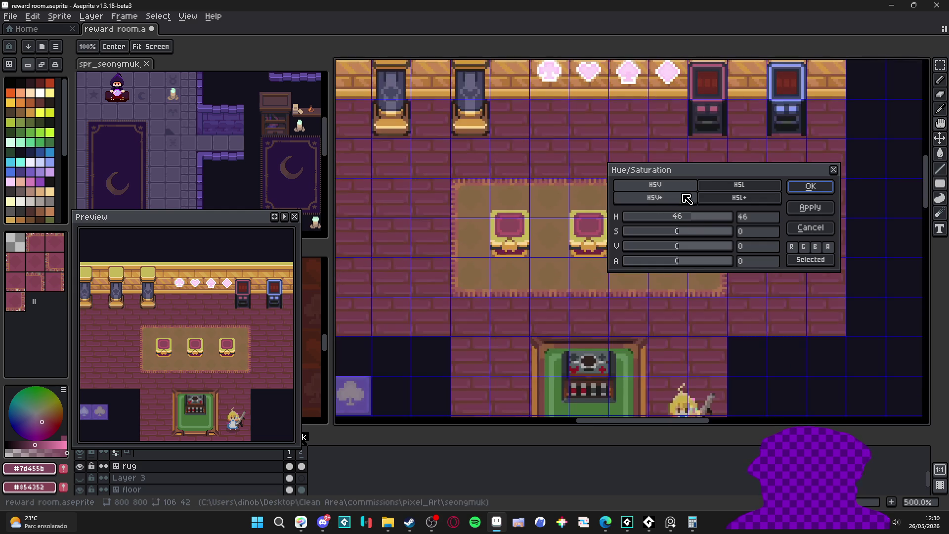
drag(699, 174, 522, 361)
key(minus)
mouse_move(519, 401)
mouse_down()
mouse_move(543, 401)
mouse_move(466, 409)
mouse_move(530, 404)
mouse_move(461, 430)
mouse_move(508, 421)
mouse_move(480, 434)
mouse_move(505, 430)
mouse_up()
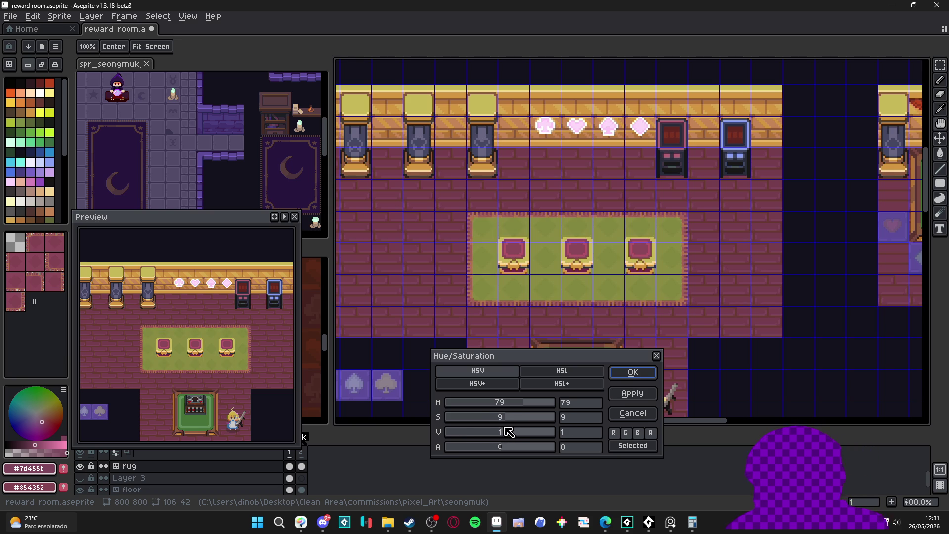
scroll(500, 293, down, 1)
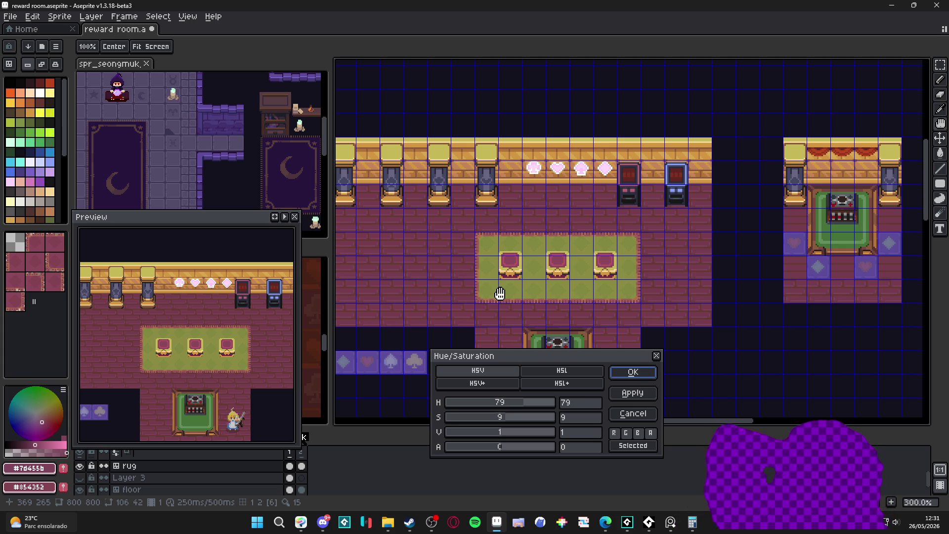
click(509, 403)
drag(507, 404, 500, 401)
drag(498, 405, 507, 398)
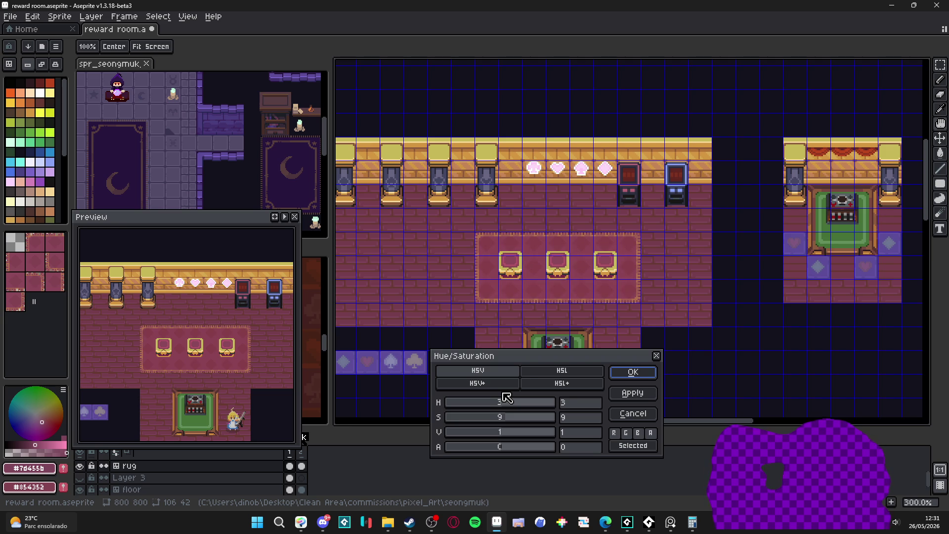
click(633, 372)
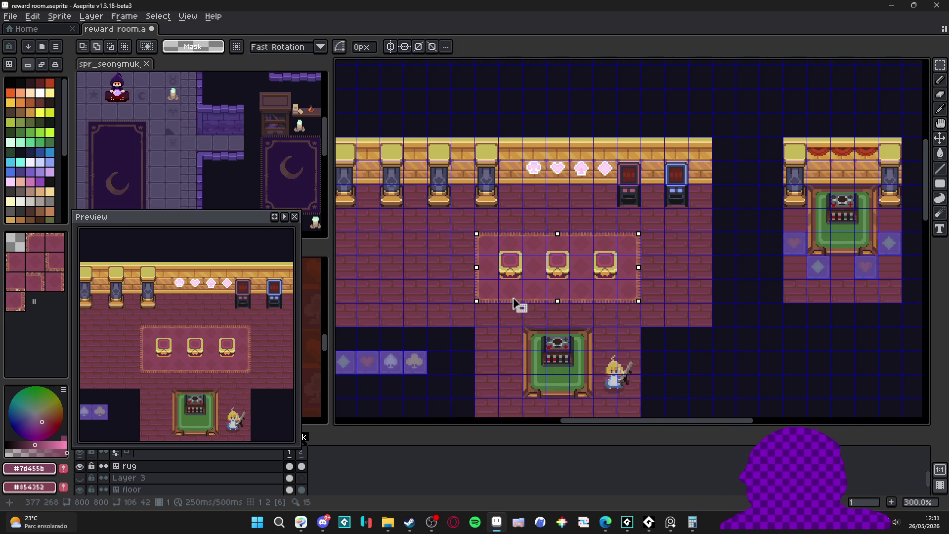
- On the floor layer, select a single brick tile, preview a hue shift, then cancel it
scroll(494, 296, left, 2)
key(ctrl)
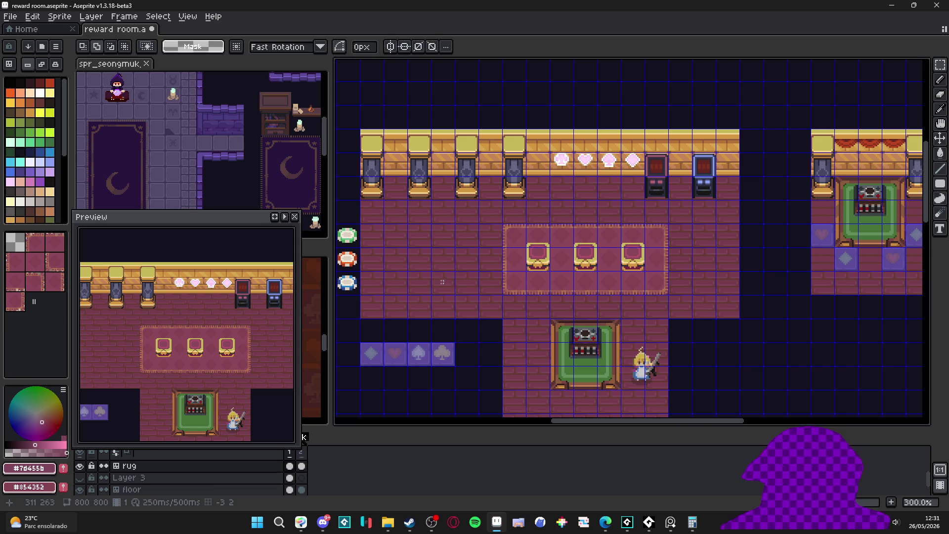
ctrl+click(435, 284)
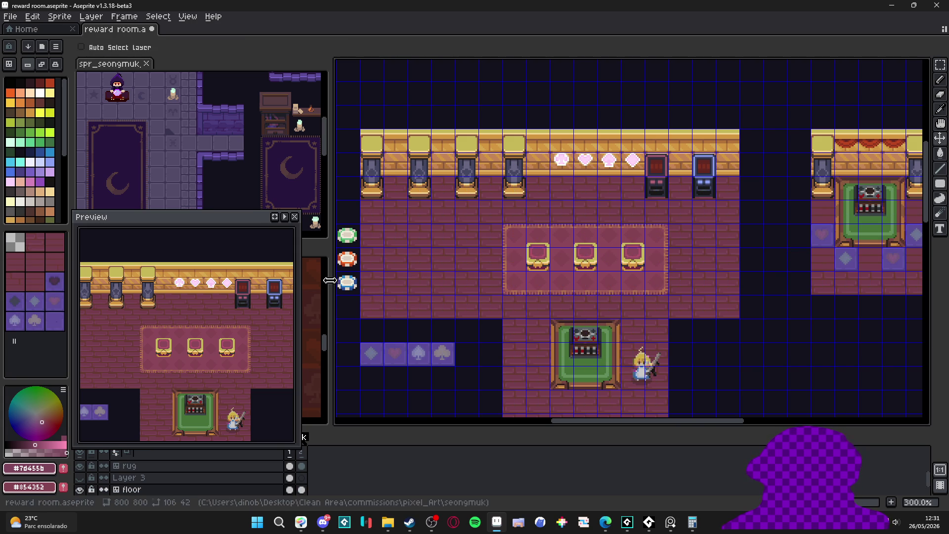
click(37, 243)
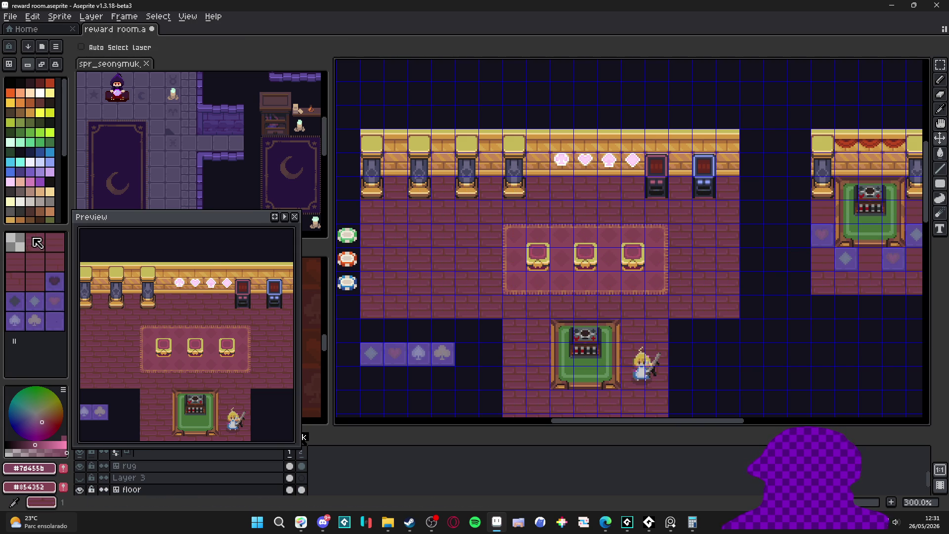
key(m)
click(420, 283)
key(ctrl+u)
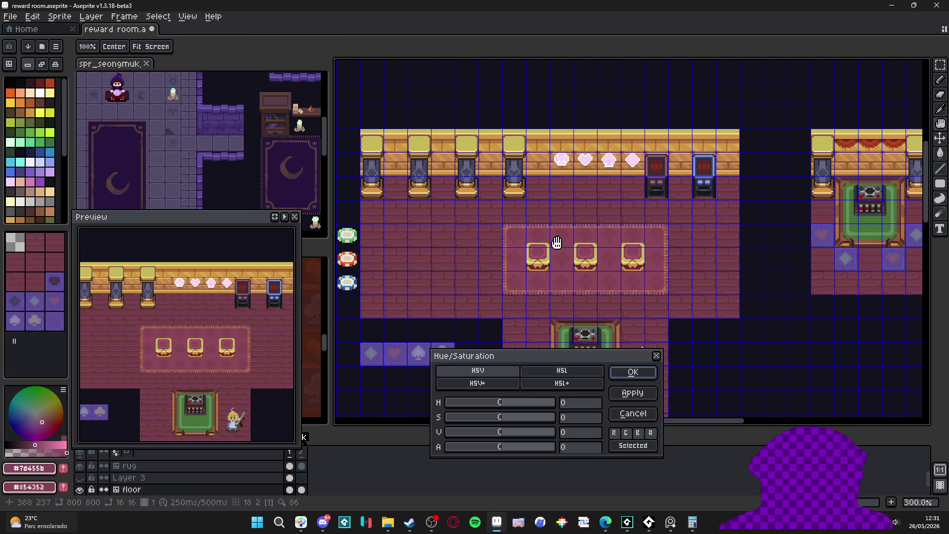
drag(514, 411, 525, 407)
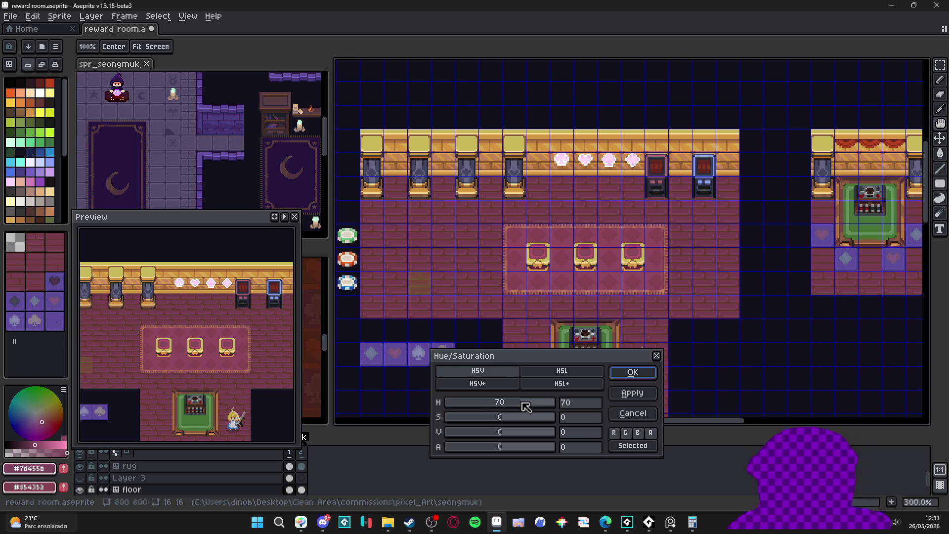
click(633, 413)
- Marquee-select the upper and lower room floors and open Hue/Saturation on them
mouse_move(357, 174)
mouse_down()
mouse_move(763, 318)
mouse_move(740, 321)
mouse_up()
drag(687, 343, 684, 271)
mouse_move(664, 365)
mouse_down()
mouse_move(617, 294)
mouse_move(499, 247)
mouse_up()
key(ctrl+u)
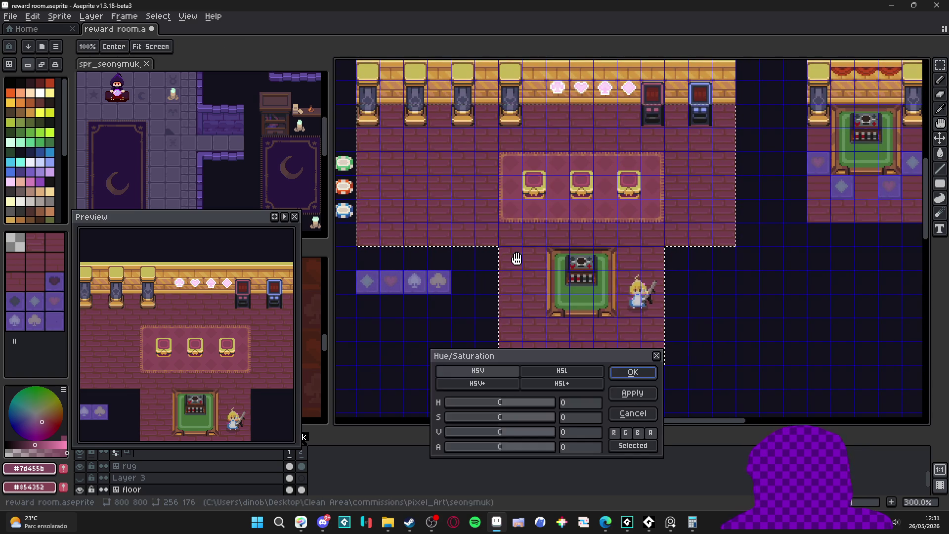
- Set the selected floor's hue to -127 so the bricks turn slate blue
mouse_move(514, 401)
mouse_down()
mouse_move(527, 404)
mouse_move(468, 396)
mouse_up()
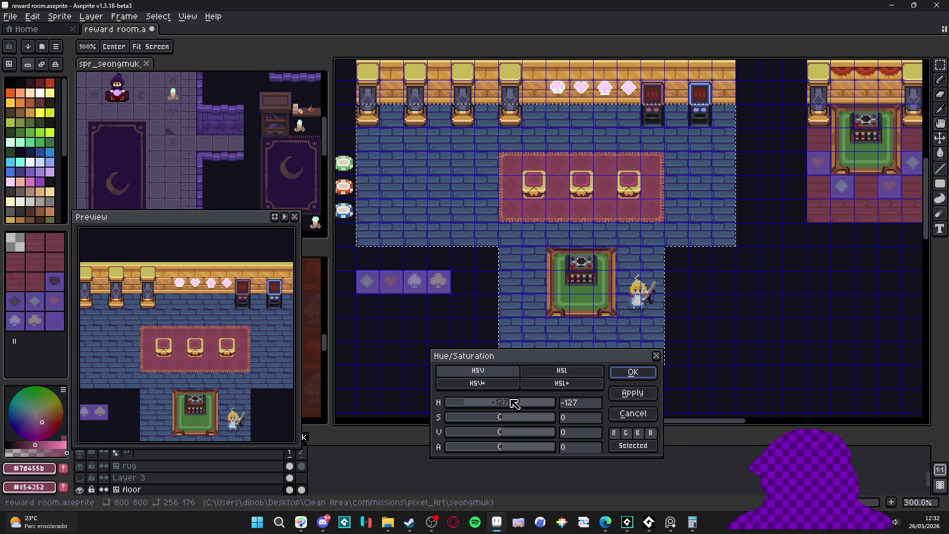
click(633, 372)
scroll(470, 232, up, 6)
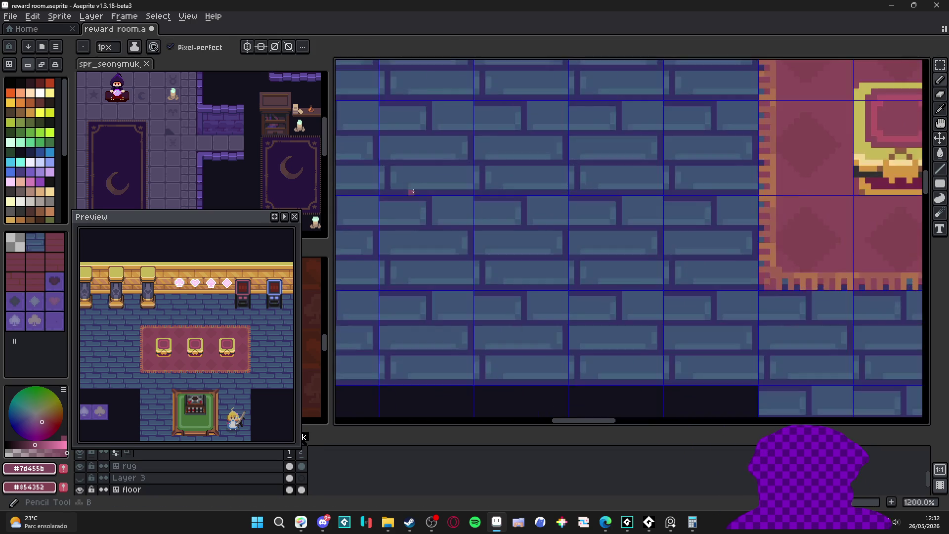
- Sample the new blue brick colour and switch to the Magic Wand
scroll(410, 188, up, 1)
alt+click(403, 210)
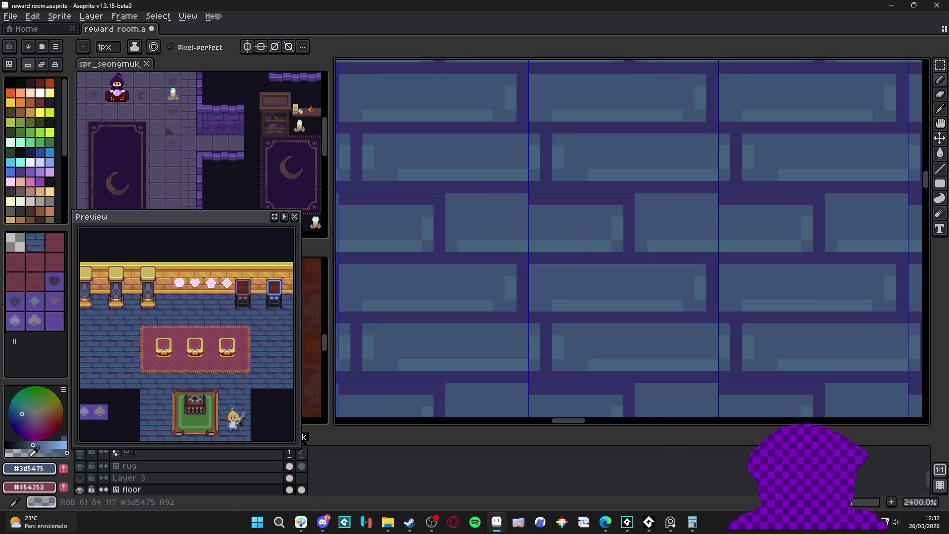
key(w)
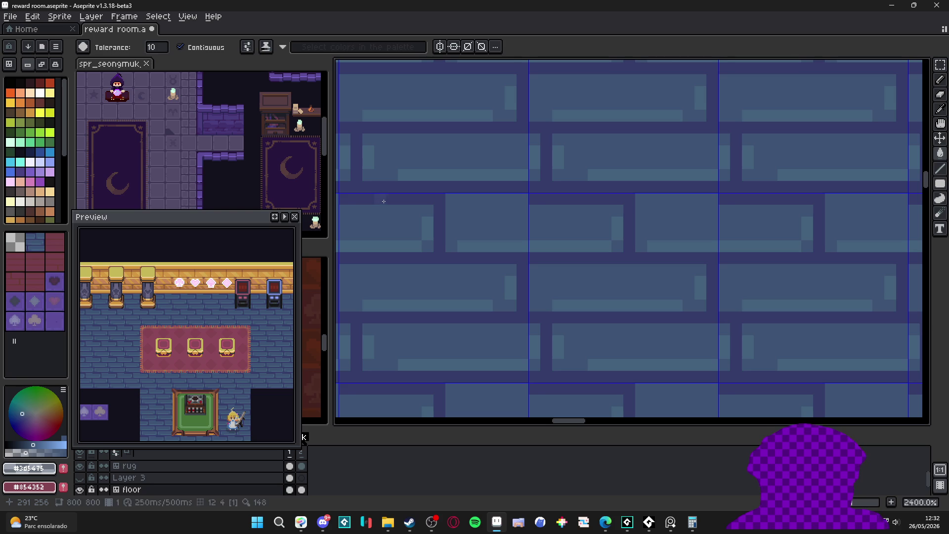
scroll(384, 201, down, 7)
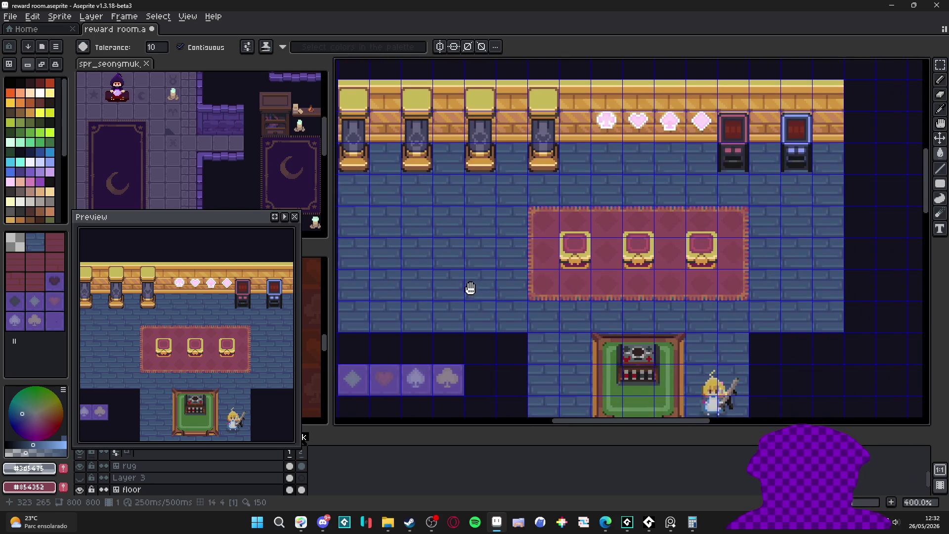
scroll(517, 295, down, 1)
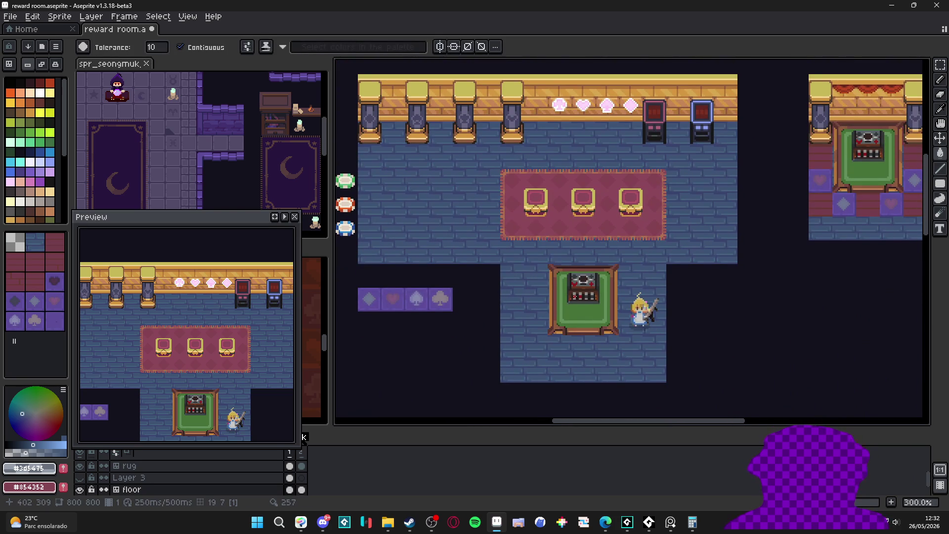
mouse_move(510, 240)
mouse_down()
mouse_move(491, 251)
mouse_move(529, 266)
mouse_up()
scroll(486, 244, down, 1)
scroll(486, 246, up, 1)
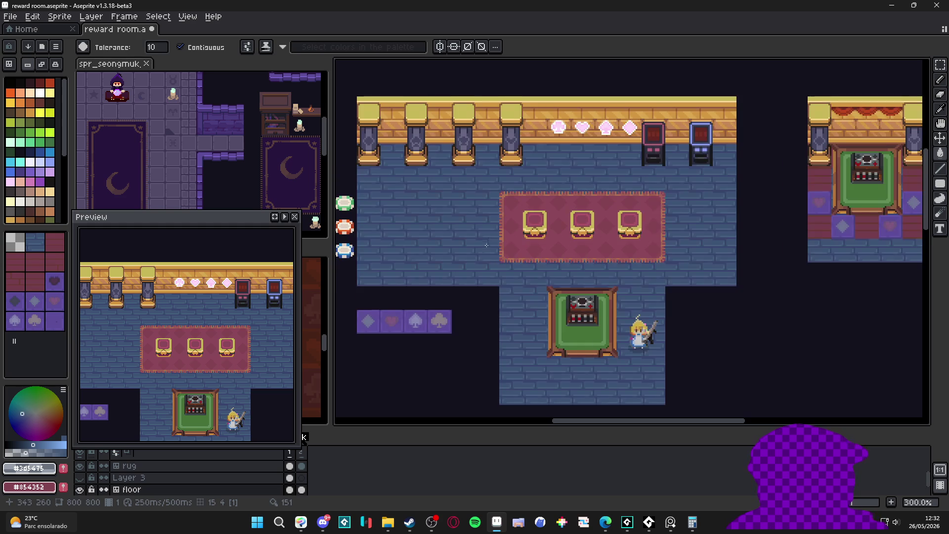
- In tilemap mode, replace the side room's red cells with blue brick floor tiles
key(Tab)
drag(818, 209, 723, 241)
click(722, 238)
click(723, 213)
click(723, 261)
click(771, 261)
click(818, 261)
click(818, 238)
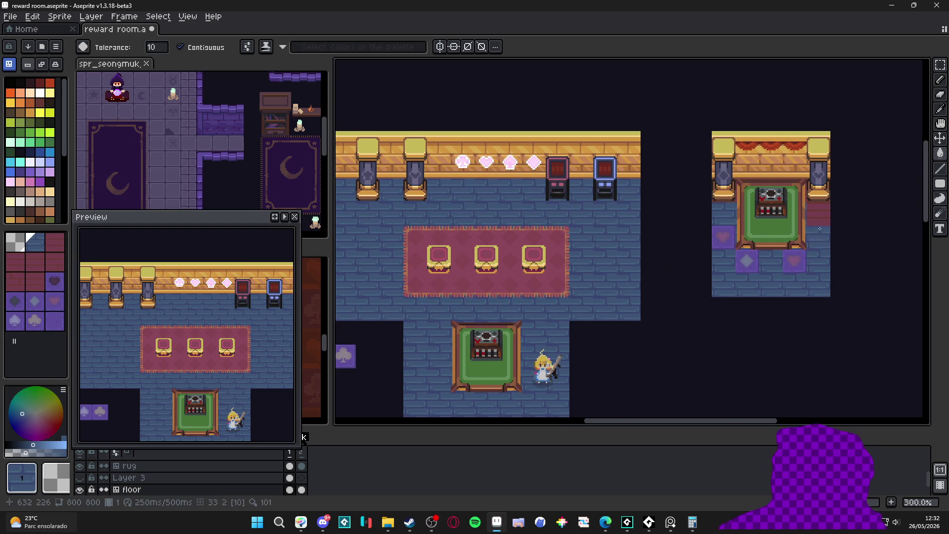
- Place a floor tile above the suit tiles, then undo the misplaced tile
drag(459, 243, 578, 202)
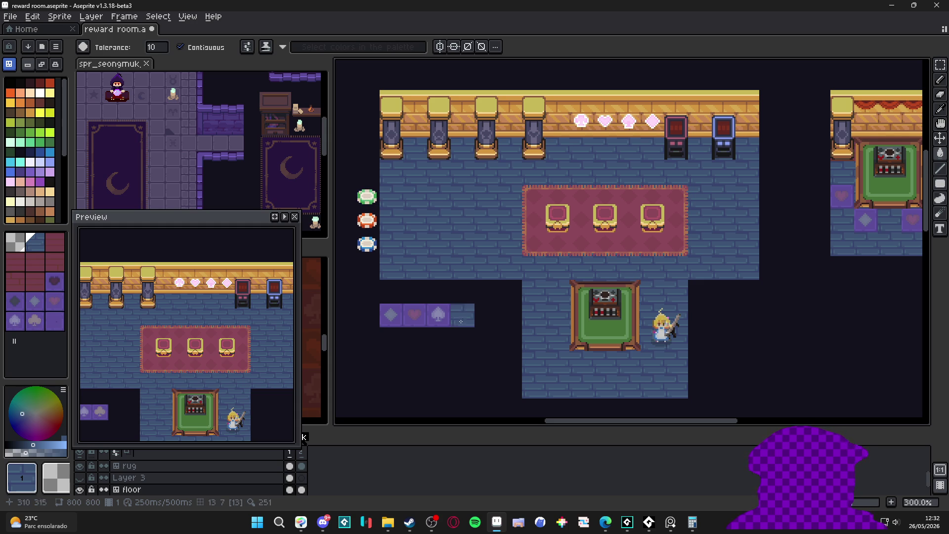
click(444, 289)
key(ctrl+z)
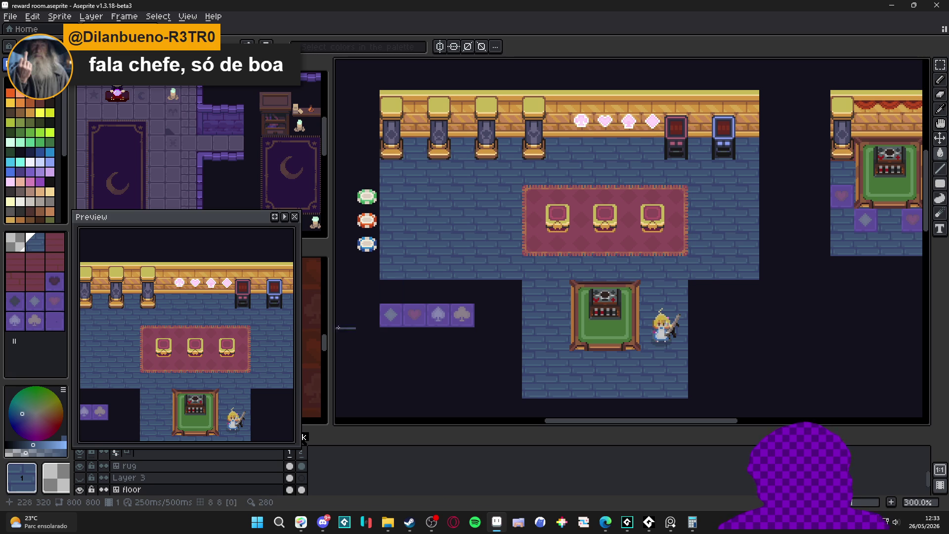
key(alt+Tab)
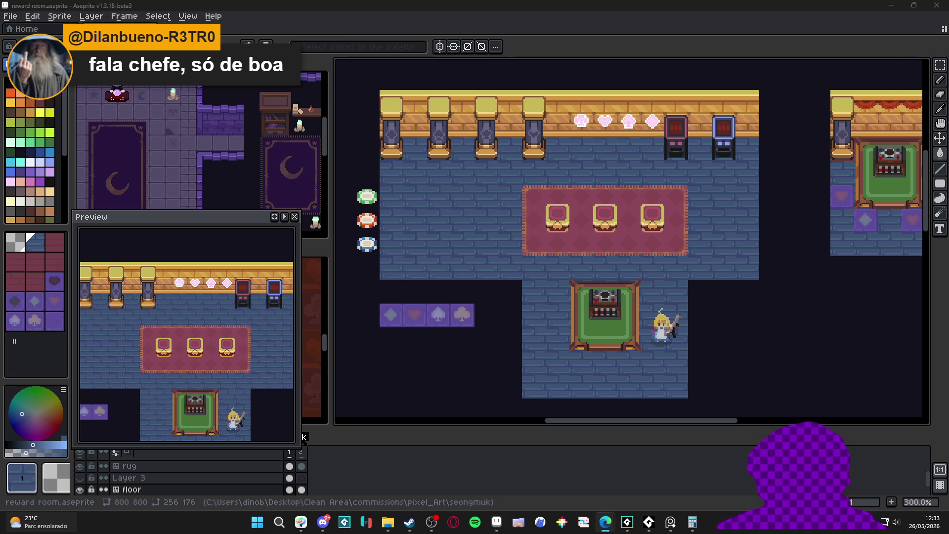
key(alt+Tab)
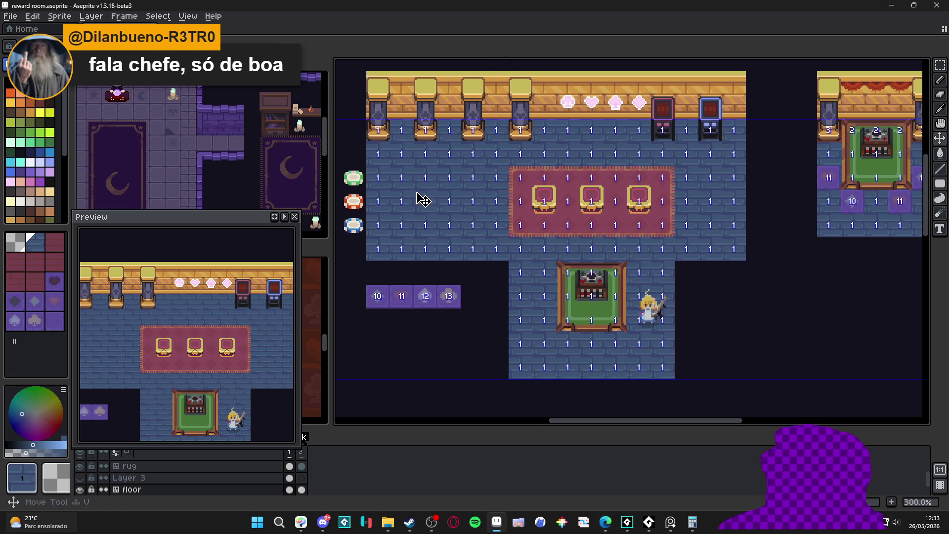
- On the wall_over layer, paint the pillar's top outline in the cap's yellow-green
scroll(408, 112, up, 4)
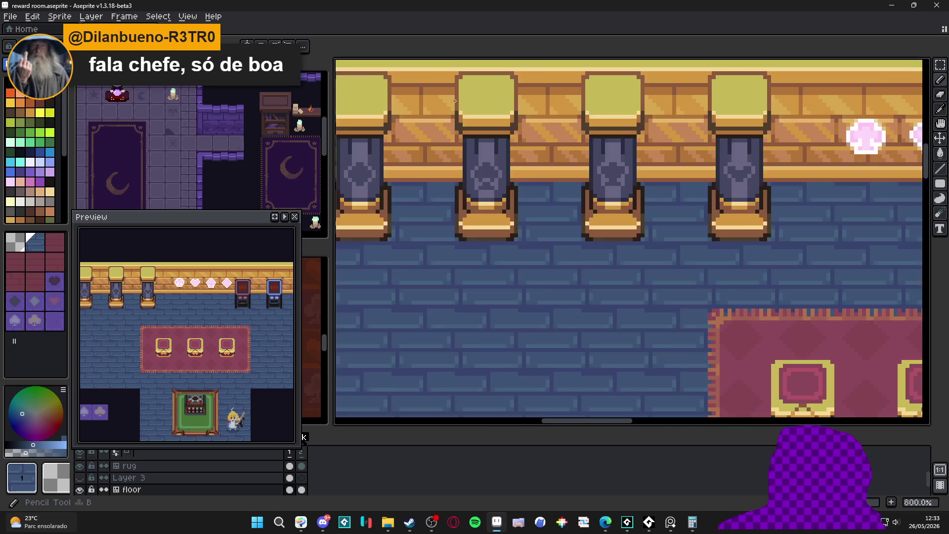
scroll(454, 101, up, 3)
alt+click(438, 159)
scroll(450, 142, up, 1)
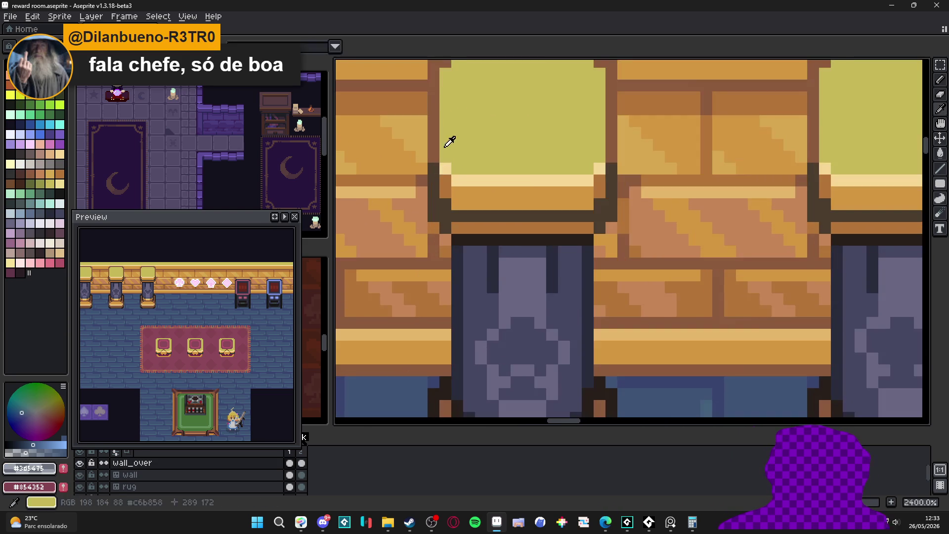
alt+click(450, 142)
scroll(447, 145, down, 3)
scroll(435, 158, up, 1)
drag(432, 163, 441, 94)
shift+click(534, 87)
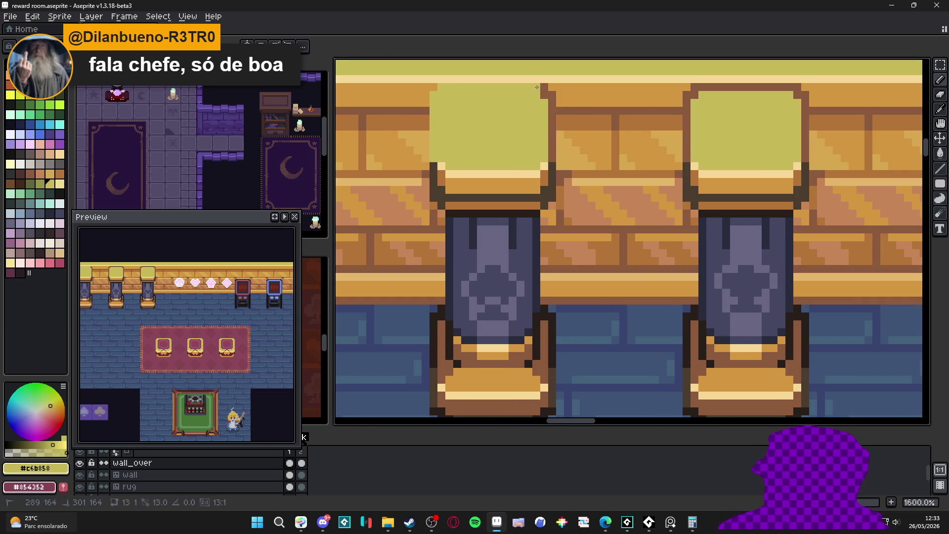
key(ctrl+z)
scroll(534, 88, down, 4)
scroll(544, 167, up, 4)
shift+click(545, 166)
mouse_move(544, 166)
mouse_down()
mouse_move(557, 173)
mouse_move(554, 237)
mouse_up()
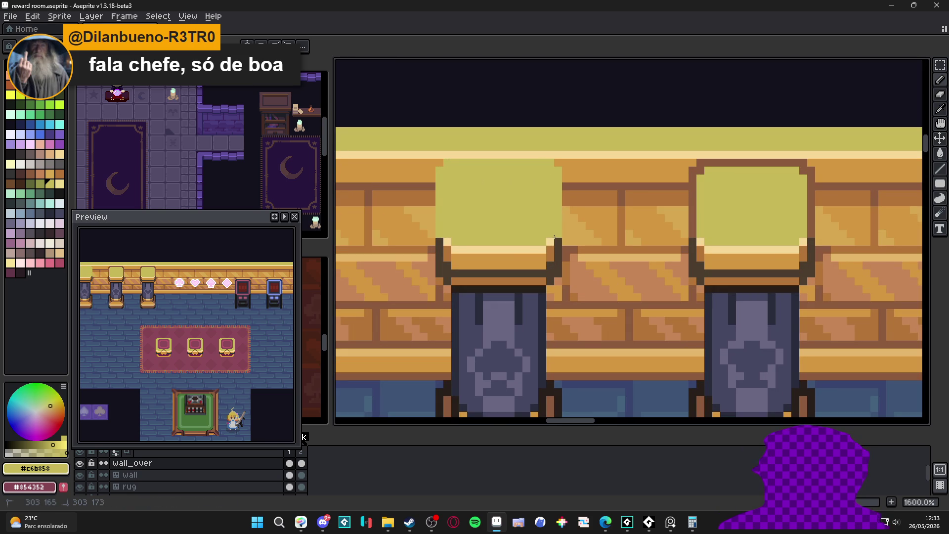
- Sample the orange-brown wall, brown pillar edge and dark outline colours
alt+click(553, 243)
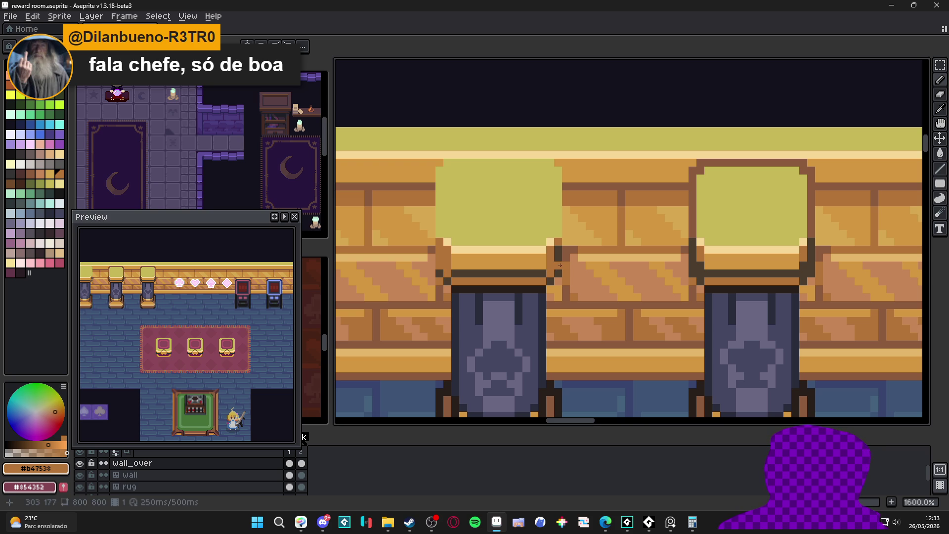
scroll(557, 250, down, 5)
scroll(544, 251, up, 8)
scroll(540, 251, down, 5)
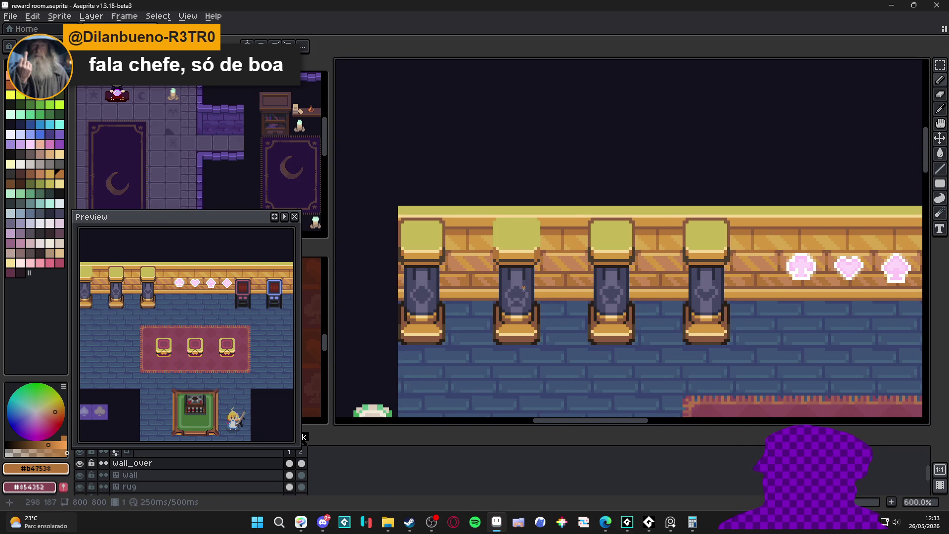
scroll(523, 288, down, 2)
scroll(518, 291, up, 3)
alt+click(531, 322)
key(m)
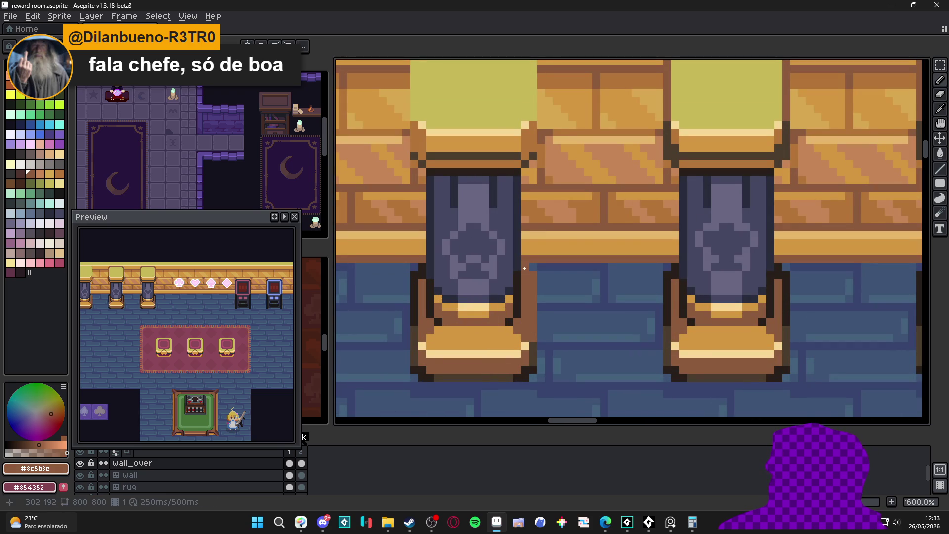
alt+click(415, 291)
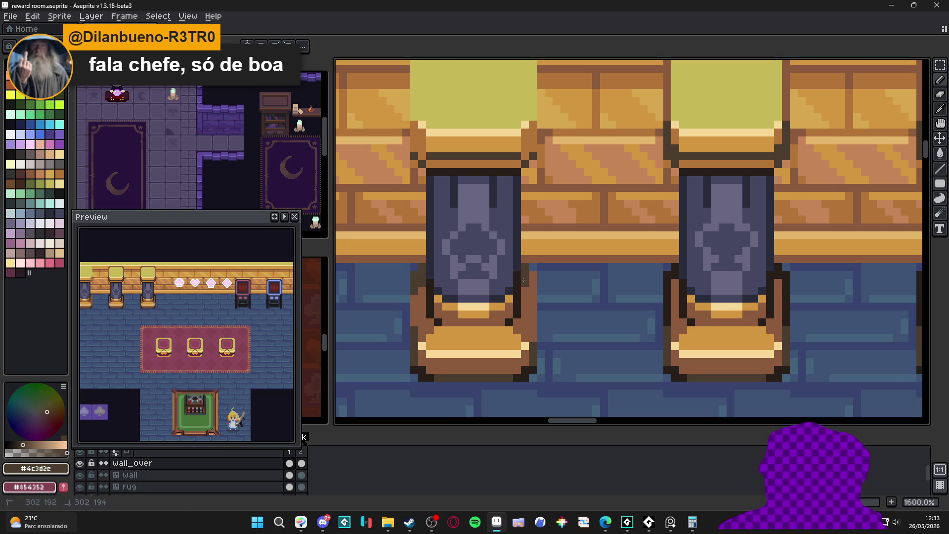
scroll(522, 279, down, 4)
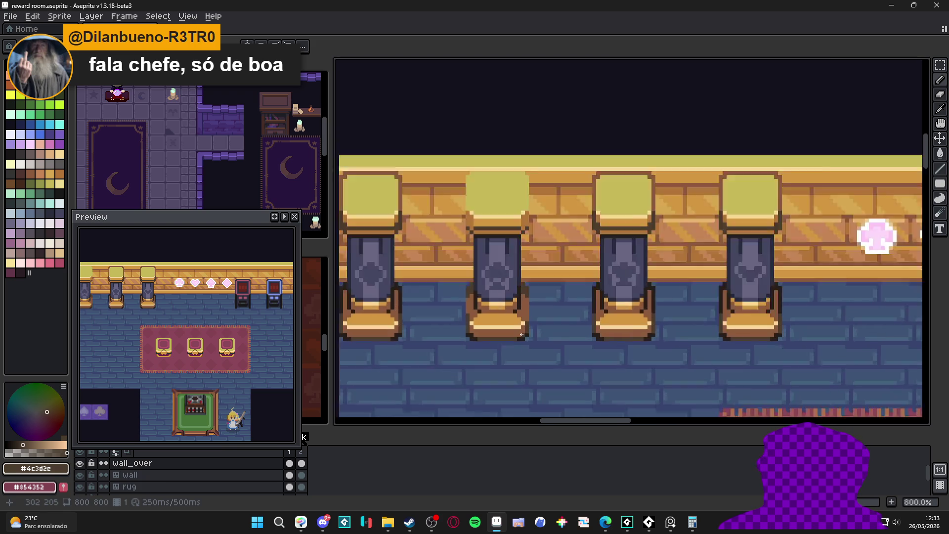
scroll(521, 334, up, 4)
alt+click(531, 326)
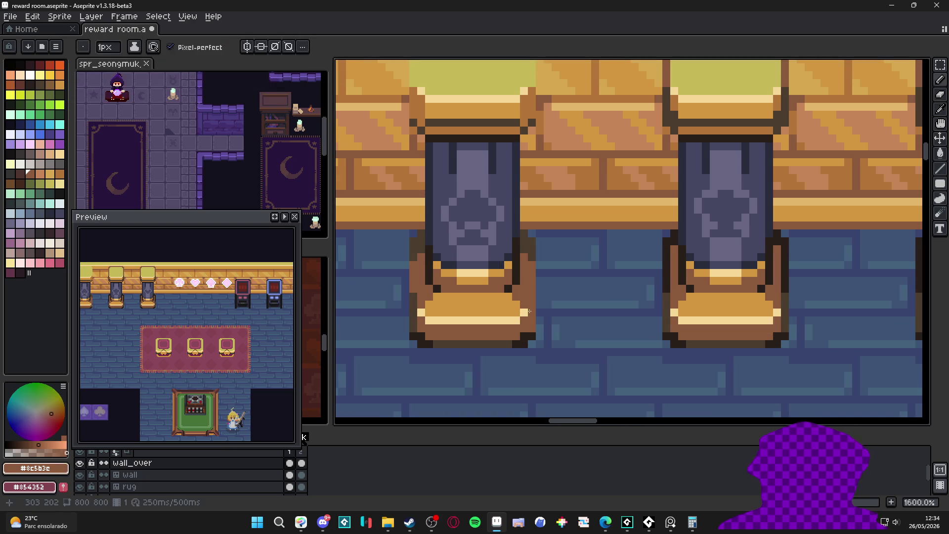
- Repaint the pillar base's bottom outline brown, with dark brown at its corner and right edge
alt+click(513, 313)
alt+click(426, 319)
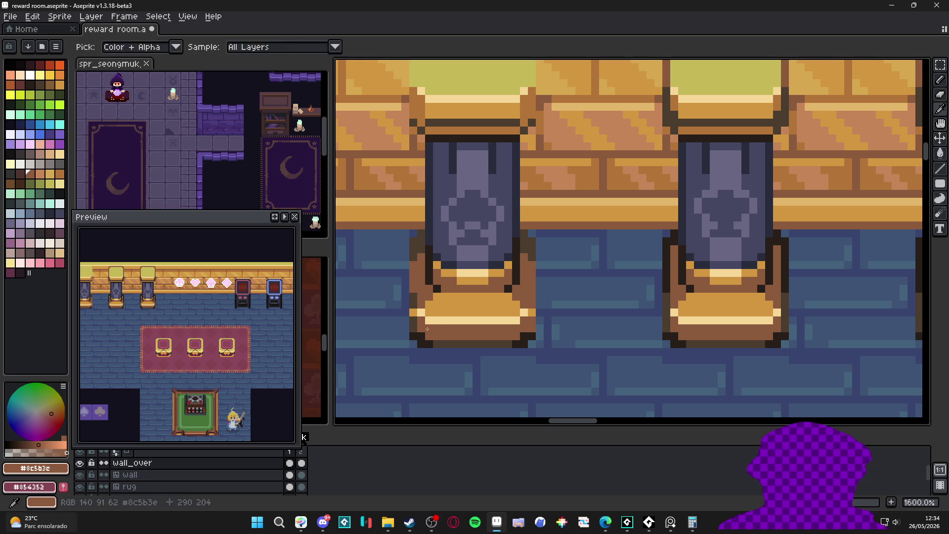
click(520, 337)
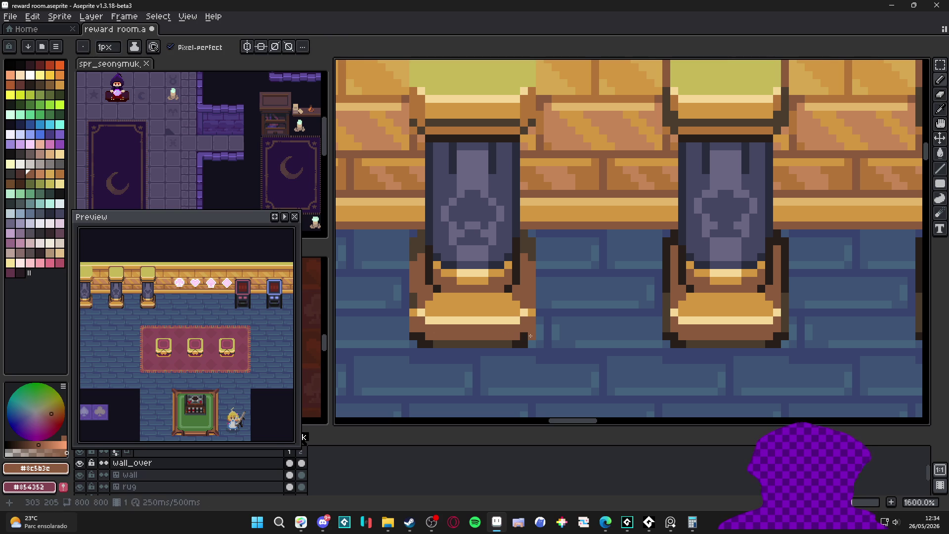
drag(526, 345, 418, 342)
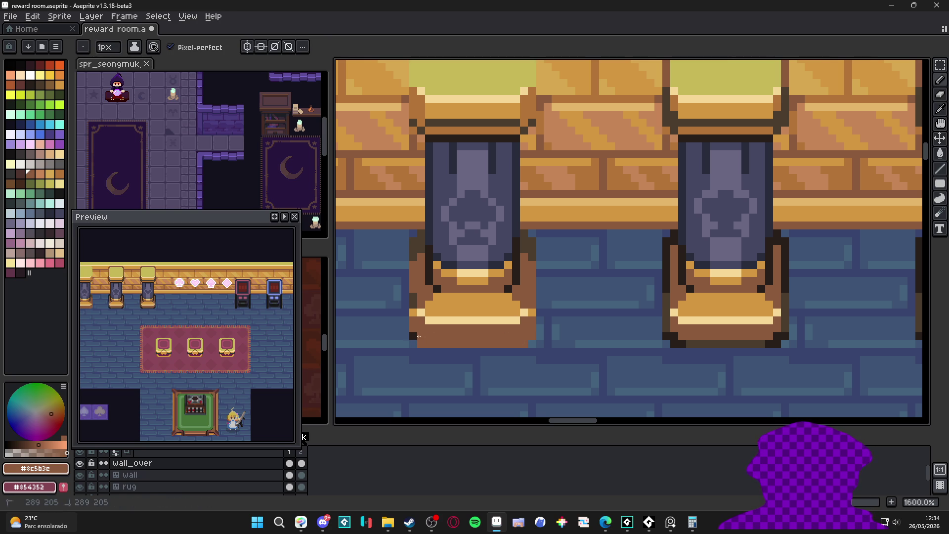
alt+click(422, 258)
click(414, 337)
drag(524, 344, 535, 324)
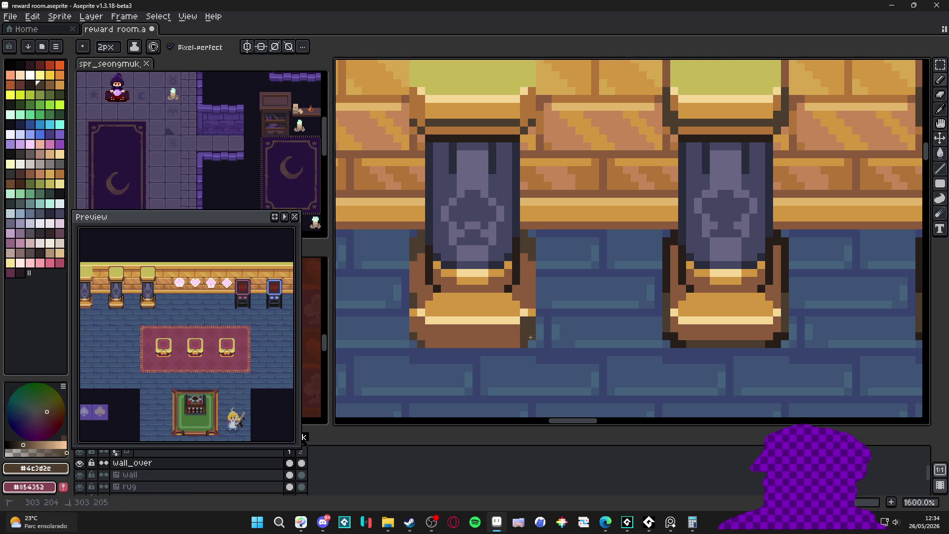
key(minus)
- Paint over the pillar's dark left and right columns in slate #464762
scroll(426, 335, down, 6)
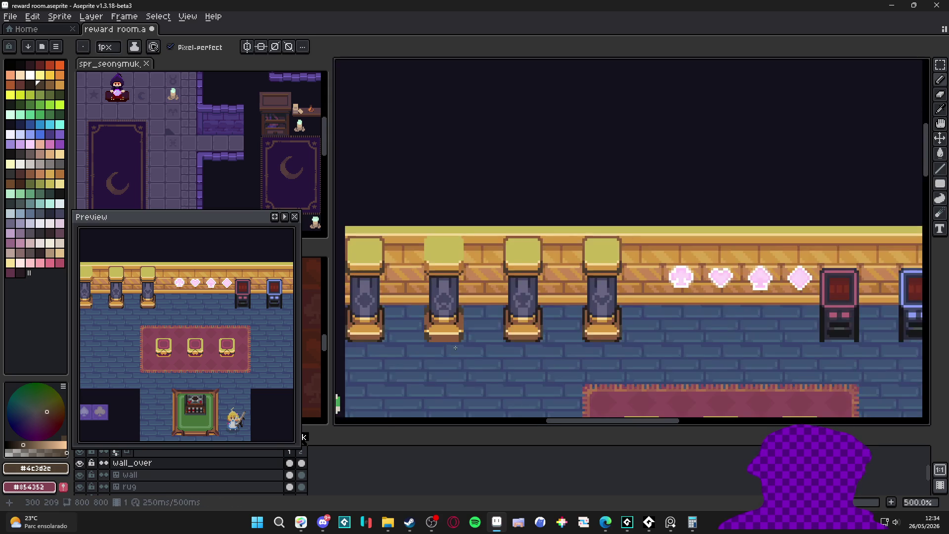
scroll(423, 292, up, 6)
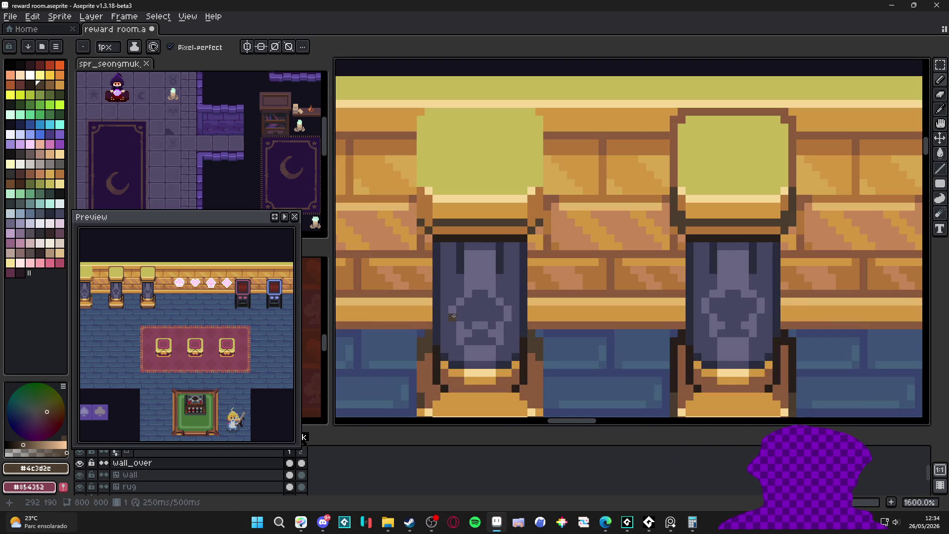
alt+click(450, 266)
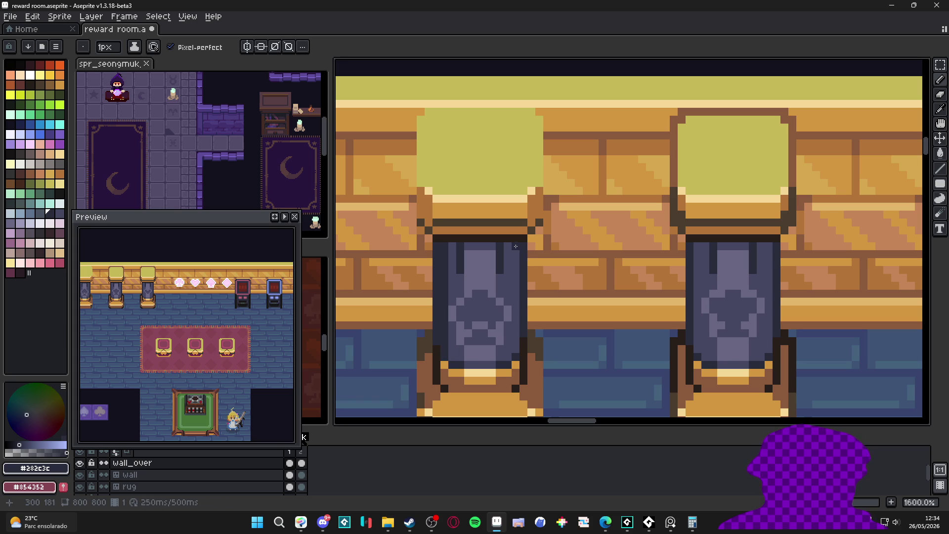
scroll(514, 344, down, 3)
scroll(514, 345, down, 2)
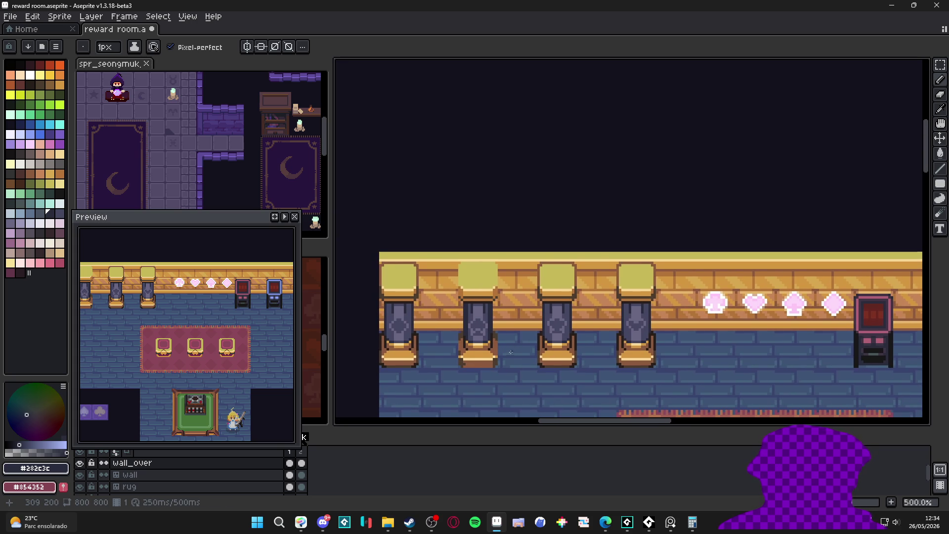
scroll(509, 340, down, 2)
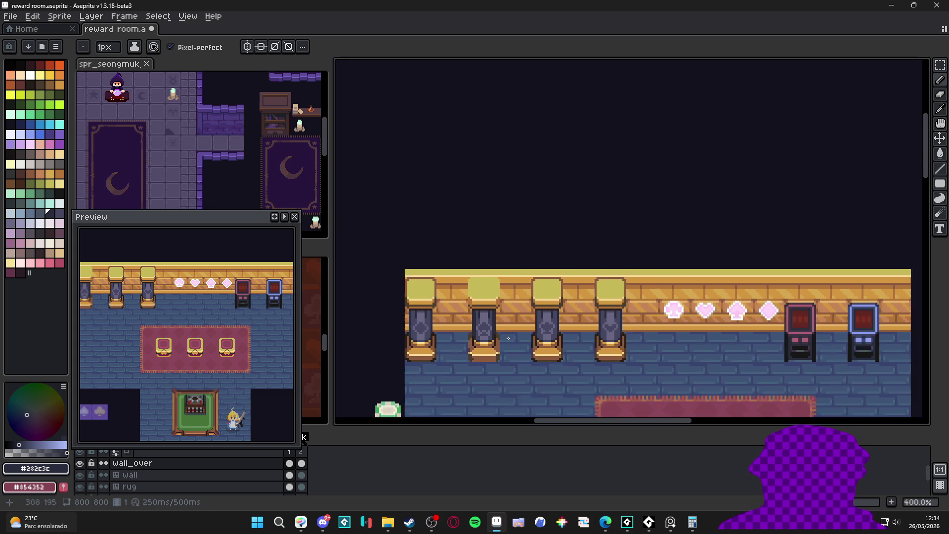
scroll(491, 338, up, 3)
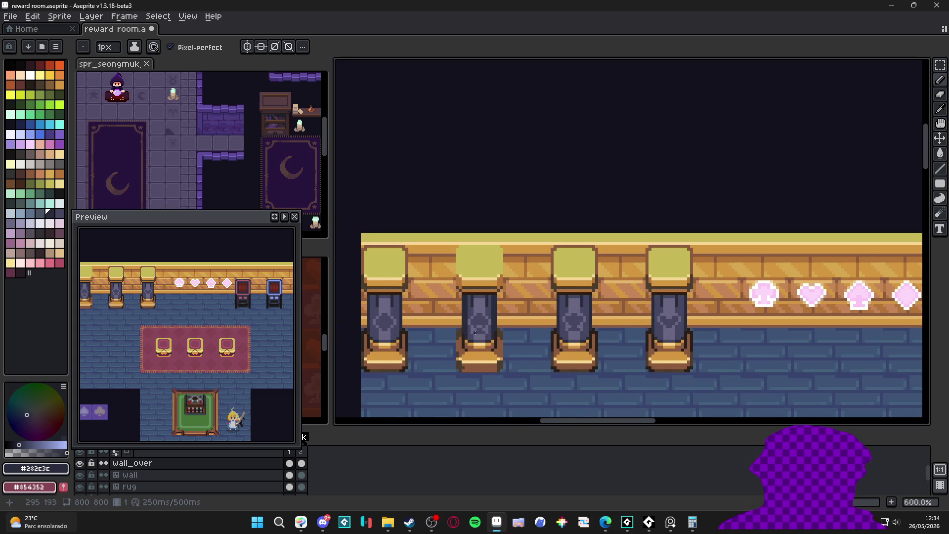
scroll(480, 335, up, 4)
alt+click(475, 319)
mouse_move(461, 345)
mouse_down()
mouse_move(459, 197)
mouse_move(470, 331)
mouse_up()
mouse_move(570, 237)
mouse_down()
mouse_move(577, 222)
mouse_move(577, 356)
mouse_up()
drag(589, 324, 583, 210)
click(587, 198)
scroll(575, 337, down, 4)
scroll(551, 289, up, 3)
scroll(552, 286, down, 3)
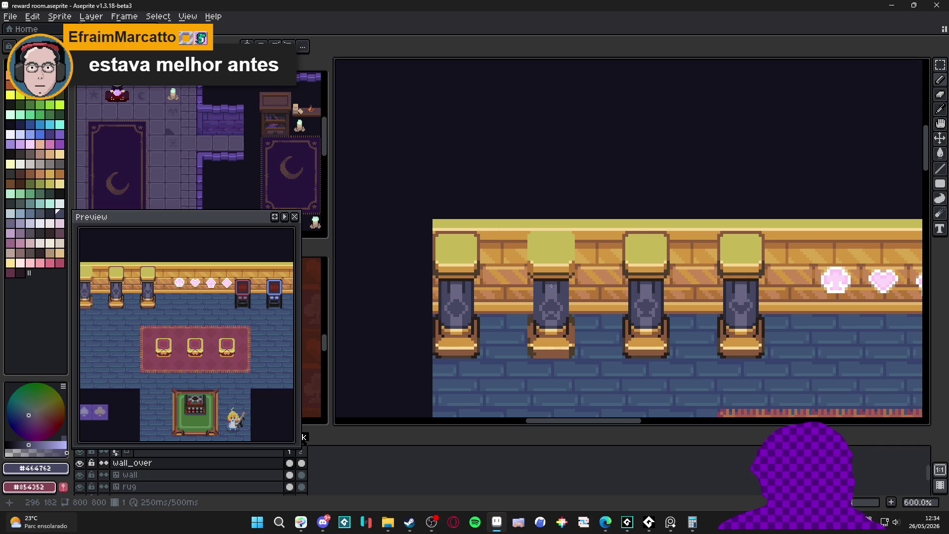
scroll(552, 286, down, 2)
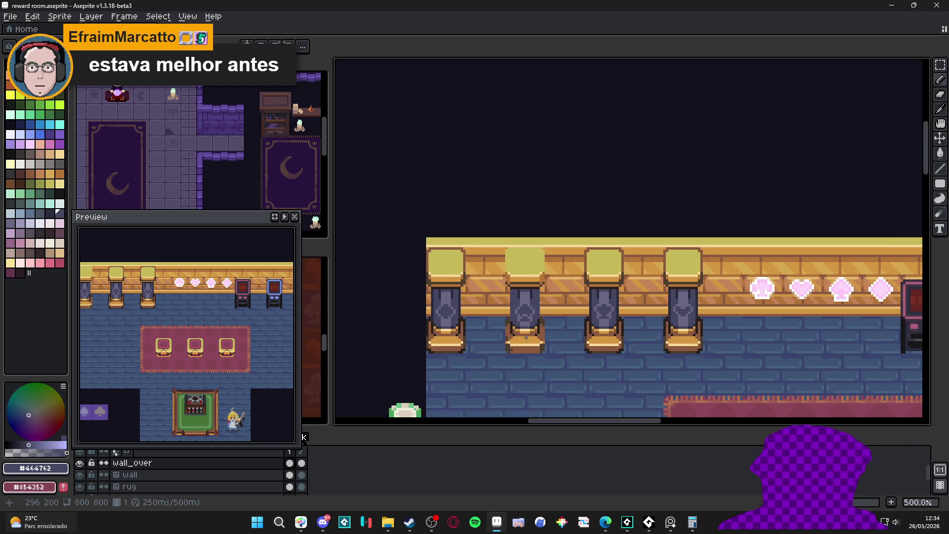
scroll(533, 329, down, 1)
scroll(507, 283, up, 2)
key(m)
scroll(485, 235, up, 2)
- Marquee-select the reworked pillar's cap and upper body
mouse_move(488, 206)
mouse_down()
mouse_move(654, 397)
mouse_move(576, 239)
mouse_move(489, 212)
mouse_move(475, 217)
mouse_up()
key(ctrl+z)
key(ctrl+z)
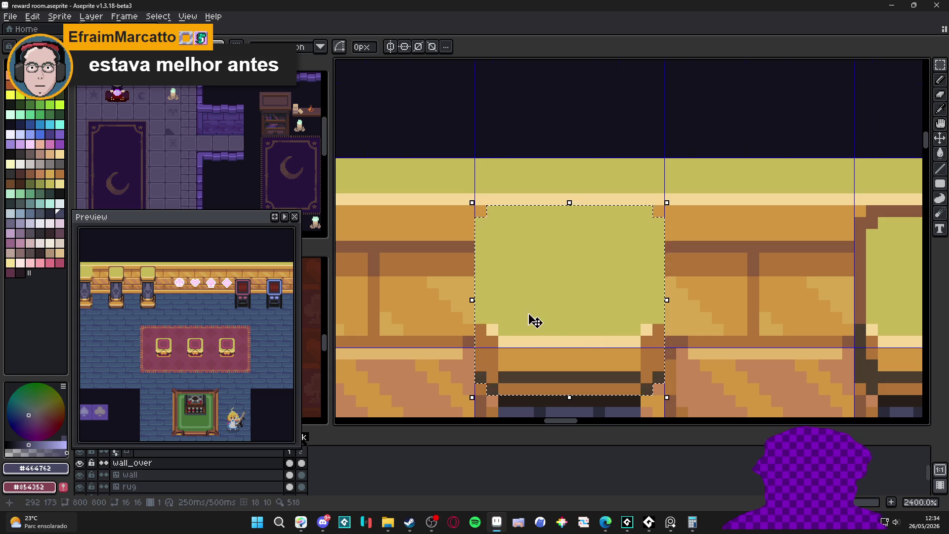
scroll(530, 313, down, 2)
scroll(508, 223, down, 3)
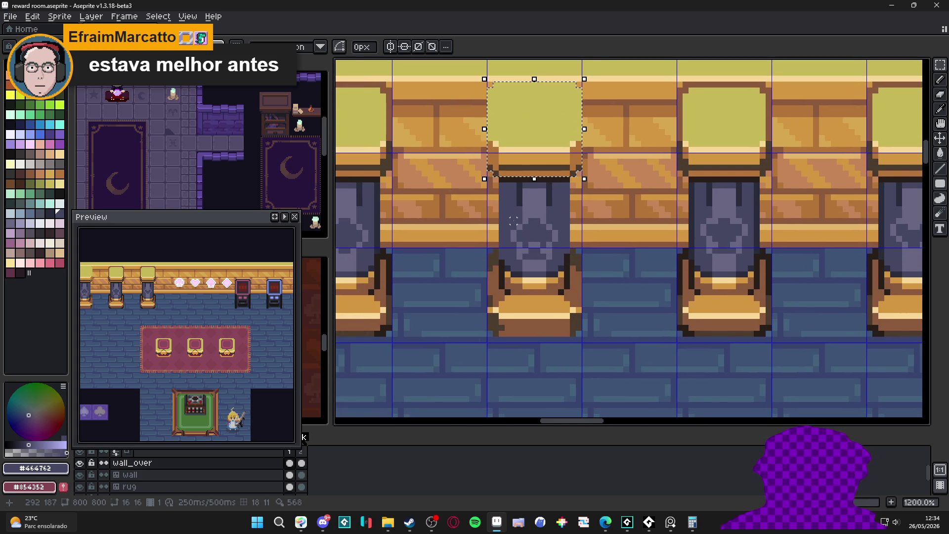
scroll(505, 190, up, 1)
drag(497, 176, 591, 197)
drag(586, 283, 588, 197)
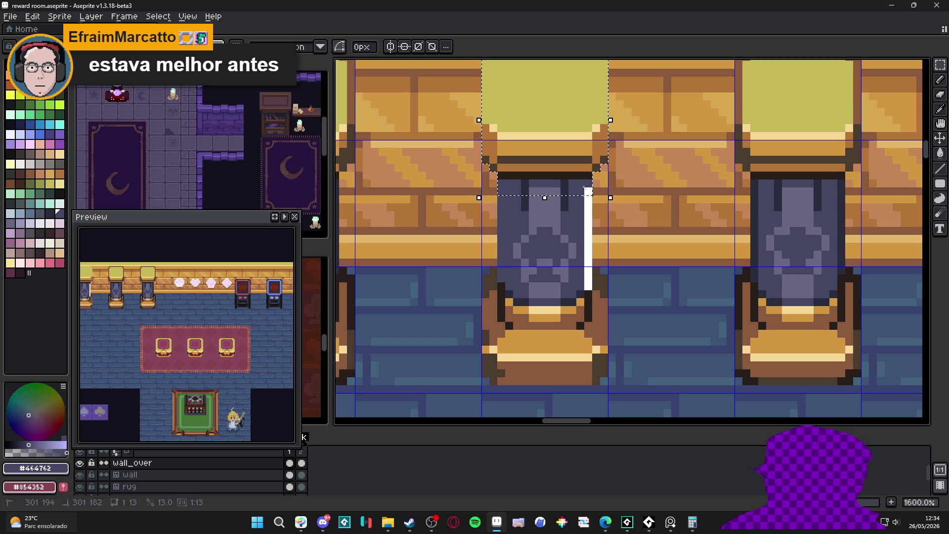
mouse_move(506, 200)
mouse_down()
mouse_move(507, 292)
mouse_move(493, 302)
mouse_move(513, 380)
mouse_move(521, 377)
mouse_up()
- Add the pillar base and its side strips to the selection, trimming the bottom row
mouse_move(605, 280)
mouse_down()
mouse_move(532, 375)
mouse_move(584, 358)
mouse_up()
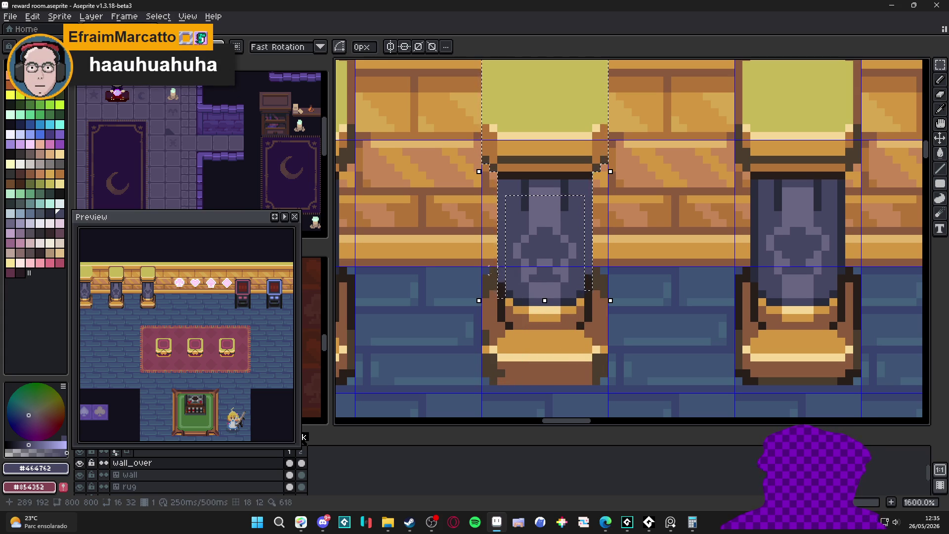
drag(494, 271, 493, 296)
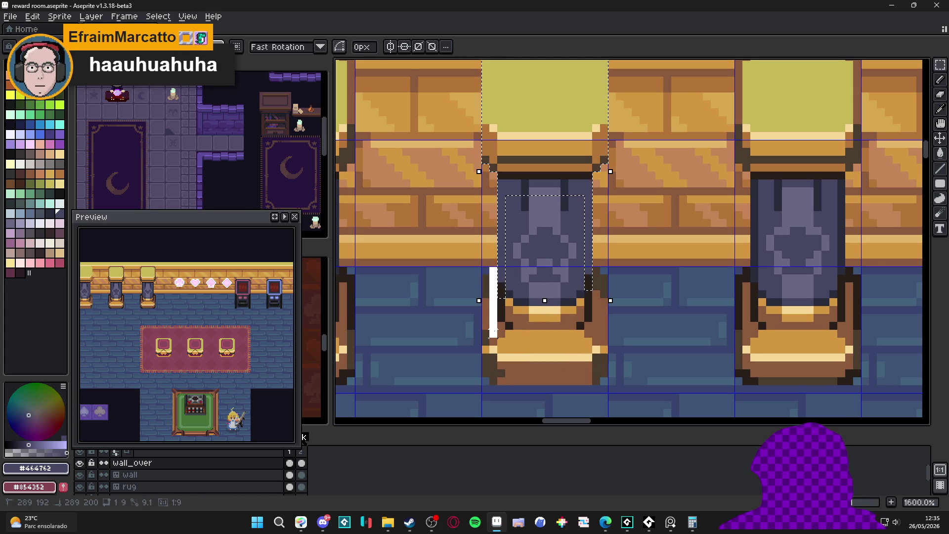
drag(493, 341, 498, 380)
drag(482, 274, 493, 381)
drag(601, 277, 604, 378)
drag(595, 270, 589, 385)
drag(510, 379, 585, 306)
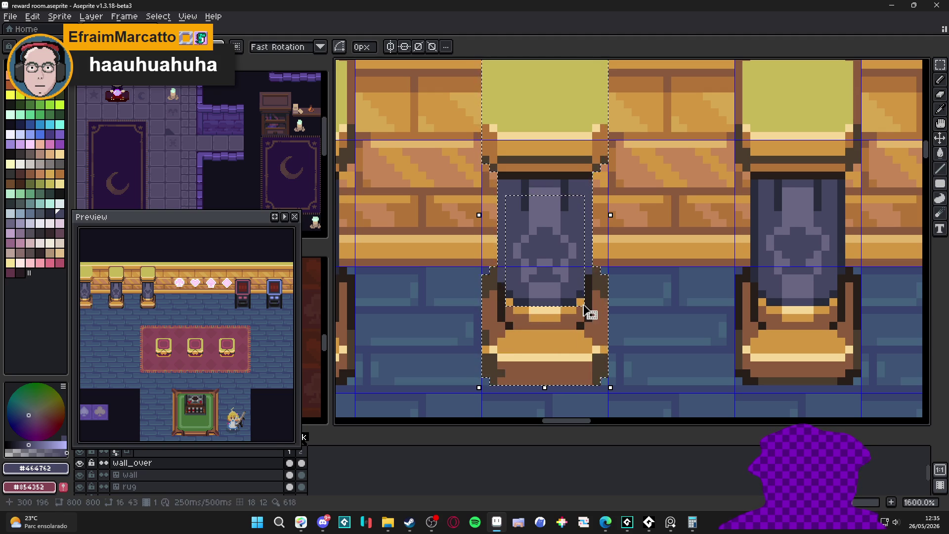
scroll(513, 303, up, 3)
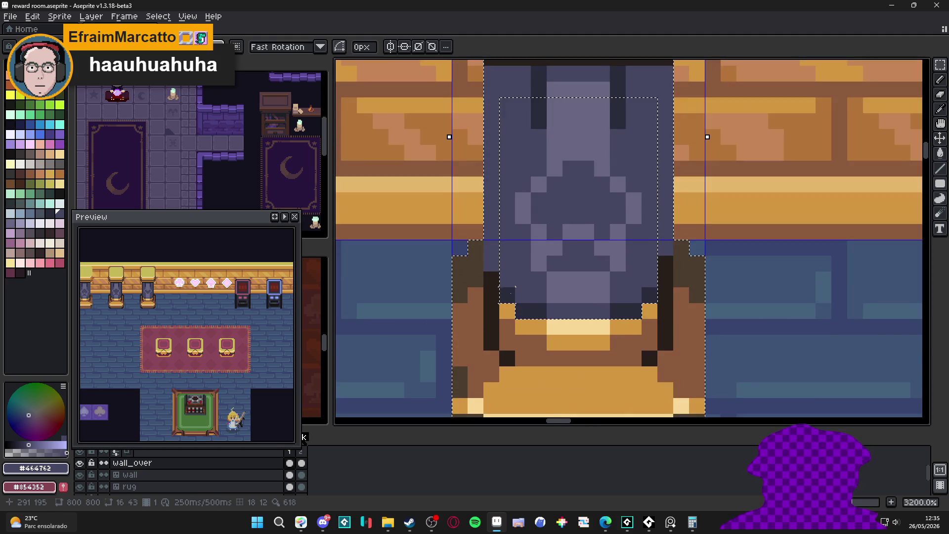
drag(519, 316, 626, 306)
scroll(626, 311, down, 2)
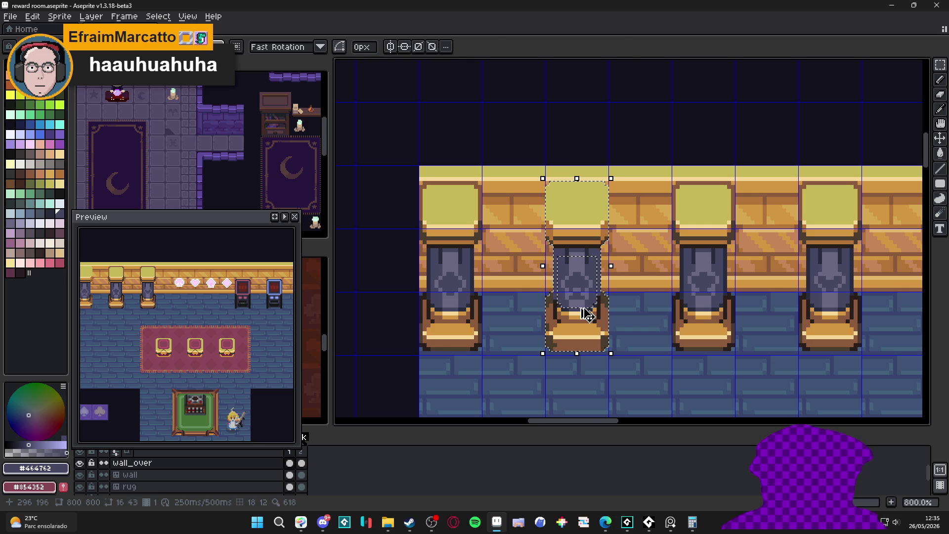
- Move the selected pillar onto the next pillar position and drop it there
click(587, 314)
key(shift+Left)
key(shift+Left)
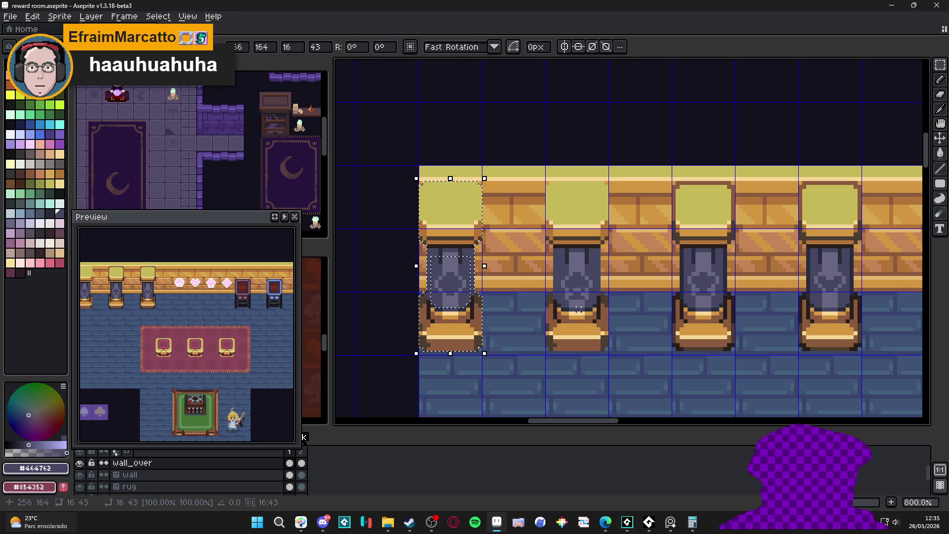
key(shift+Right)
key(shift+Right)
key(shift+Right)
key(shift+Right)
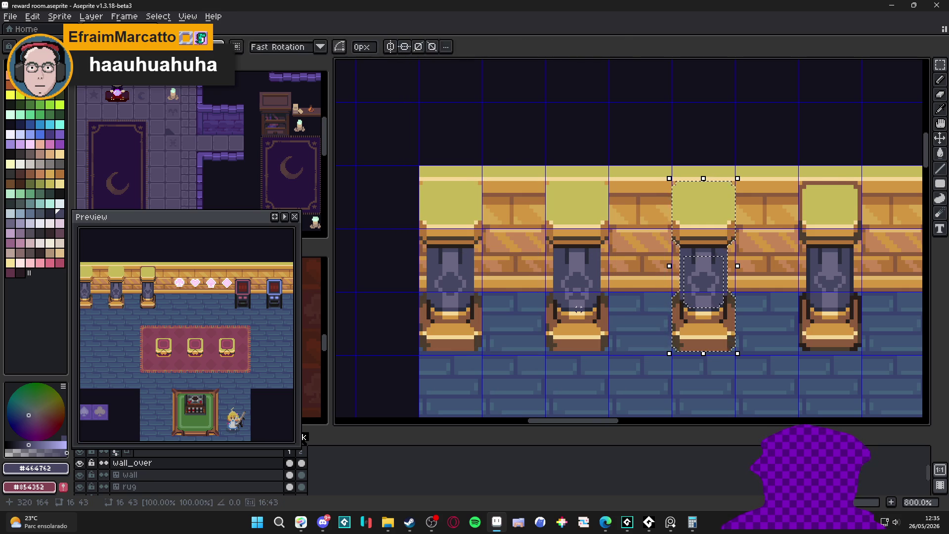
key(shift+Right)
key(shift+Right)
key(ctrl+d)
scroll(633, 299, down, 4)
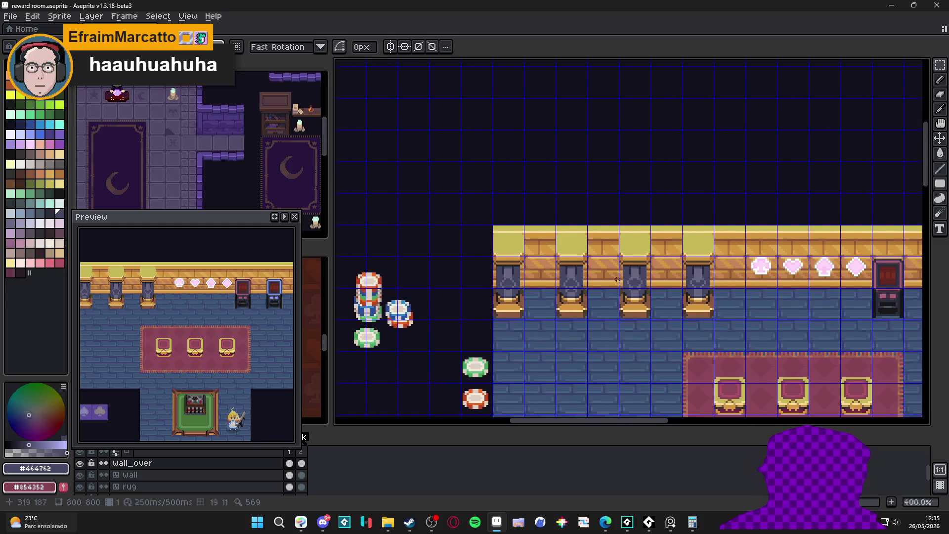
- Review the whole room, then save reward room.aseprite
drag(633, 298, 591, 256)
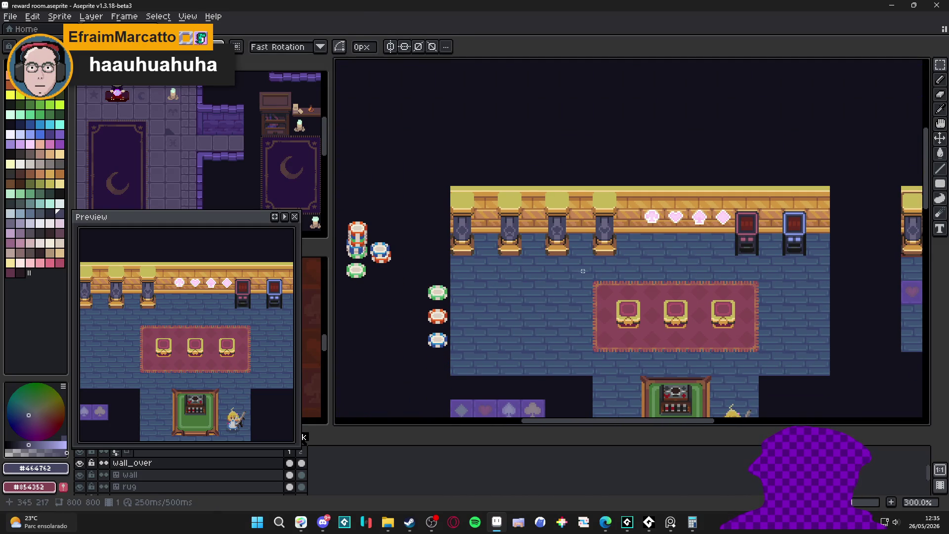
scroll(555, 242, down, 1)
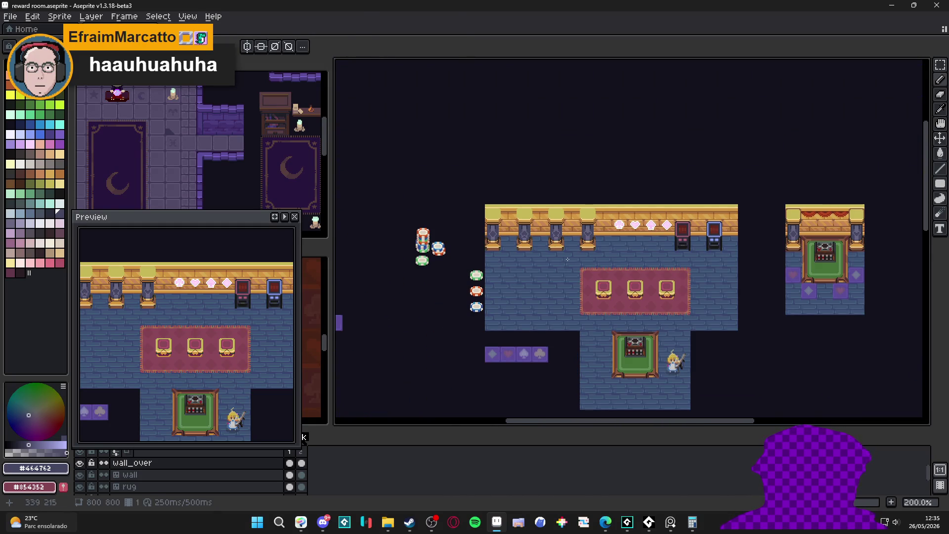
scroll(568, 259, up, 1)
scroll(579, 247, down, 3)
scroll(578, 247, right, 4)
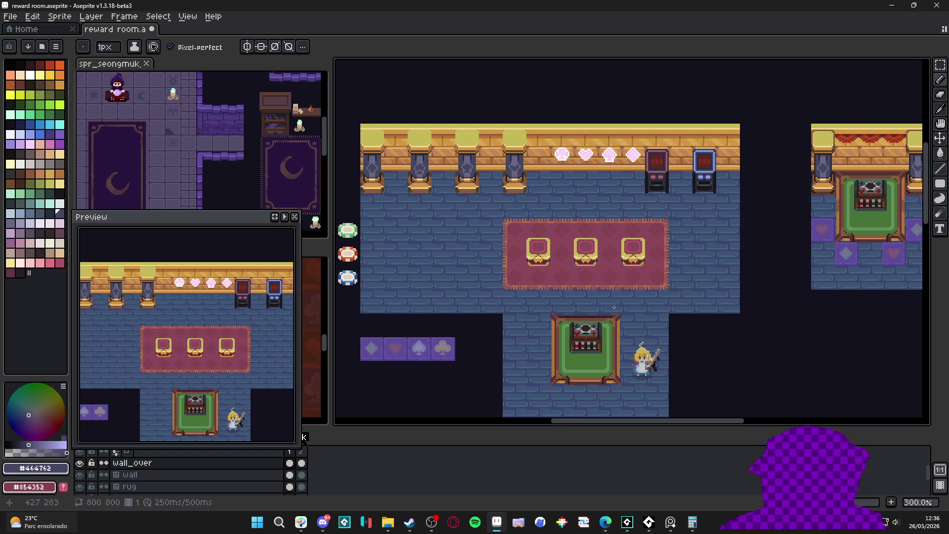
scroll(543, 296, right, 1)
key(ctrl+s)
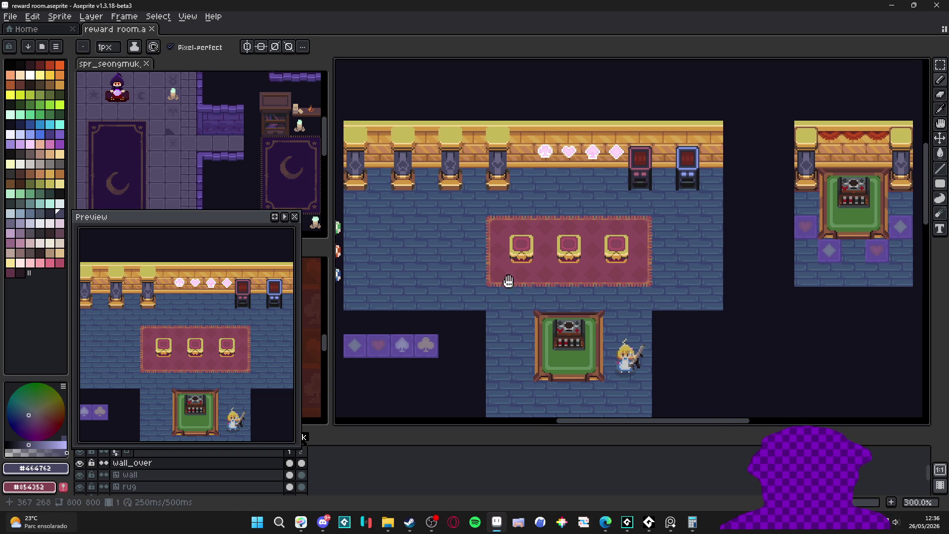
scroll(451, 144, up, 6)
scroll(451, 144, up, 1)
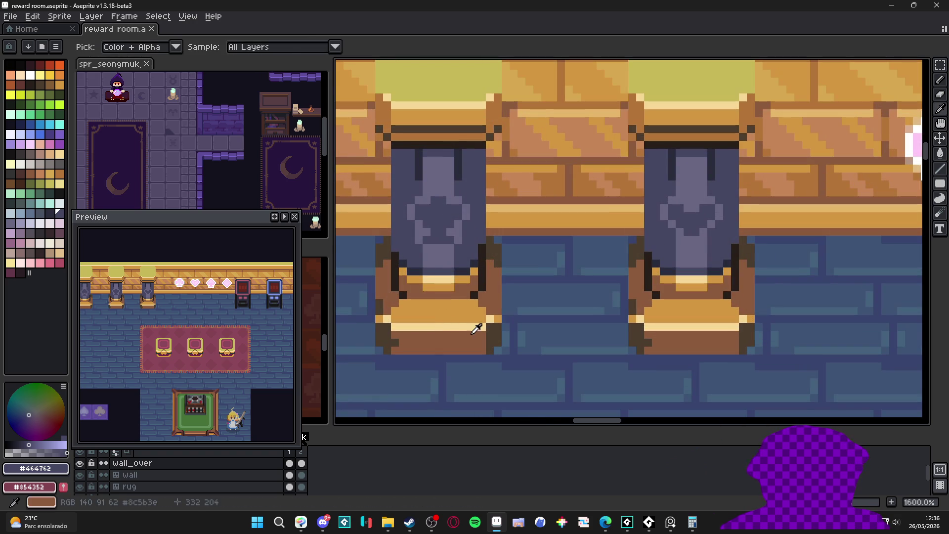
- Sample several browns from the pillar: the base, the orange-brown top edge and the dark outline
alt+click(475, 326)
alt+click(394, 341)
click(393, 341)
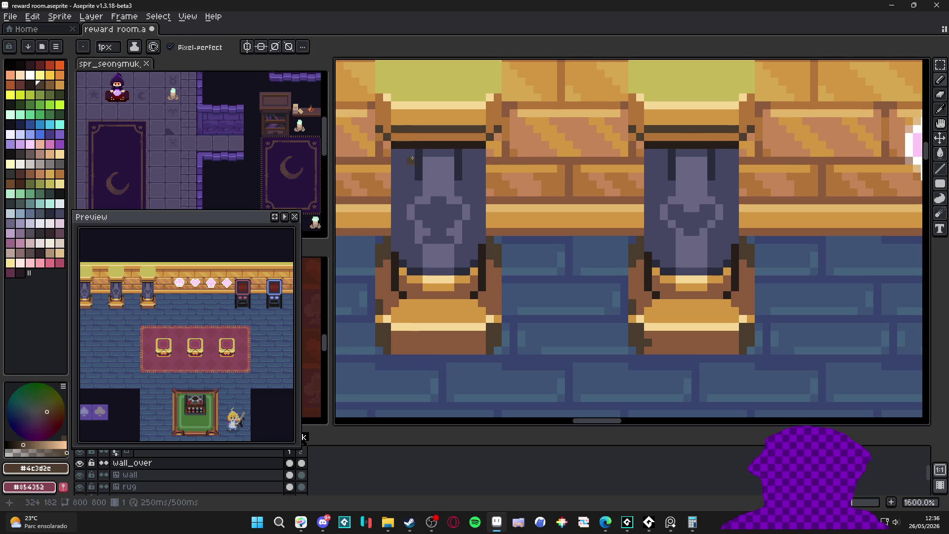
alt+click(497, 108)
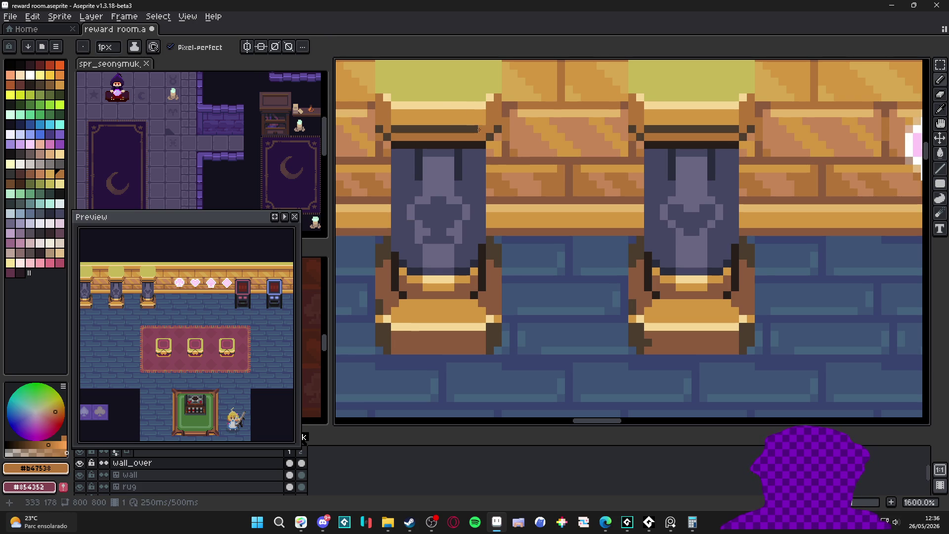
alt+click(480, 132)
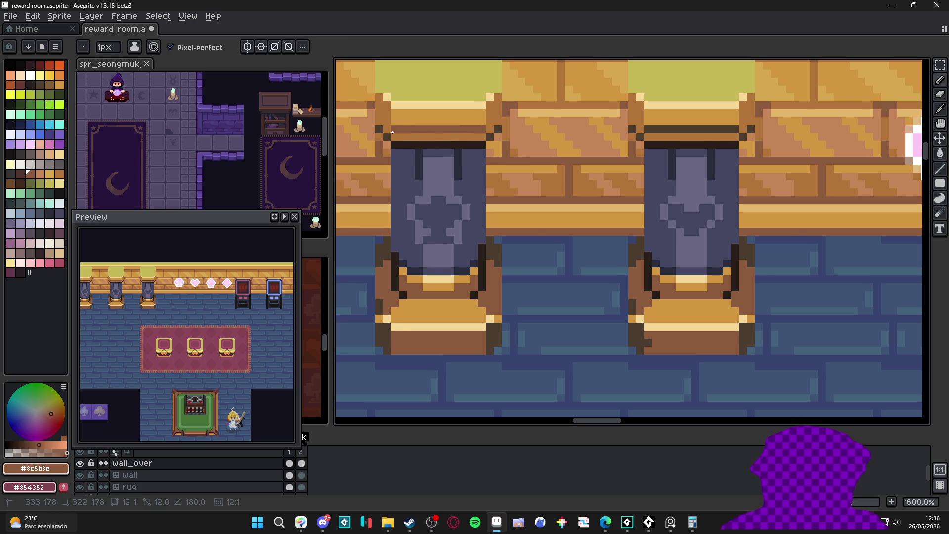
scroll(421, 199, down, 5)
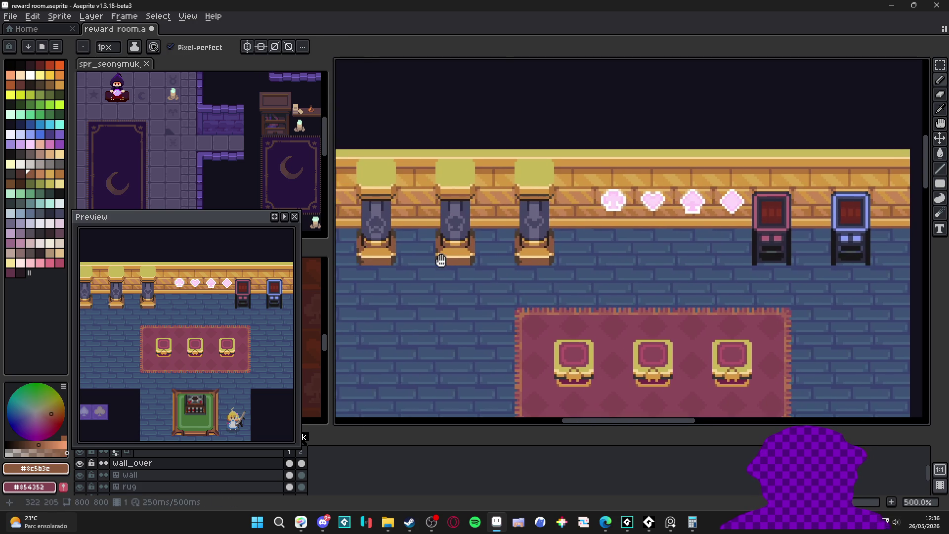
scroll(477, 246, up, 5)
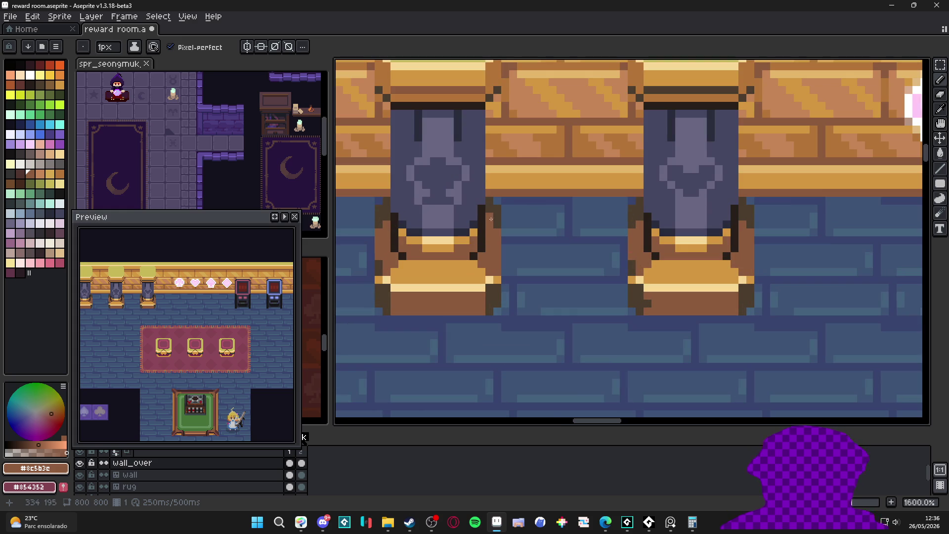
alt+click(488, 233)
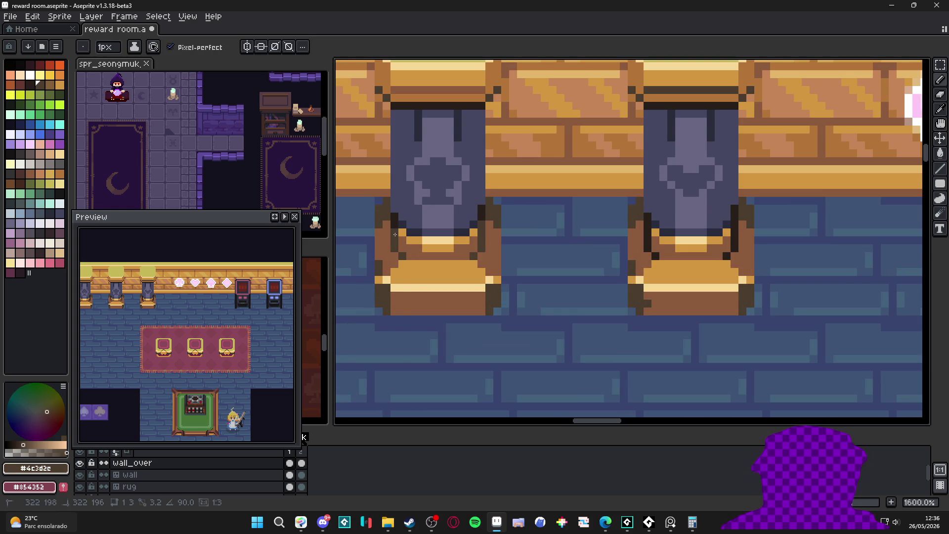
- Bring the wall into view and sample the olive-yellow #c5b53c from the pillar caps
scroll(396, 249, down, 6)
mouse_move(393, 251)
mouse_down()
mouse_move(412, 275)
mouse_move(470, 292)
mouse_up()
scroll(523, 273, up, 7)
scroll(523, 272, down, 6)
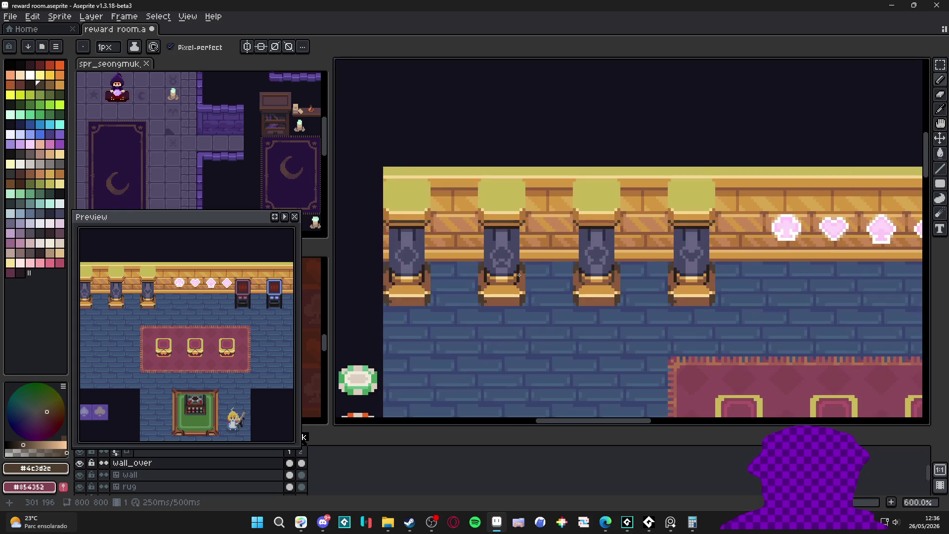
scroll(552, 248, up, 2)
alt+click(603, 218)
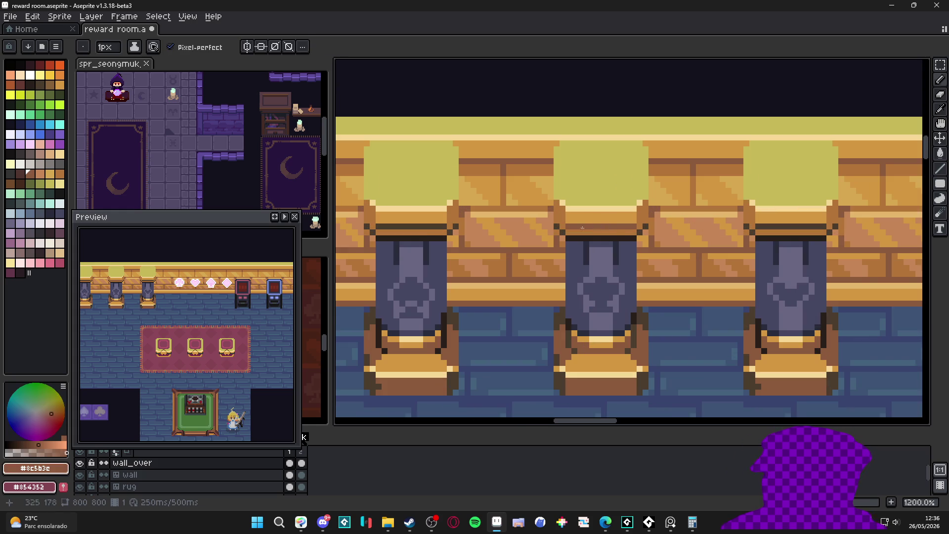
- Zoom and pan to inspect the pillar tops, then view the whole room
scroll(603, 218, down, 4)
scroll(479, 245, up, 3)
scroll(479, 246, up, 3)
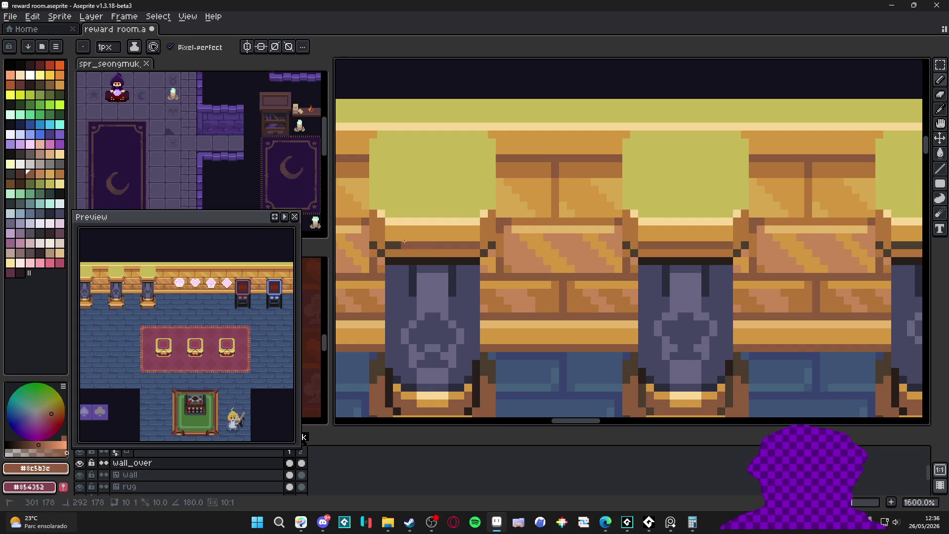
mouse_move(376, 240)
mouse_down()
mouse_move(659, 267)
mouse_move(686, 261)
mouse_up()
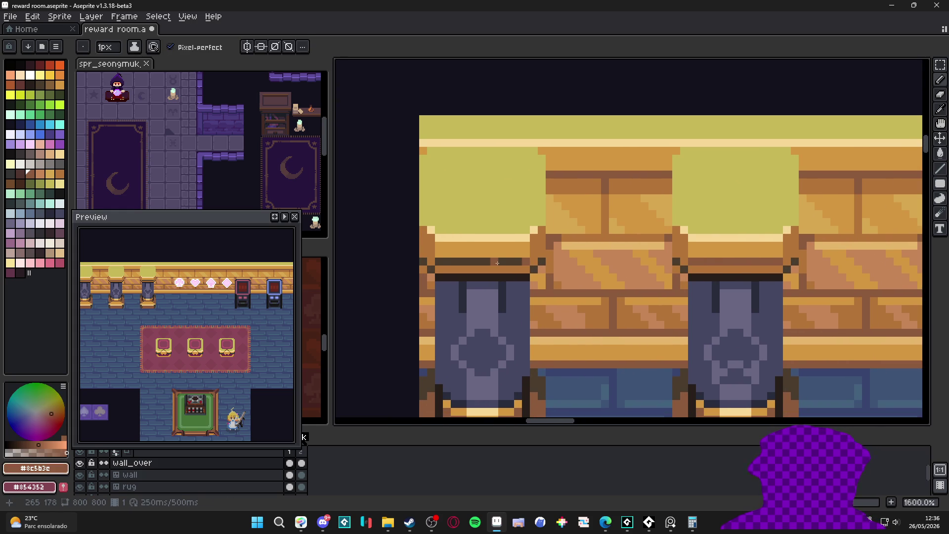
scroll(437, 265, down, 4)
scroll(564, 294, up, 6)
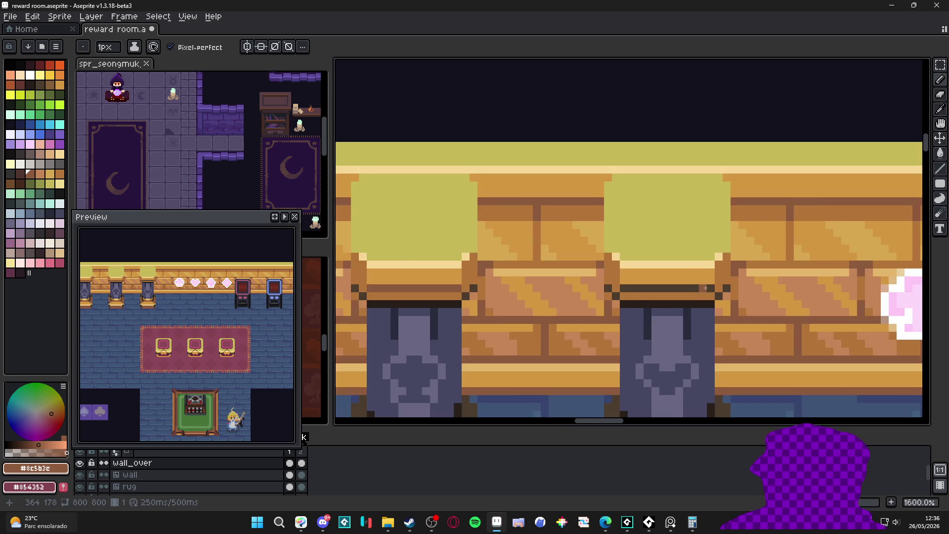
scroll(583, 289, down, 5)
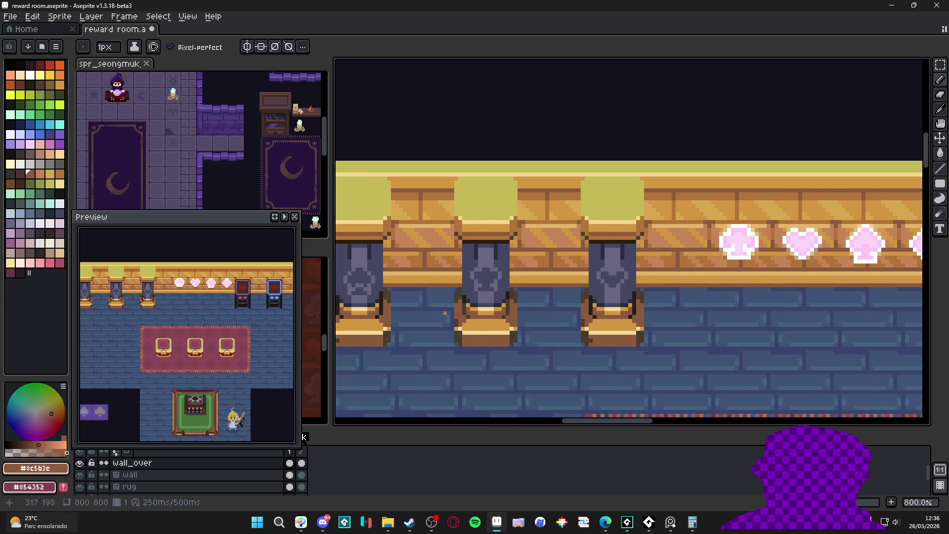
drag(587, 304, 498, 205)
scroll(546, 229, down, 1)
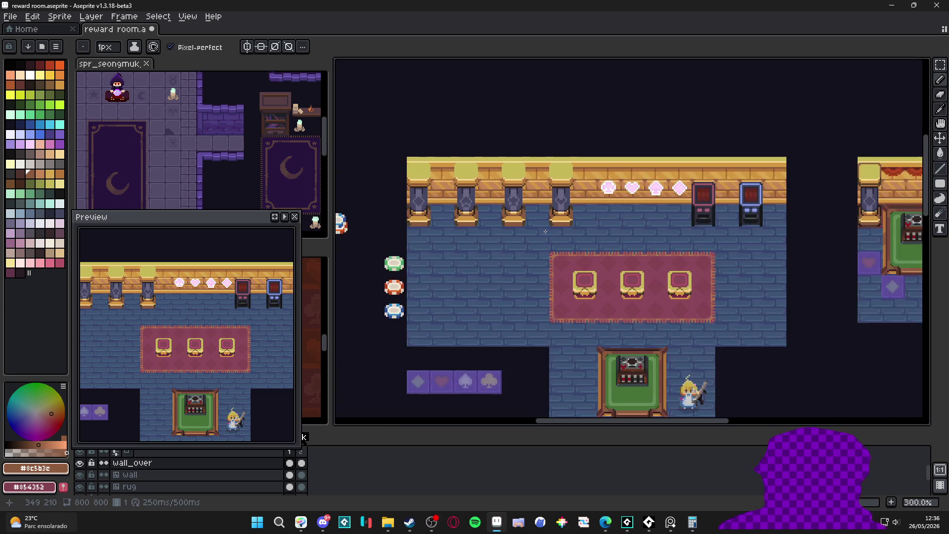
- Zoom onto the floor and sample the slate-blue brick colour #3d5475
scroll(532, 232, down, 1)
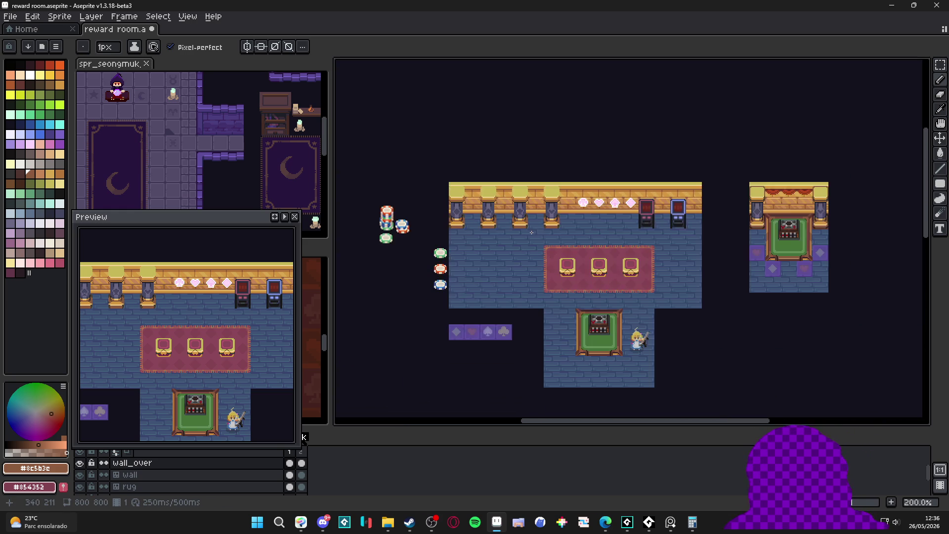
scroll(529, 233, up, 1)
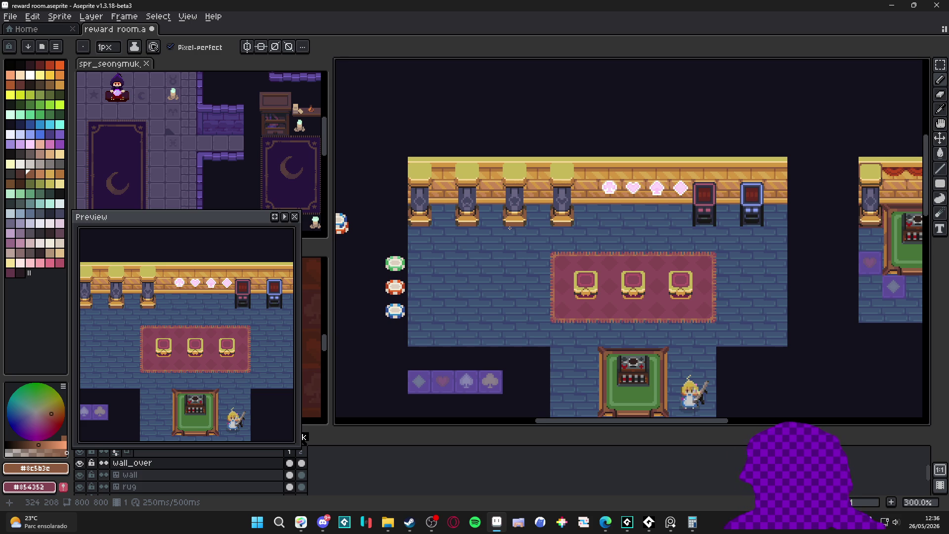
scroll(509, 228, up, 9)
alt+click(469, 319)
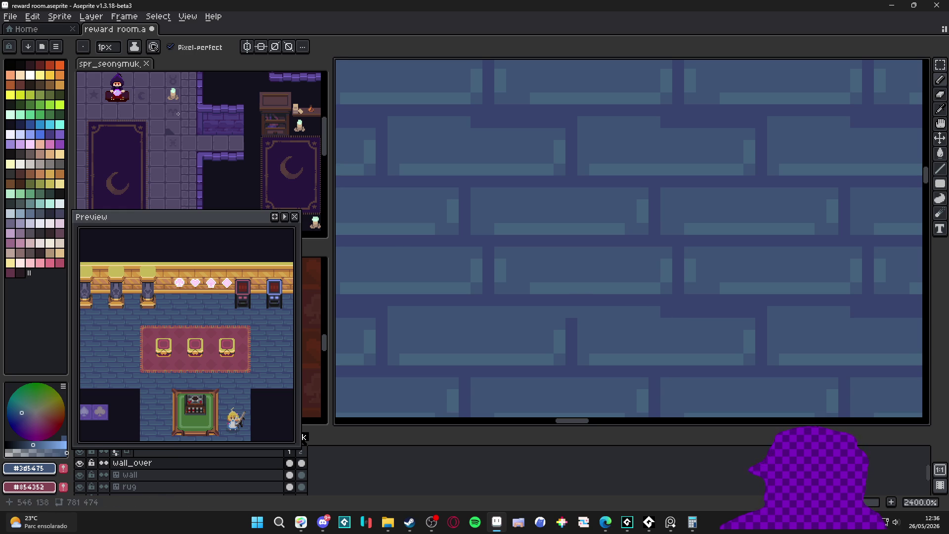
- Pick the floor tilemap layer, then the wall_over layer, by clicking the canvas with the Move tool
key(v)
click(492, 330)
key(b)
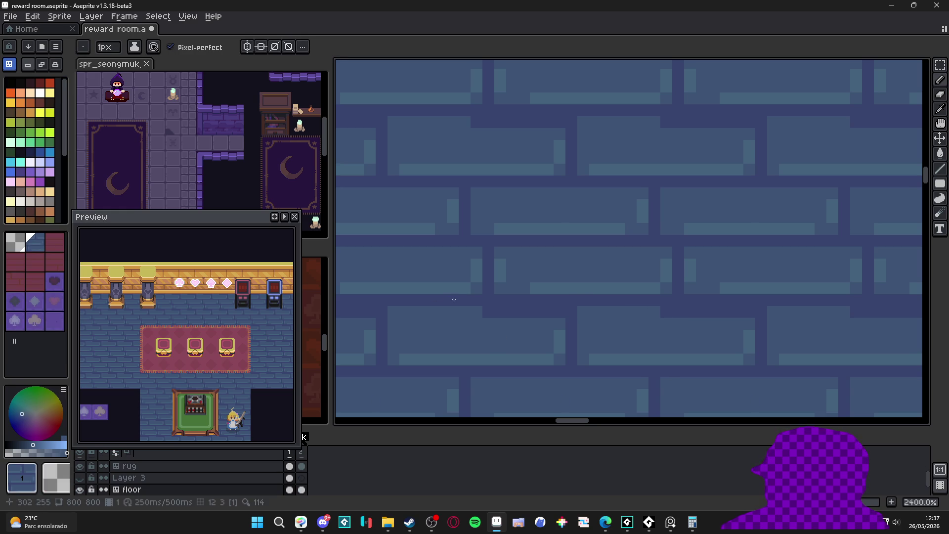
key(v)
ctrl+click(480, 319)
key(b)
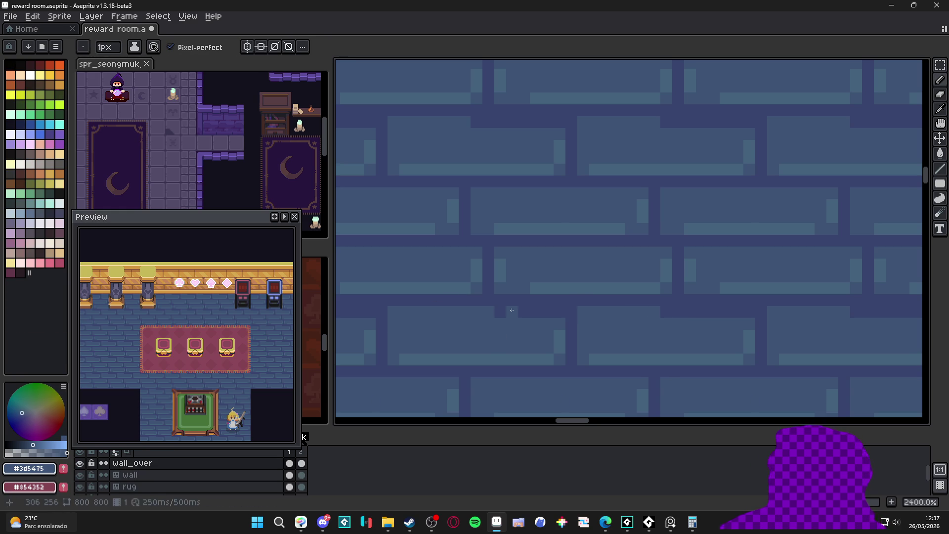
- Paint over a few mortar pixels in mid-blue, then undo the stray pencil strokes
drag(576, 319, 575, 351)
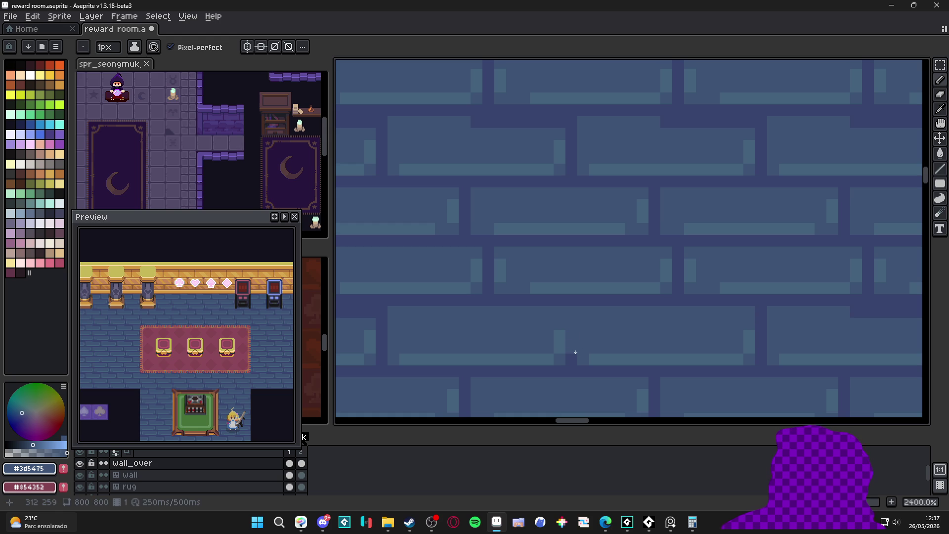
drag(761, 311, 761, 347)
click(749, 347)
scroll(643, 329, down, 5)
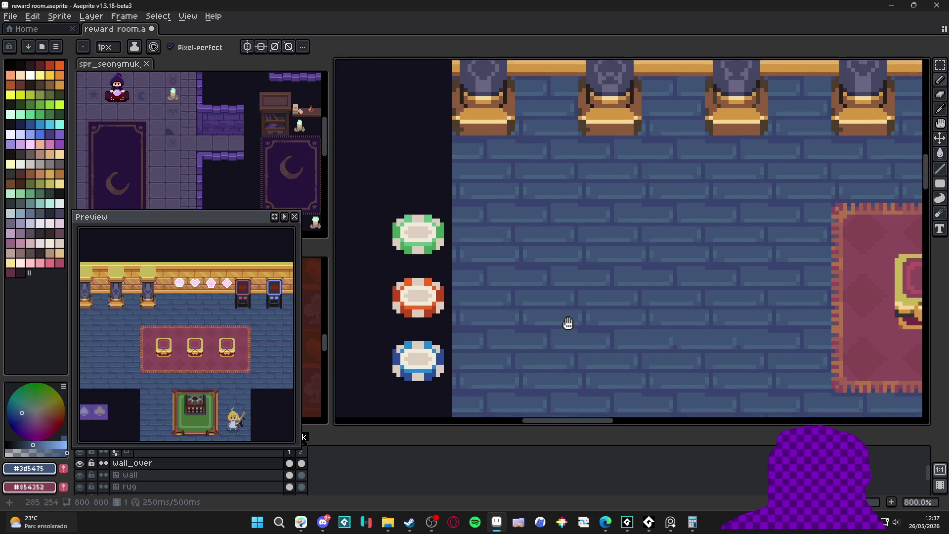
drag(568, 324, 571, 309)
scroll(571, 309, down, 1)
key(ctrl+z)
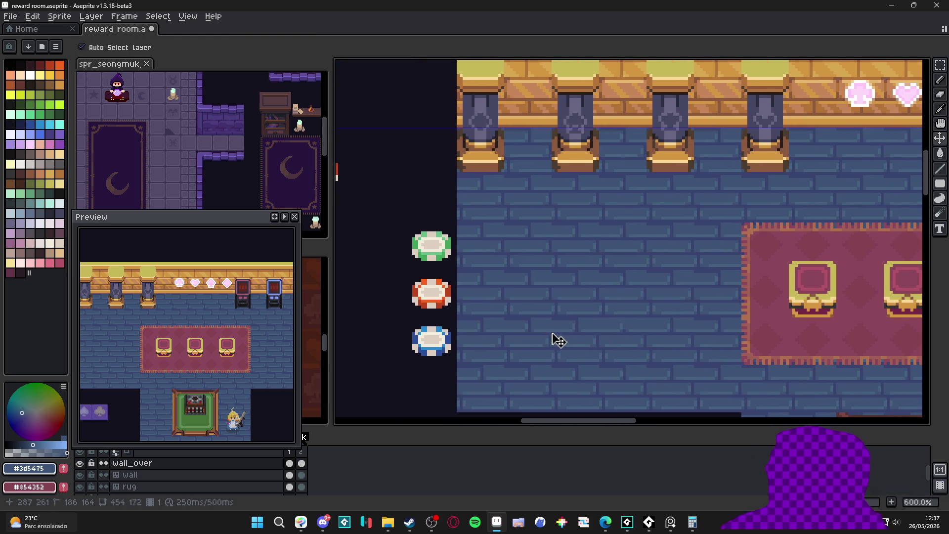
key(ctrl+z)
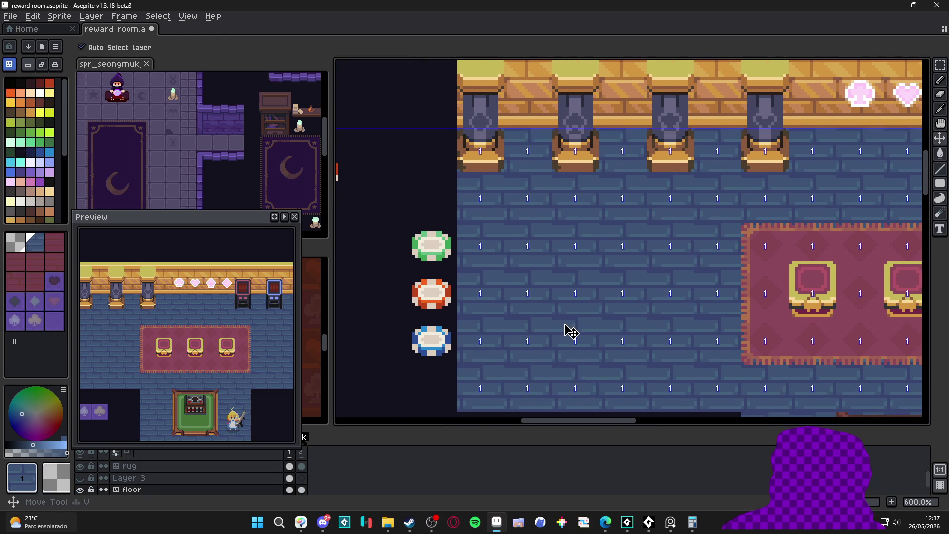
scroll(566, 326, up, 3)
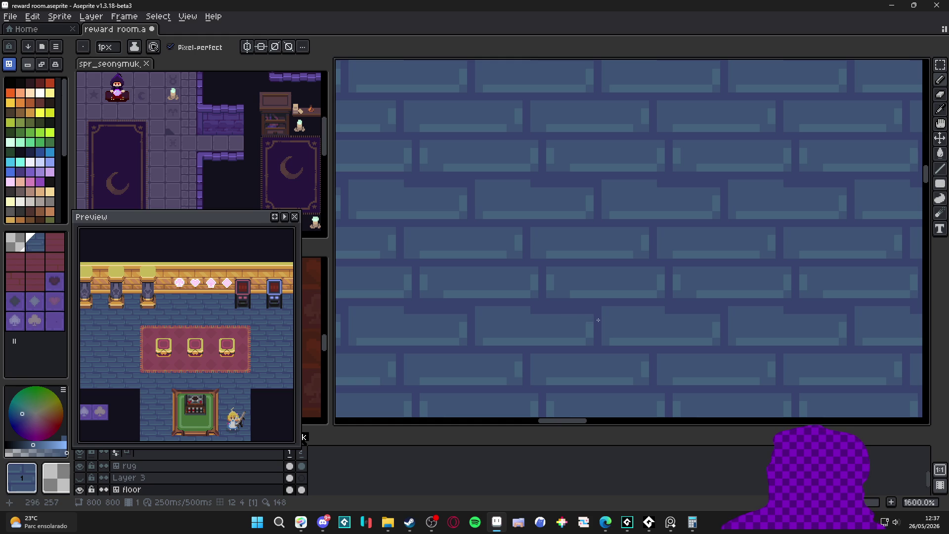
- Switch the floor tilemap layer to Pixels mode to edit the tile directly
key(Tab)
key(alt)
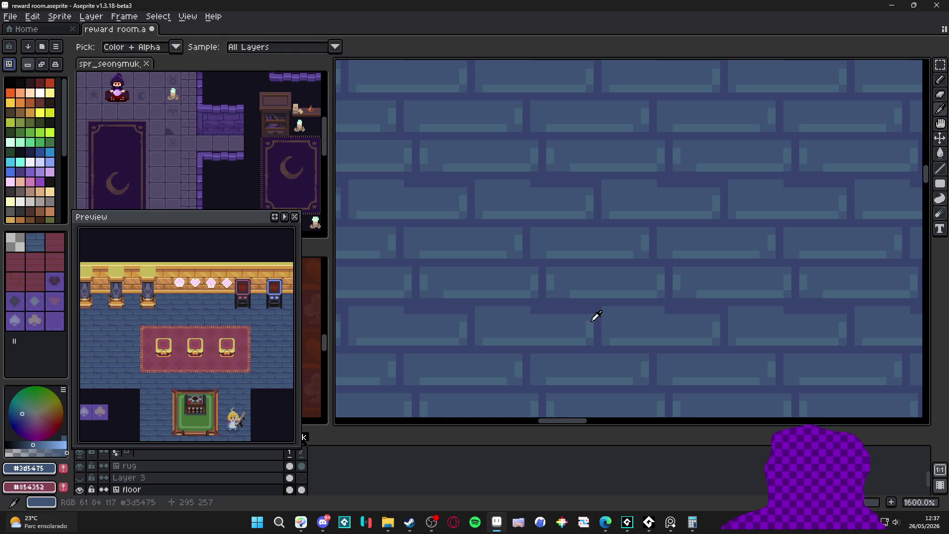
key(shift)
- Repaint the brick tile's vertical mortar pixels and lighten a vertical mortar strip
mouse_move(604, 327)
mouse_down()
mouse_move(578, 343)
mouse_move(605, 342)
mouse_up()
mouse_move(529, 360)
mouse_down()
mouse_move(528, 383)
mouse_move(420, 380)
mouse_up()
key(alt)
scroll(474, 348, down, 3)
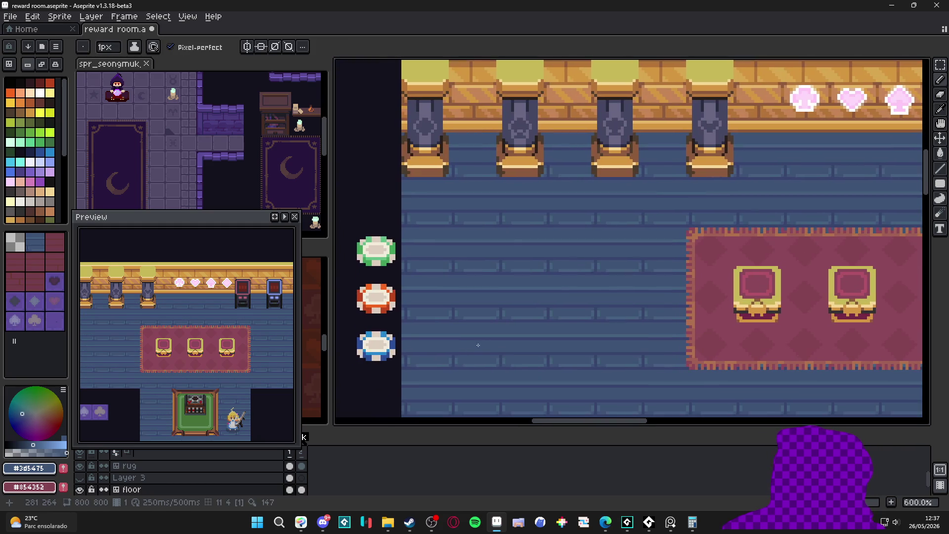
scroll(475, 348, up, 3)
- Darken the remaining light vertical bar so the floor shows unbroken horizontal planks
mouse_move(475, 353)
mouse_down()
mouse_move(476, 376)
mouse_move(483, 372)
mouse_up()
click(467, 369)
click(466, 360)
scroll(474, 354, down, 4)
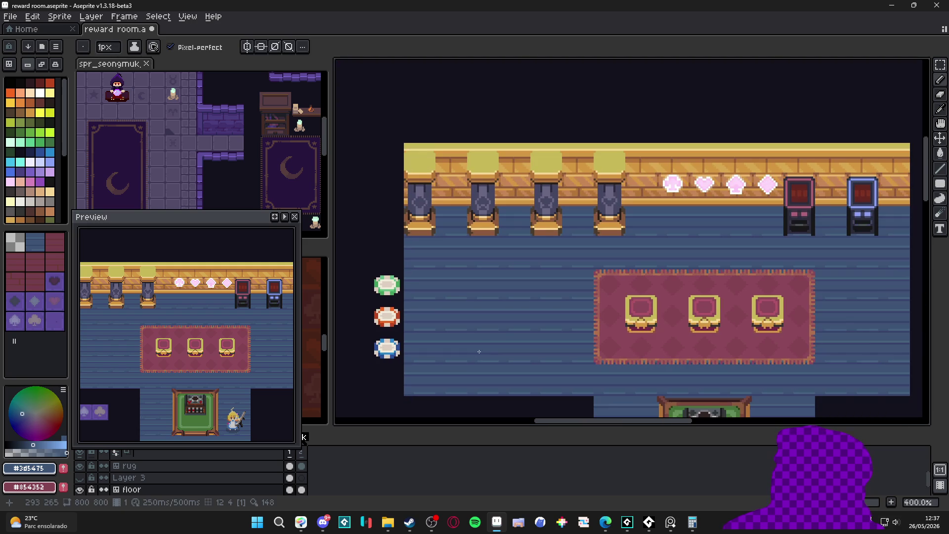
scroll(494, 335, down, 1)
scroll(487, 340, up, 1)
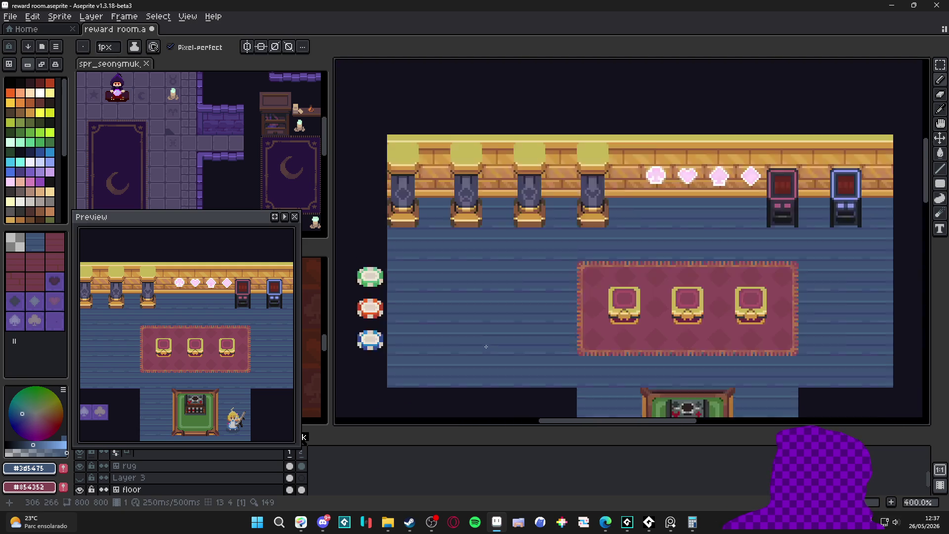
scroll(498, 355, up, 2)
scroll(497, 355, up, 1)
scroll(475, 365, down, 3)
scroll(503, 366, down, 2)
scroll(503, 367, up, 5)
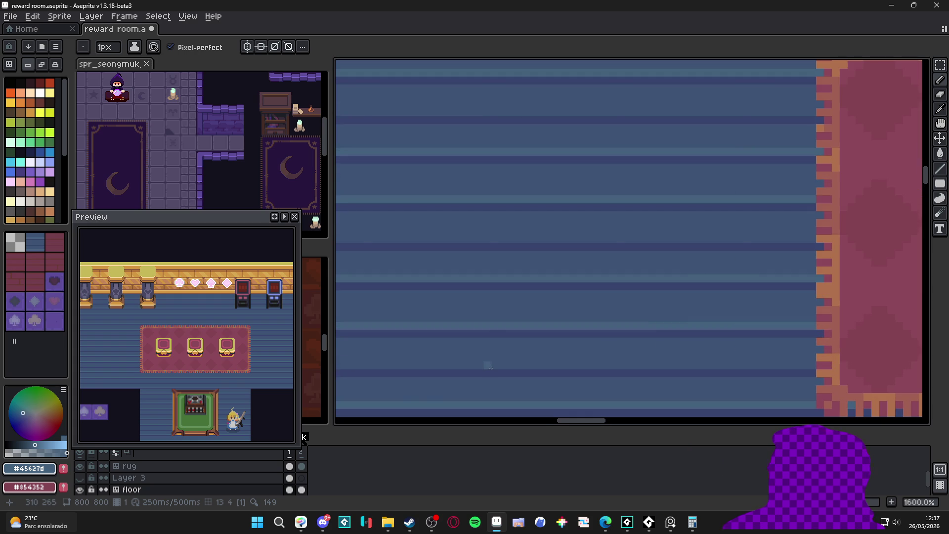